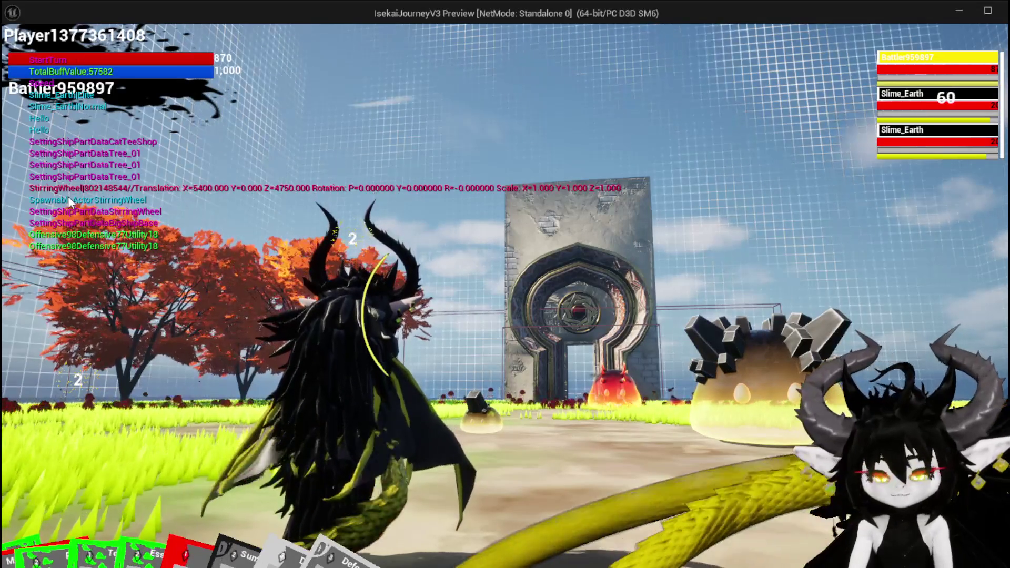
Step: Stop the running game preview to get back to BP_BattleArena's Server_AddWave graph
key("Escape")
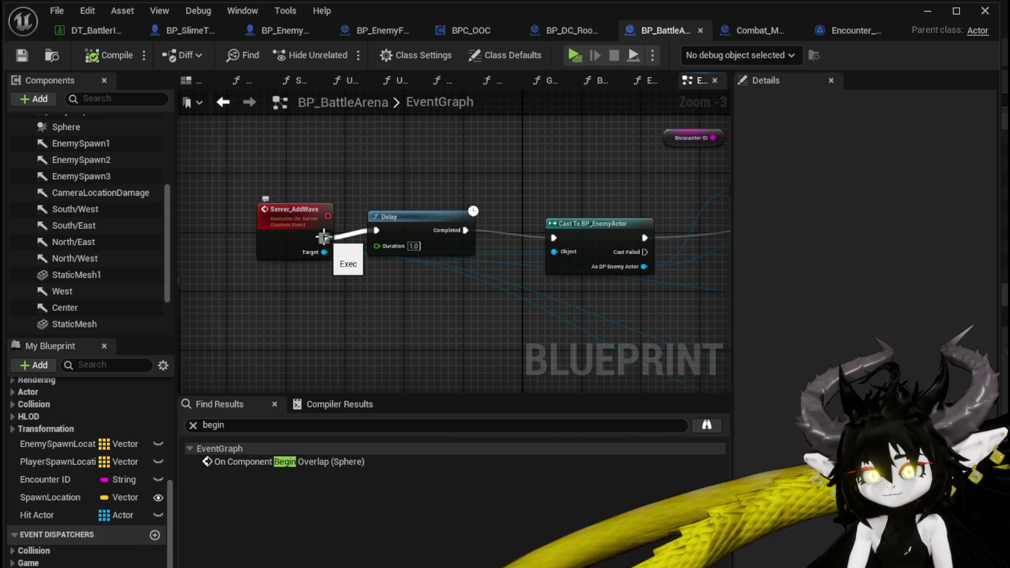
Step: Wire Server_AddWave directly into Cast To BP_EnemyActor and delete the 1.0 Delay node
mouse_move(324, 237)
left_mouse_down()
mouse_move(566, 250)
mouse_move(563, 241)
left_mouse_up()
left_click(421, 226)
key("Delete")
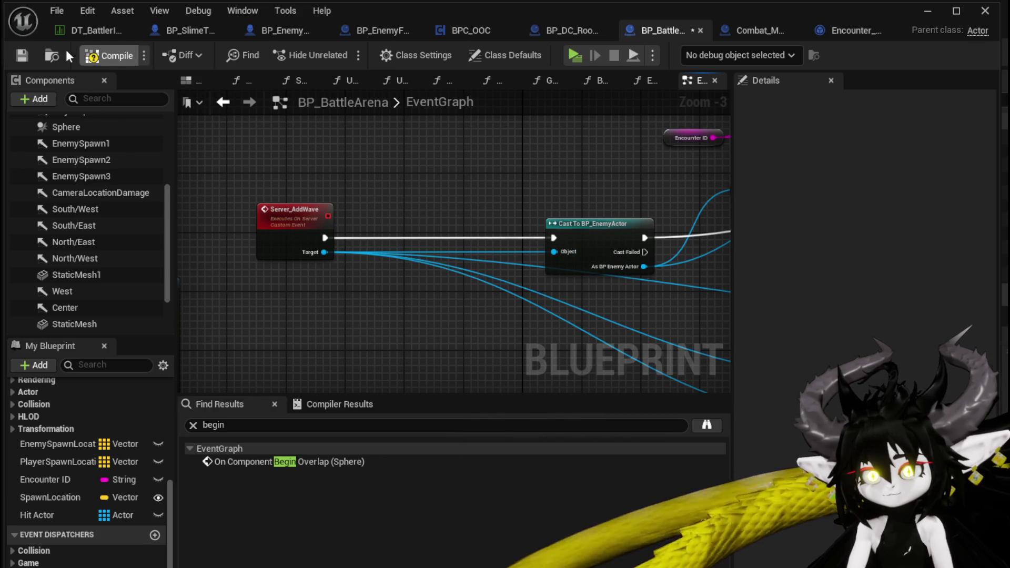
scroll(339, 167, "down", 2)
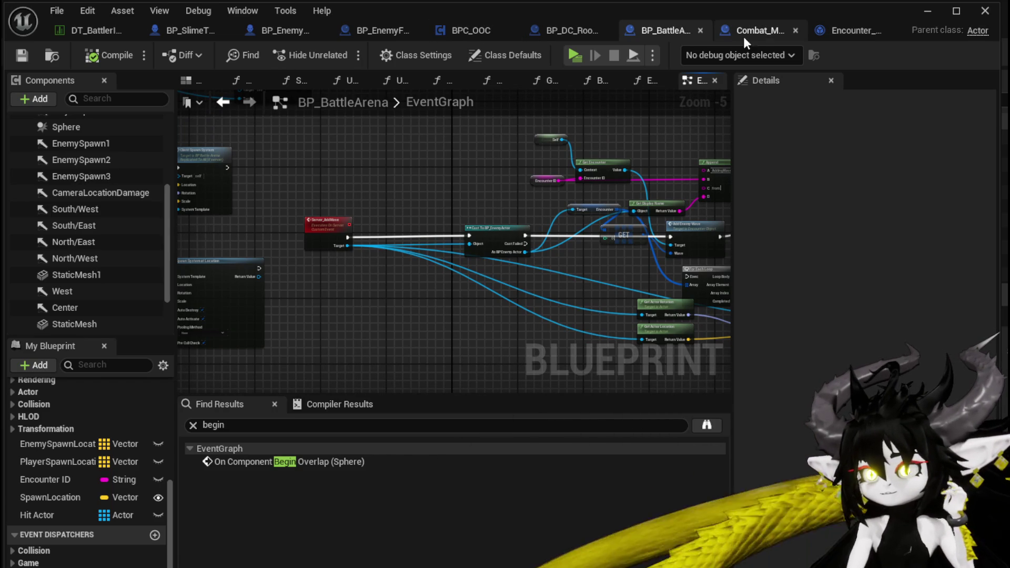
Step: In Combat_Manager, pull Set ID out of the StartEncounter chain and rewire Build Combat Location's output
left_click(763, 29)
scroll(364, 175, "down", 4)
scroll(288, 191, "up", 4)
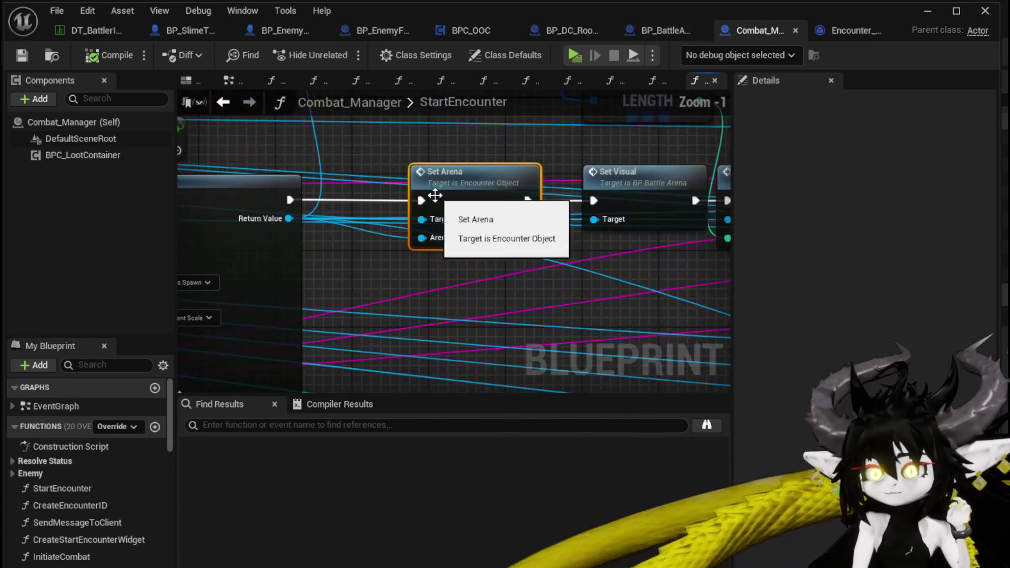
left_click_drag(275, 298, 226, 300)
left_click_drag(577, 194, 622, 189)
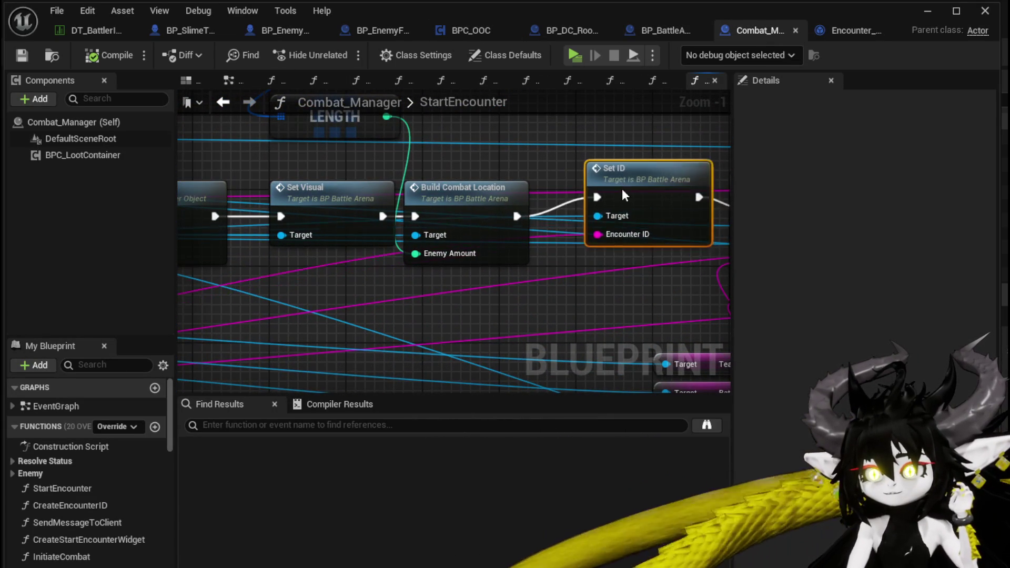
scroll(599, 252, "down", 1)
left_click_drag(586, 245, 437, 257)
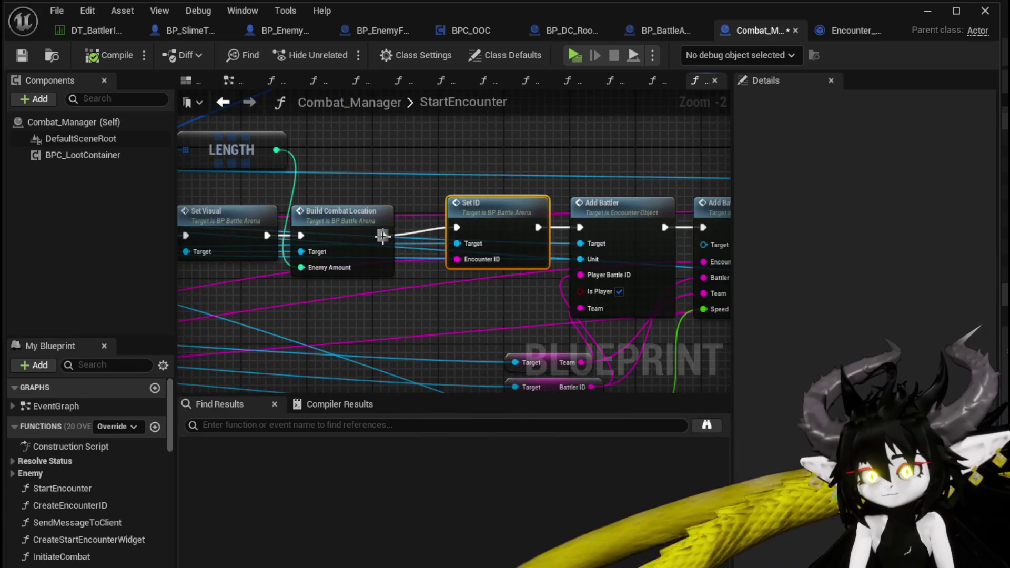
mouse_move(382, 235)
left_mouse_down()
mouse_move(570, 223)
mouse_move(559, 144)
mouse_move(85, 222)
mouse_move(507, 237)
mouse_move(294, 203)
mouse_move(311, 225)
left_mouse_up()
scroll(507, 237, "down", 1)
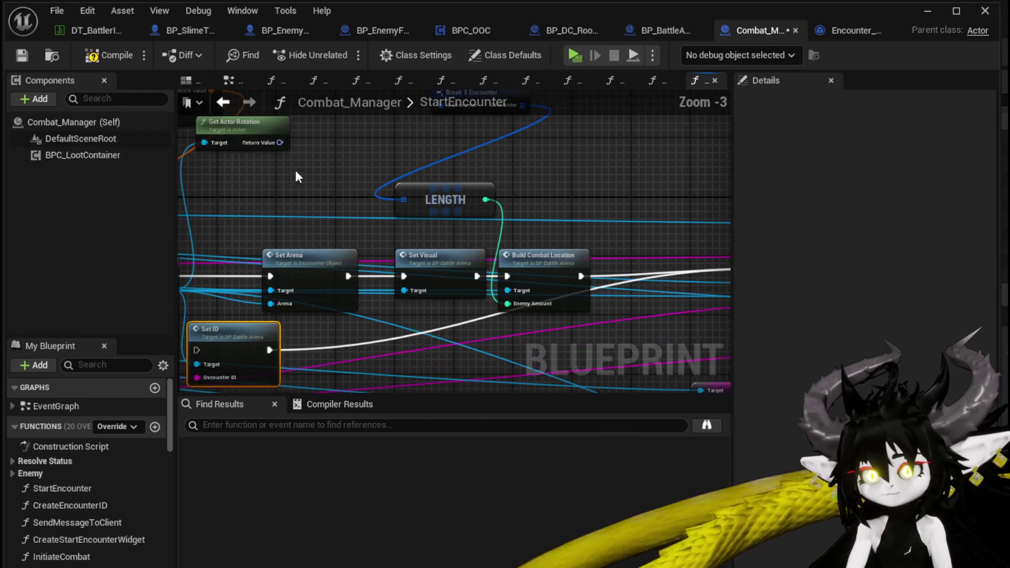
Step: Place Set ID ahead of Set Arena and route execution through Set ID into Set Arena
mouse_move(295, 177)
left_mouse_down()
mouse_move(485, 281)
mouse_move(544, 264)
mouse_move(668, 256)
left_mouse_up()
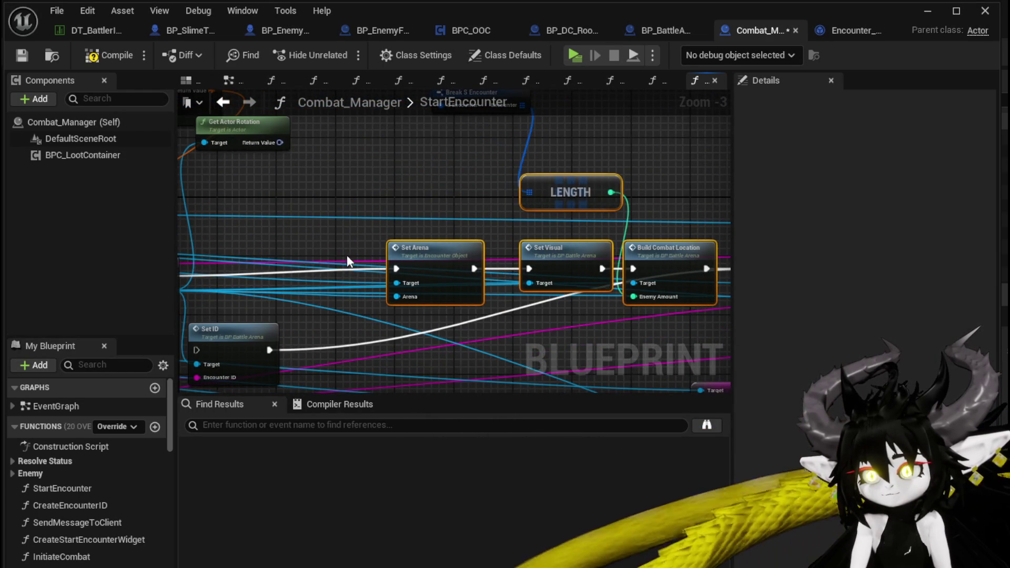
left_click_drag(334, 330, 384, 245)
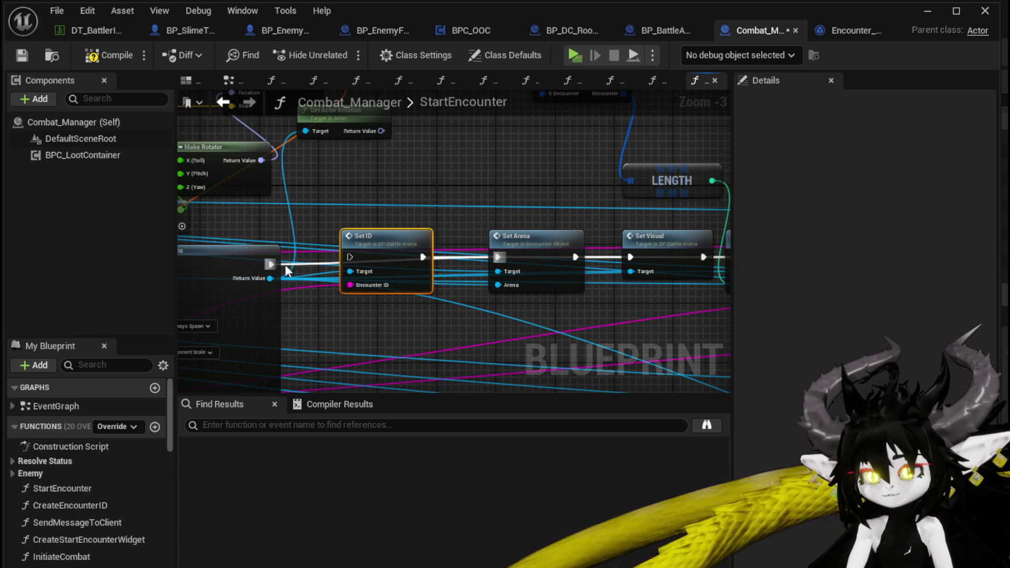
left_click_drag(270, 264, 356, 257)
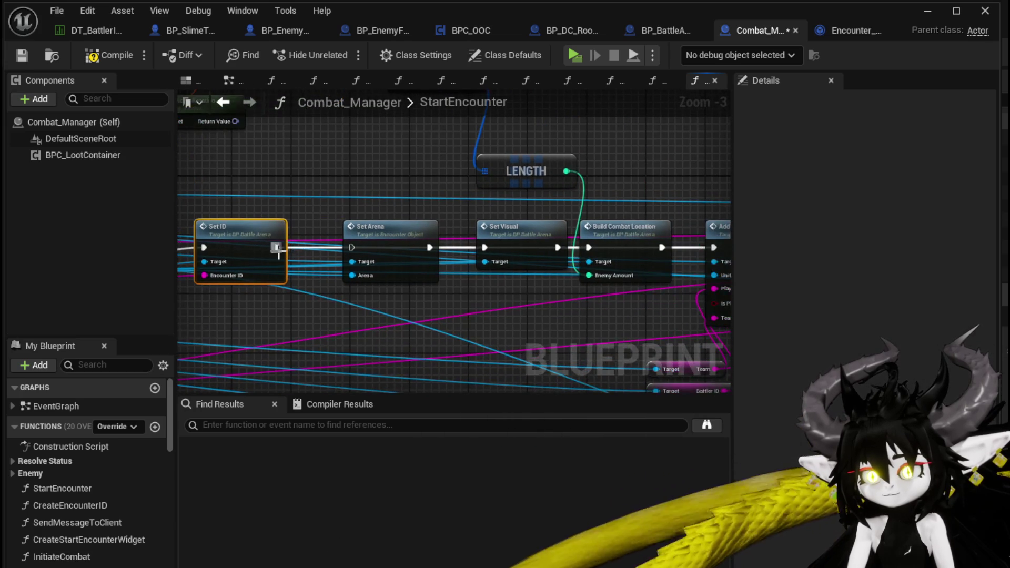
left_click_drag(278, 250, 352, 247)
mouse_move(638, 223)
left_mouse_down()
mouse_move(444, 226)
mouse_move(394, 189)
mouse_move(446, 167)
mouse_move(424, 183)
left_mouse_up()
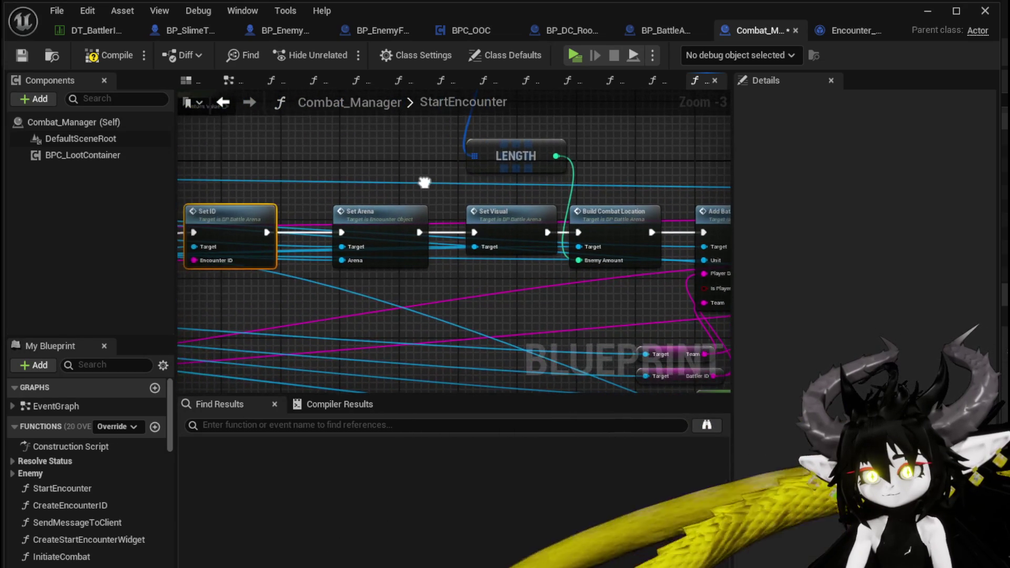
Step: Compile and save Combat_Manager, then open BP_BattleArena's SetID function
left_click(92, 57)
left_click(24, 51)
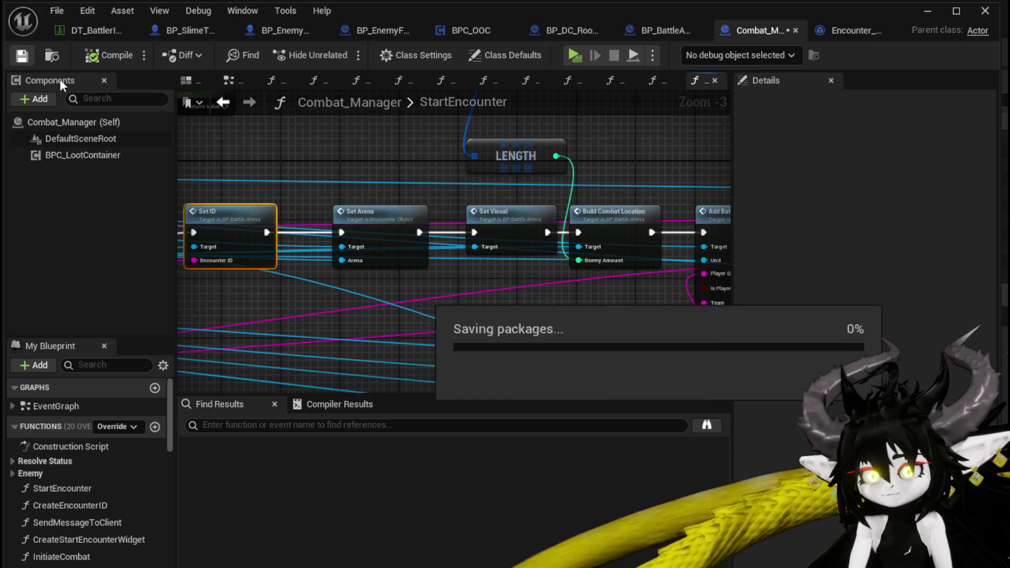
mouse_move(263, 192)
left_mouse_down()
mouse_move(518, 175)
mouse_move(335, 173)
left_mouse_up()
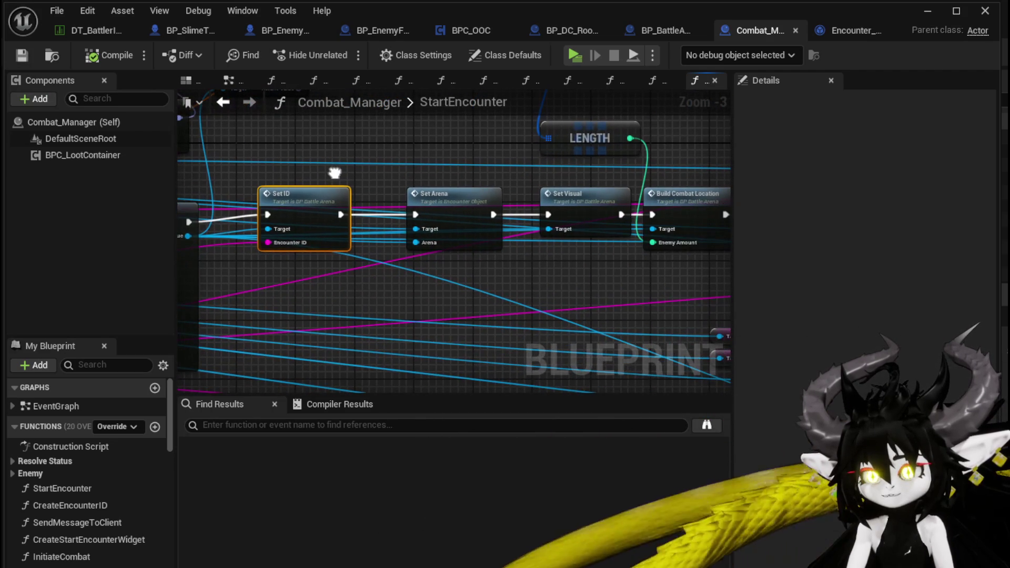
double_click(305, 197)
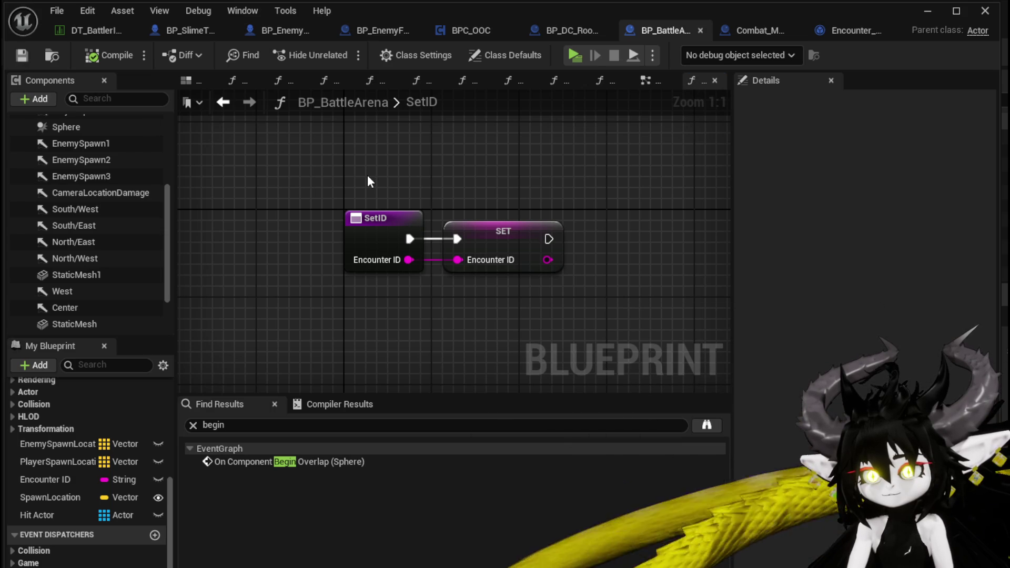
left_click(928, 10)
left_click(338, 48)
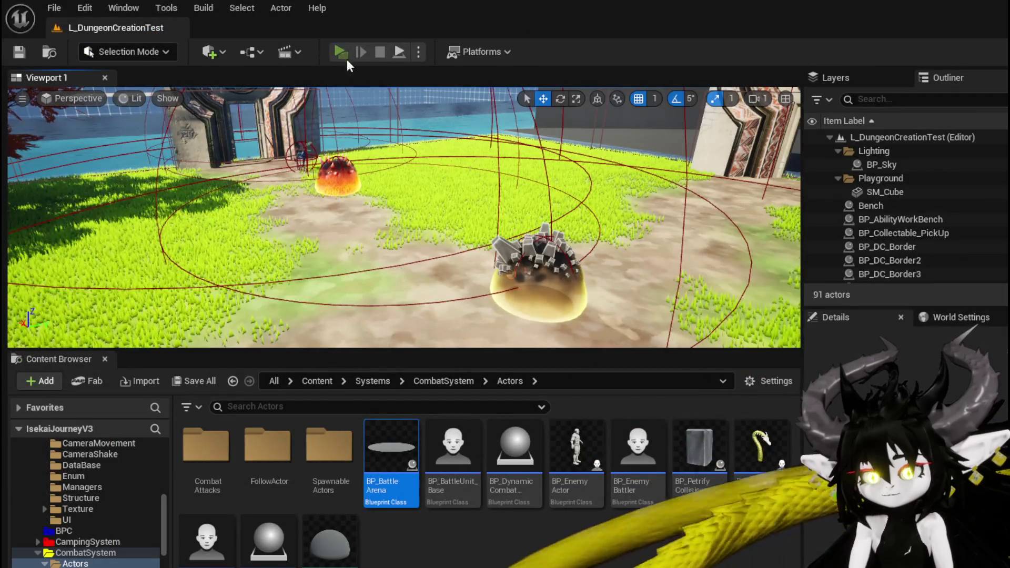
left_click(396, 185)
key("w")
key("space")
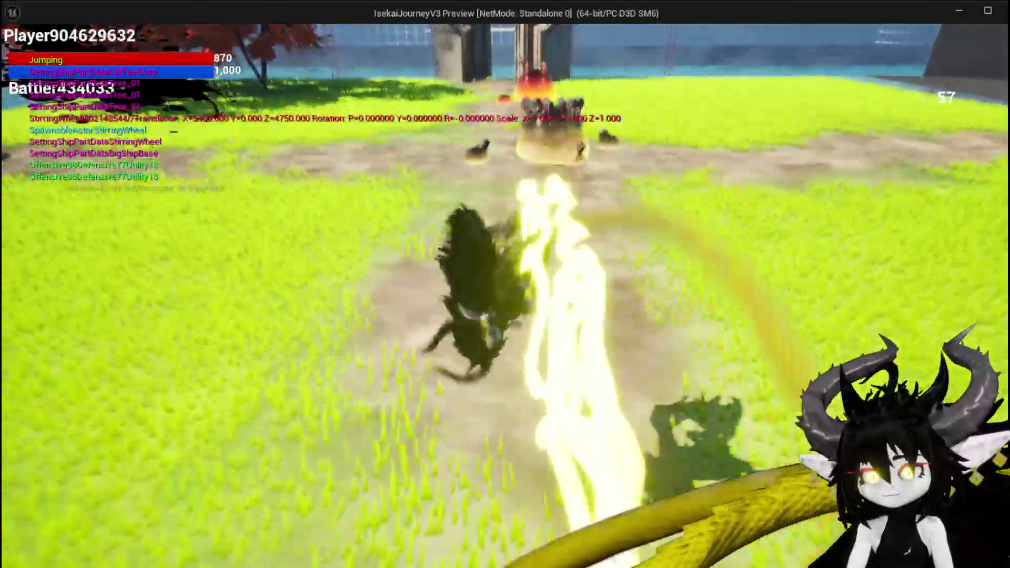
key("w")
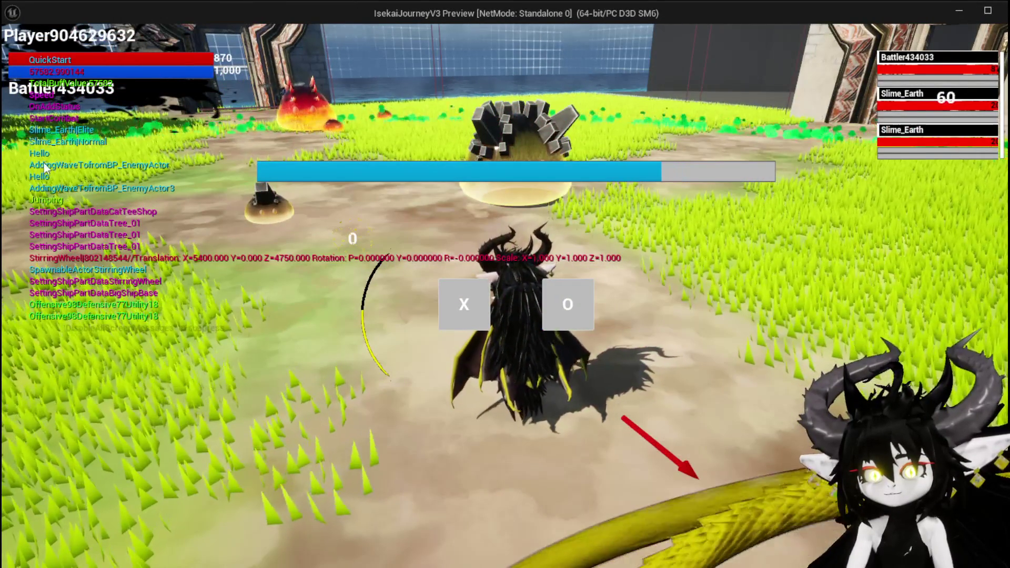
key("Escape")
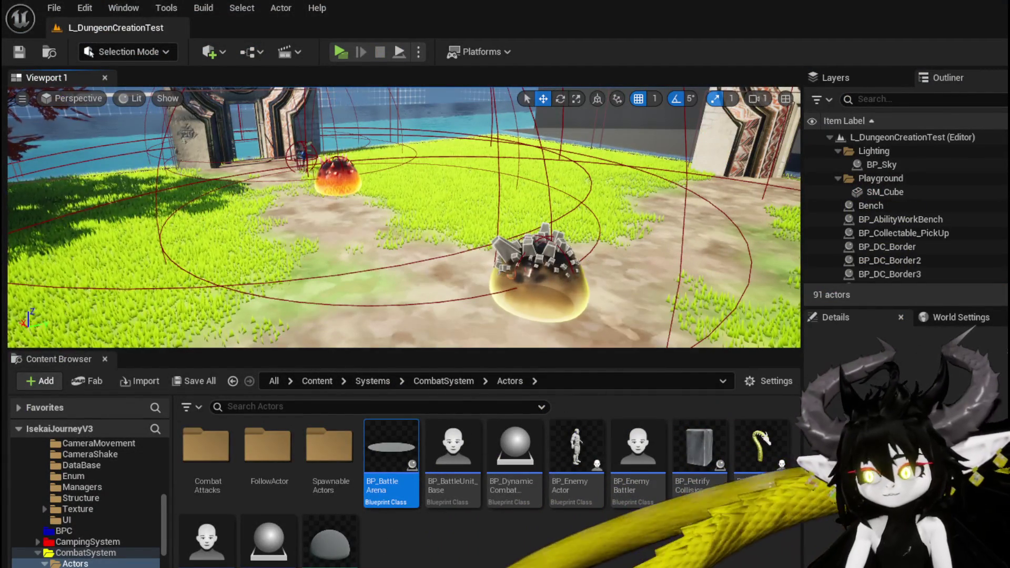
key("alt+Tab")
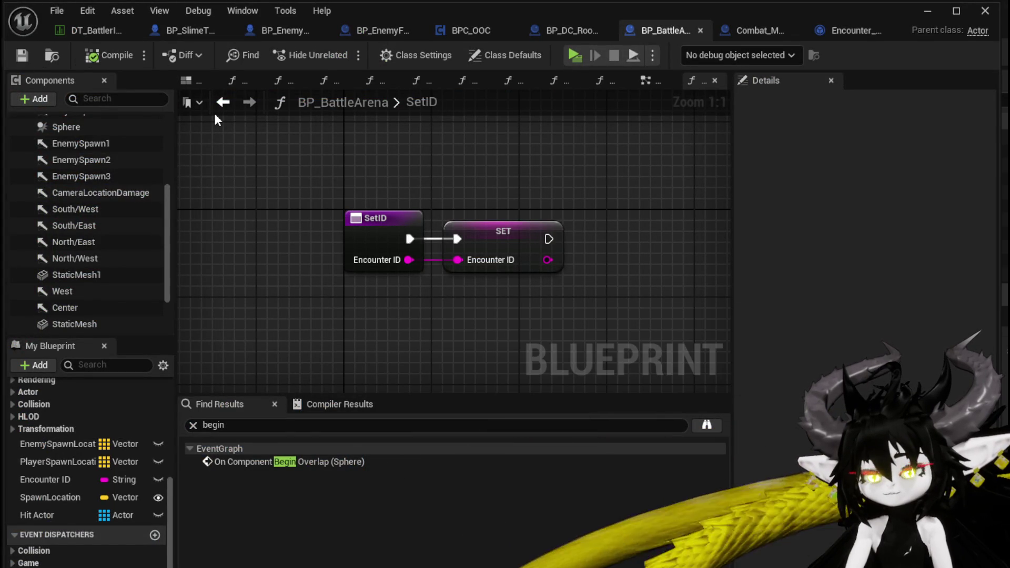
Step: Add a Set Collision Enabled node for the Sphere component, running after the SET node
left_click_drag(426, 225, 297, 212)
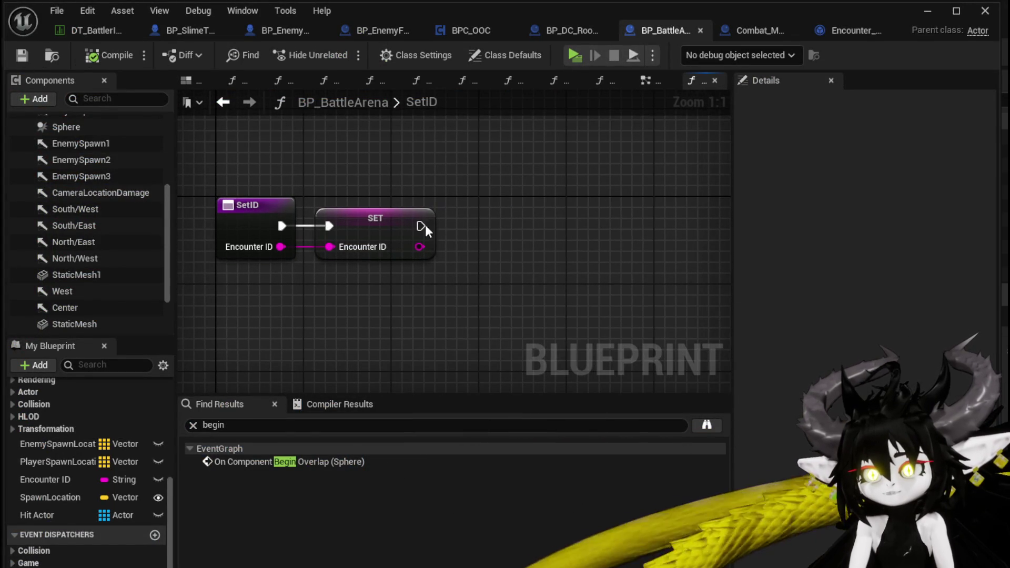
left_click_drag(56, 131, 273, 135)
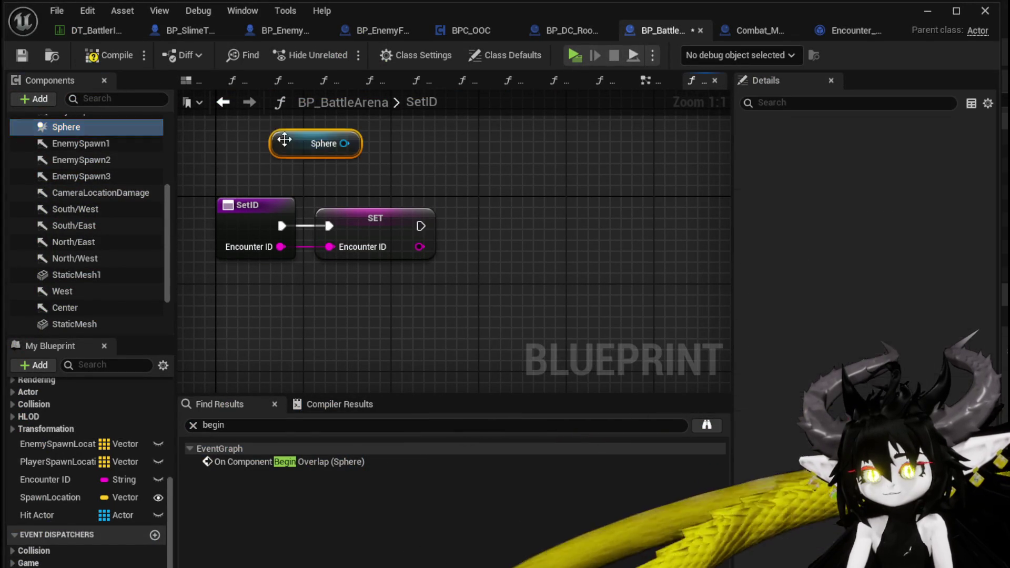
left_click_drag(344, 144, 468, 193)
type("Enab")
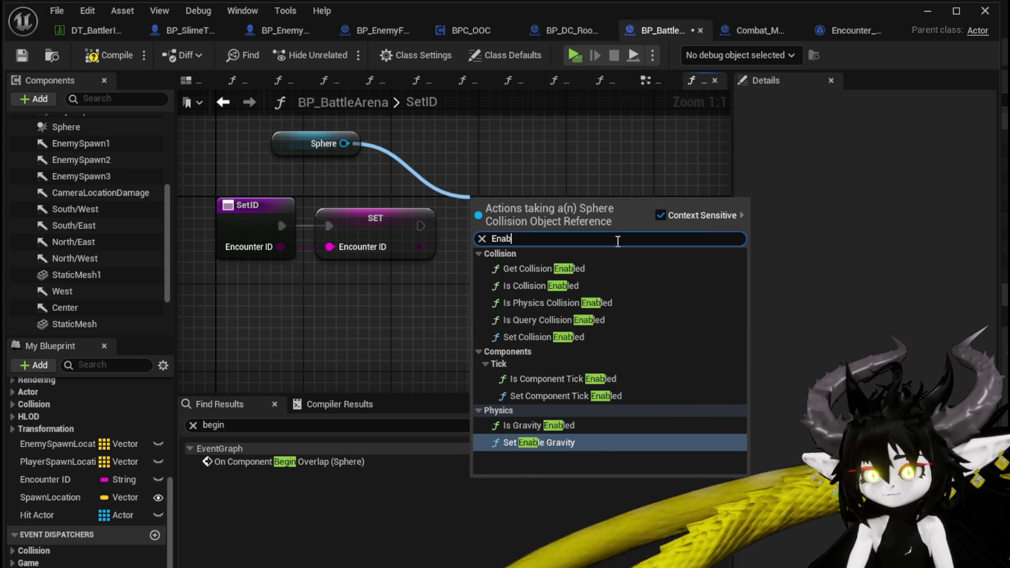
left_click(543, 337)
left_click_drag(420, 227, 437, 226)
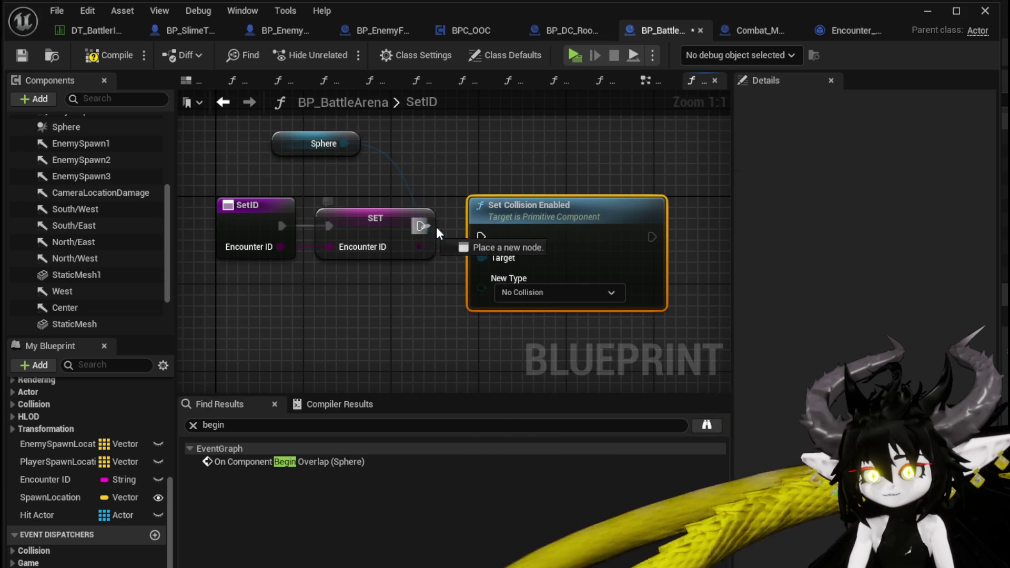
left_click_drag(509, 234, 508, 223)
Step: Set its New Type to Query Only (No Physics Collision), then compile and save BP_BattleArena
left_click(538, 279)
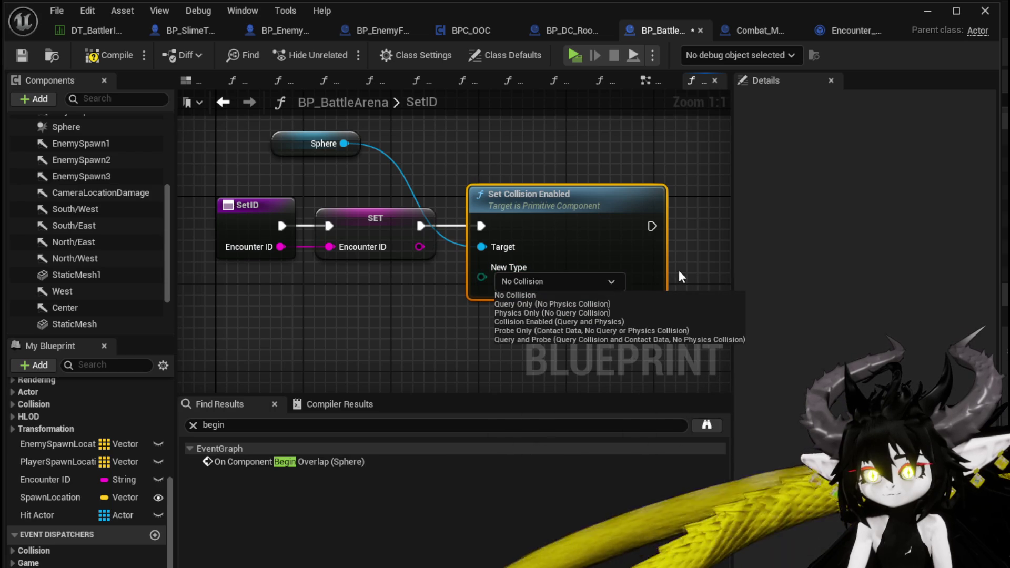
left_click(588, 304)
left_click(559, 337)
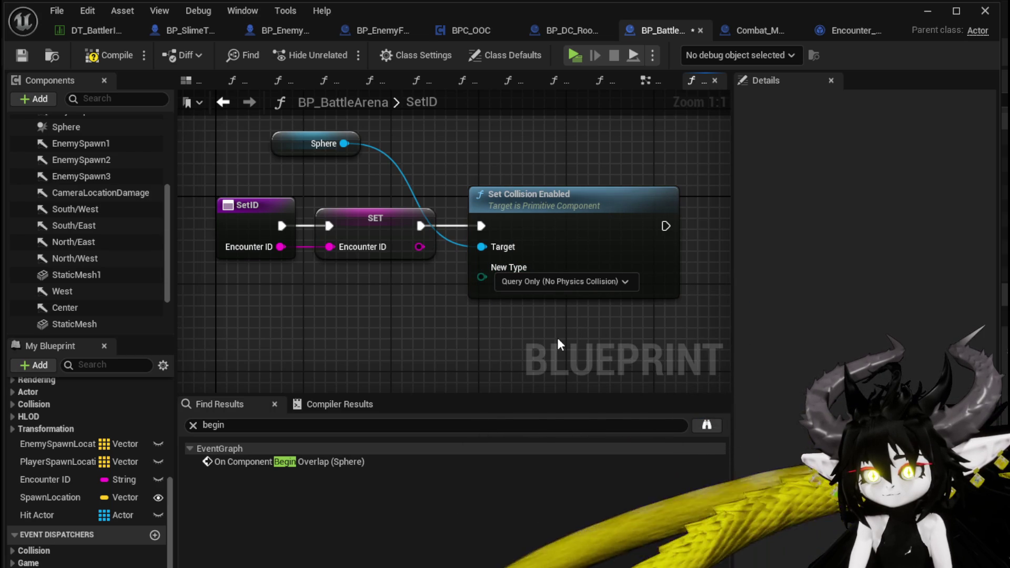
left_click(114, 56)
left_click(22, 54)
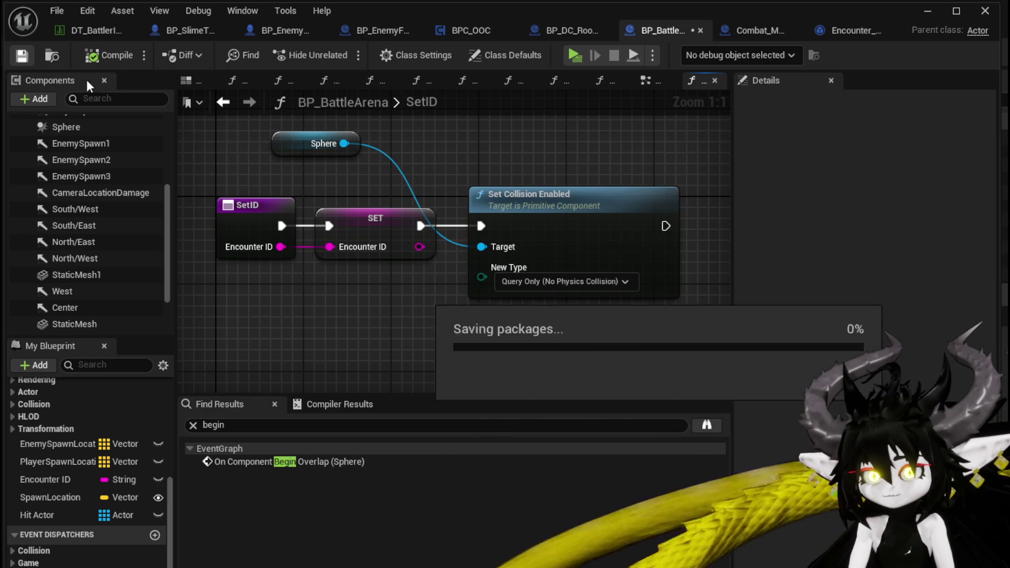
mouse_move(296, 145)
left_mouse_down()
mouse_move(357, 142)
mouse_move(517, 166)
left_mouse_up()
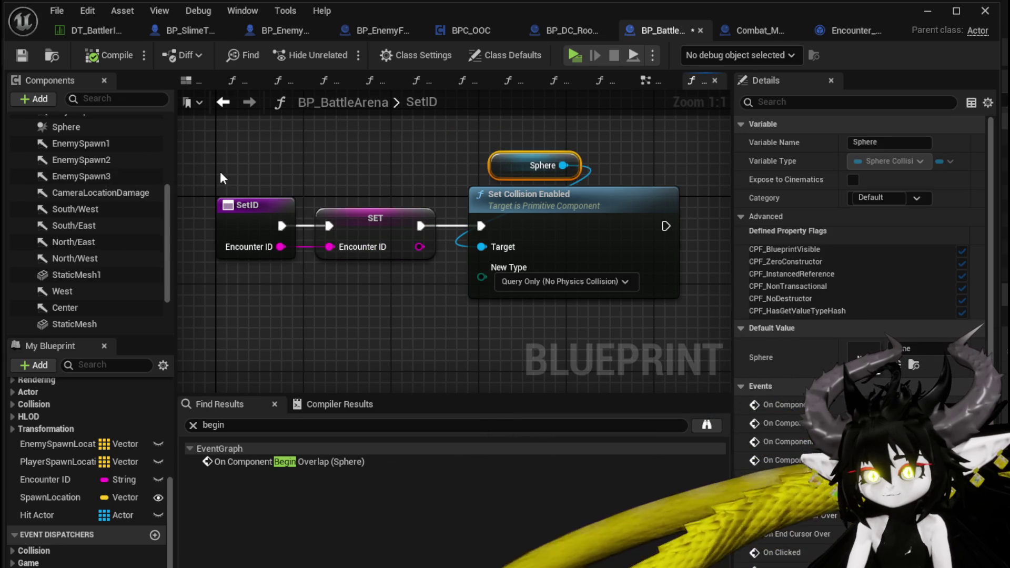
Step: Review the Sphere component's properties, then go back to the level editor
left_click(108, 128)
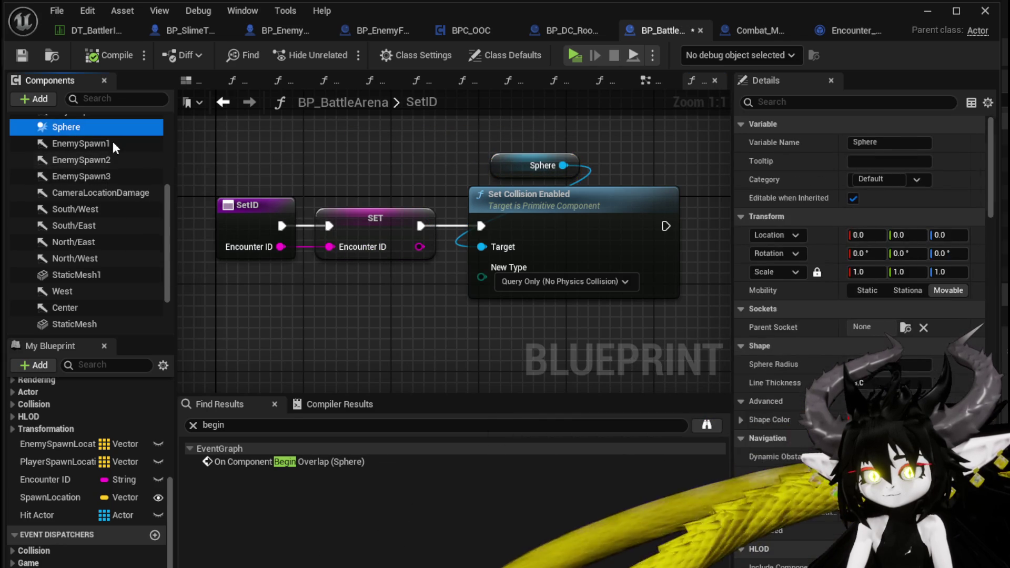
scroll(909, 354, "down", 15)
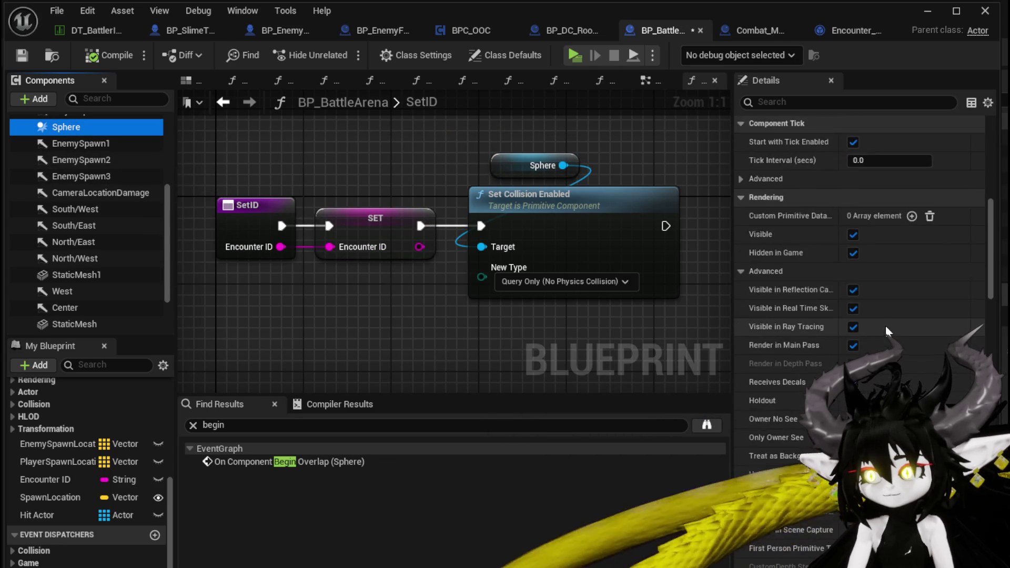
scroll(891, 327, "down", 10)
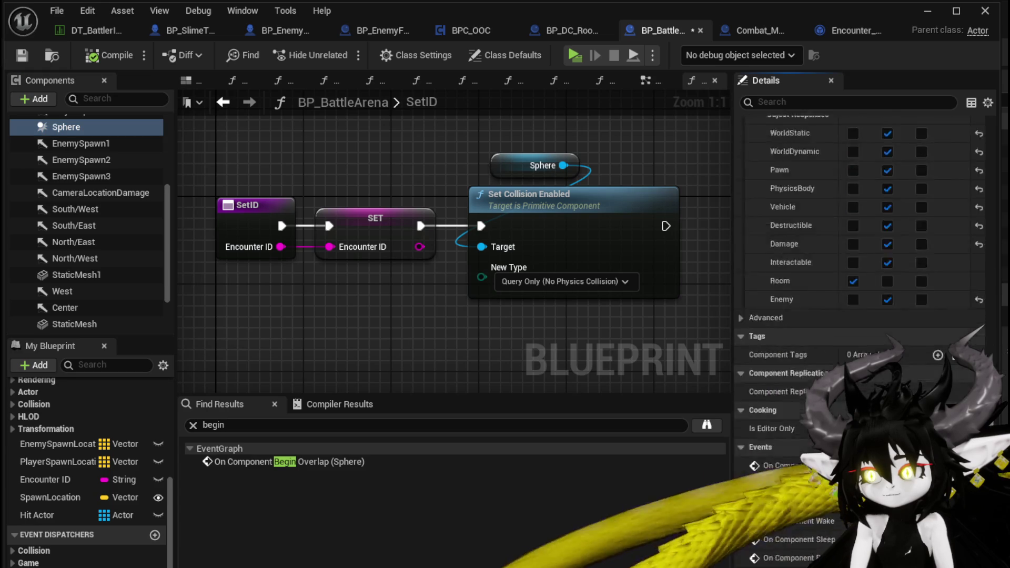
scroll(891, 327, "up", 1)
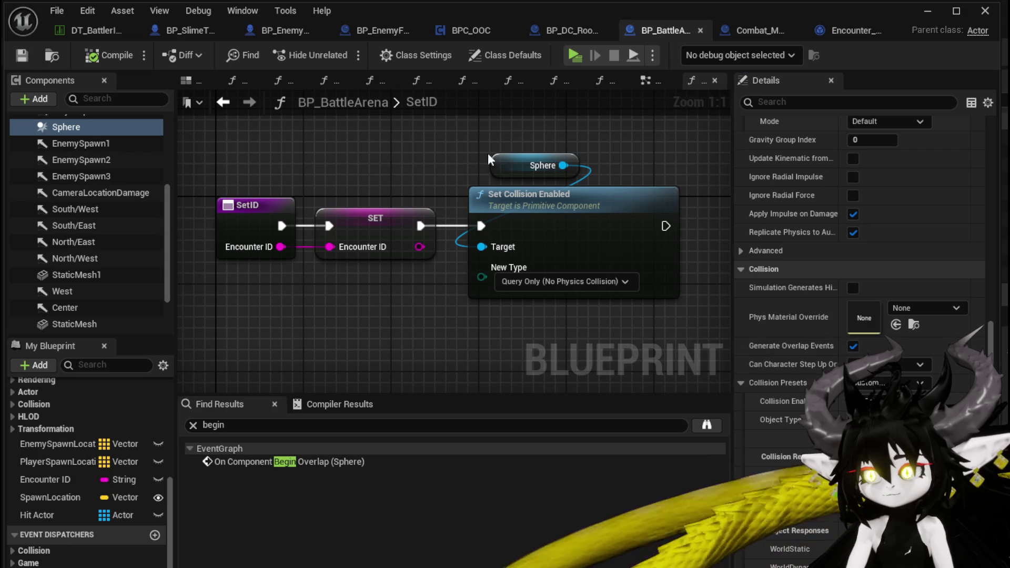
left_click(929, 10)
Step: Play-test the arena in a standalone preview, then stop it and save the L_DungeonCreationTest map
left_click(330, 42)
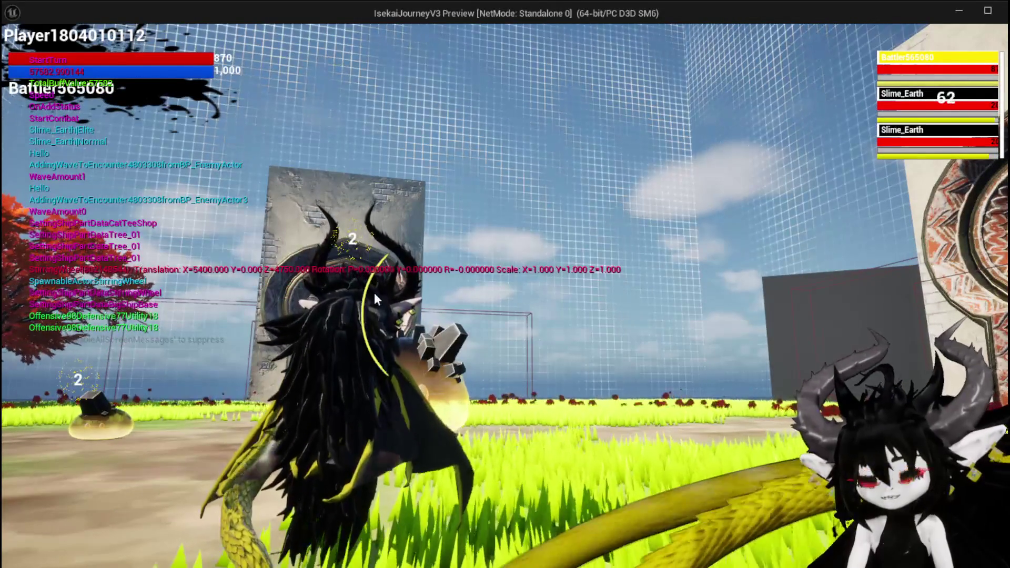
key("Escape")
key("ctrl+s")
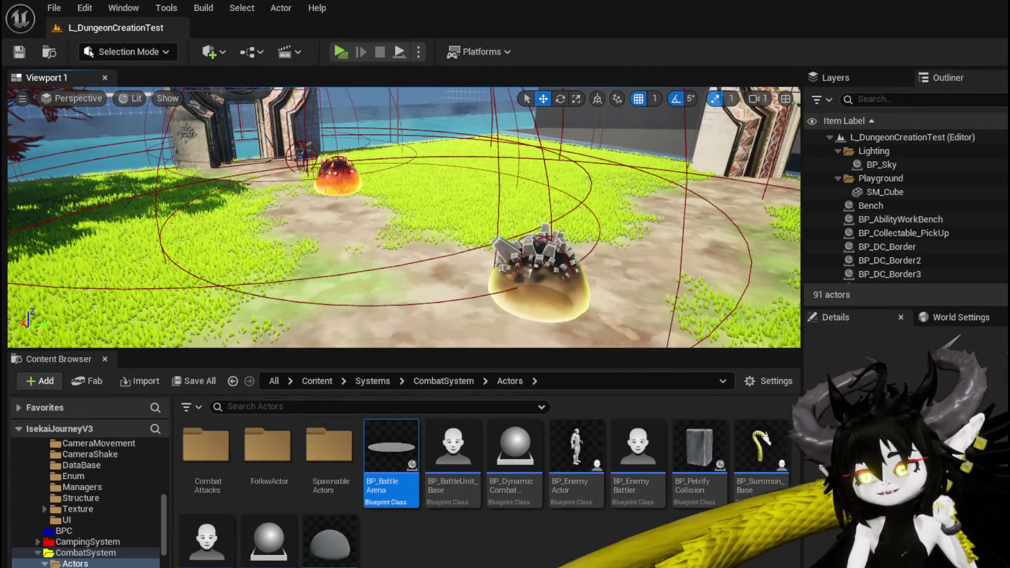
Step: Bring up the BP_BattleArena Blueprint editor again and review its SetID function graph
key("alt+Tab")
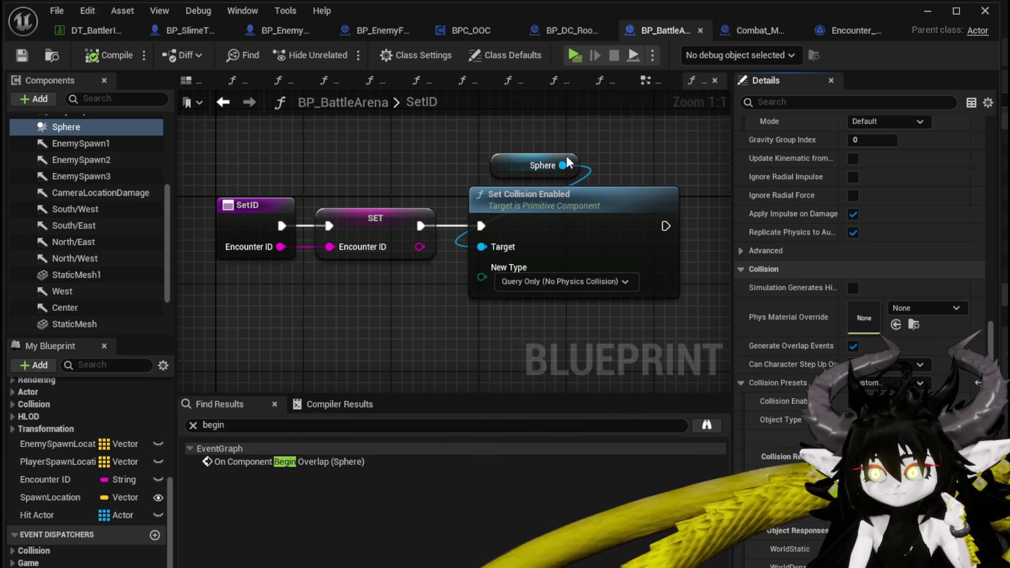
scroll(356, 184, "down", 3)
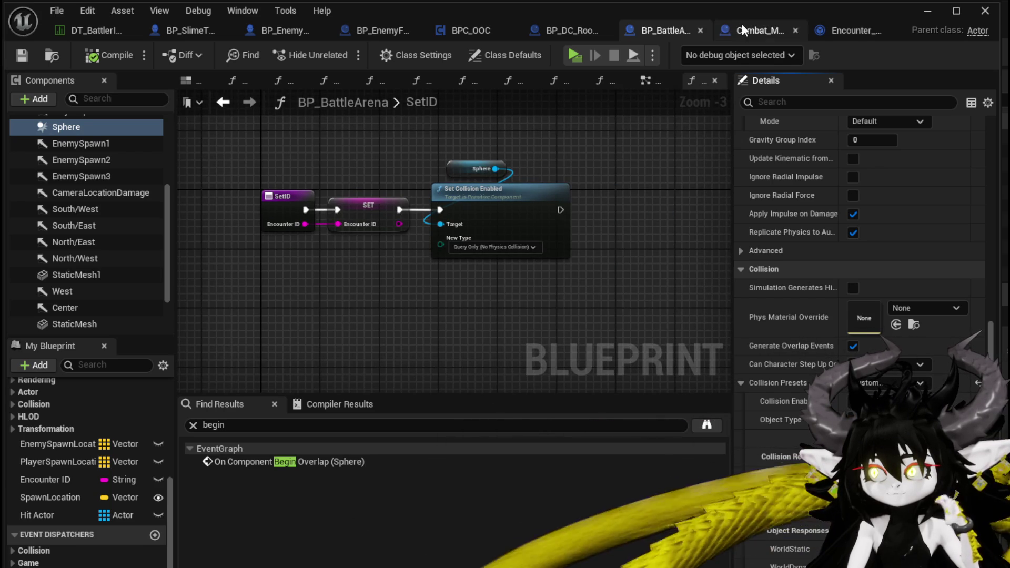
Step: In the EventGraph, rearrange Cast To BP_EnemyActor, Add Enemy Wave, Server Spawn System and Destroy Actor nodes
left_click(649, 79)
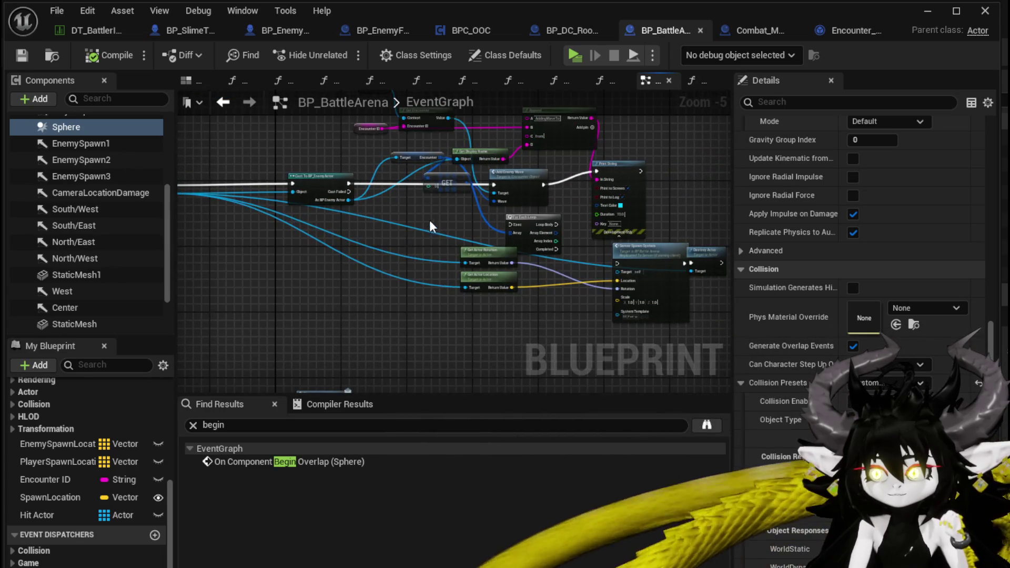
scroll(429, 220, "up", 3)
mouse_move(253, 210)
left_mouse_down()
mouse_move(394, 225)
mouse_move(527, 213)
mouse_move(448, 215)
left_mouse_up()
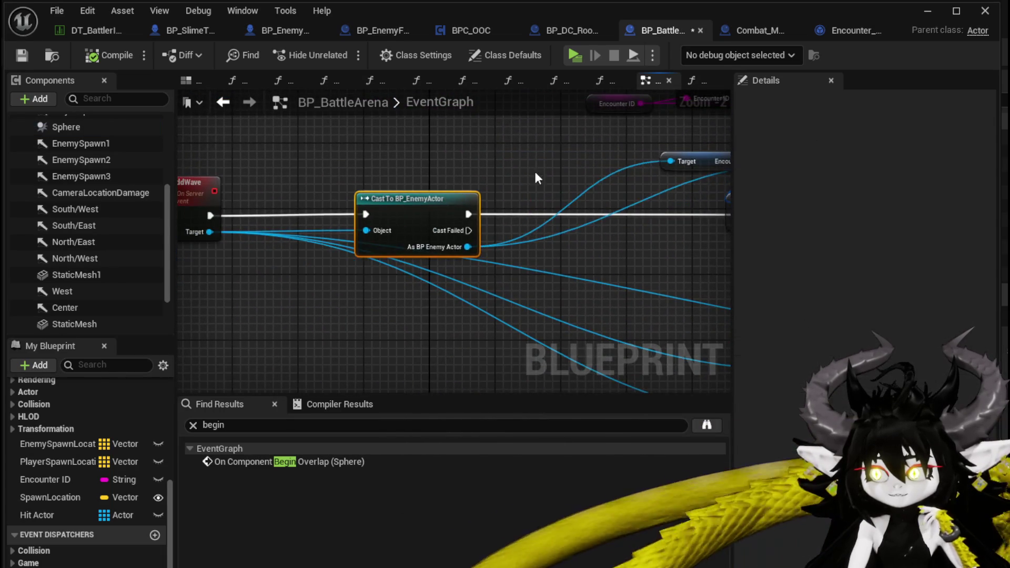
mouse_move(535, 170)
left_mouse_down()
mouse_move(313, 197)
mouse_move(282, 238)
mouse_move(504, 222)
left_mouse_up()
left_click_drag(385, 241, 436, 227)
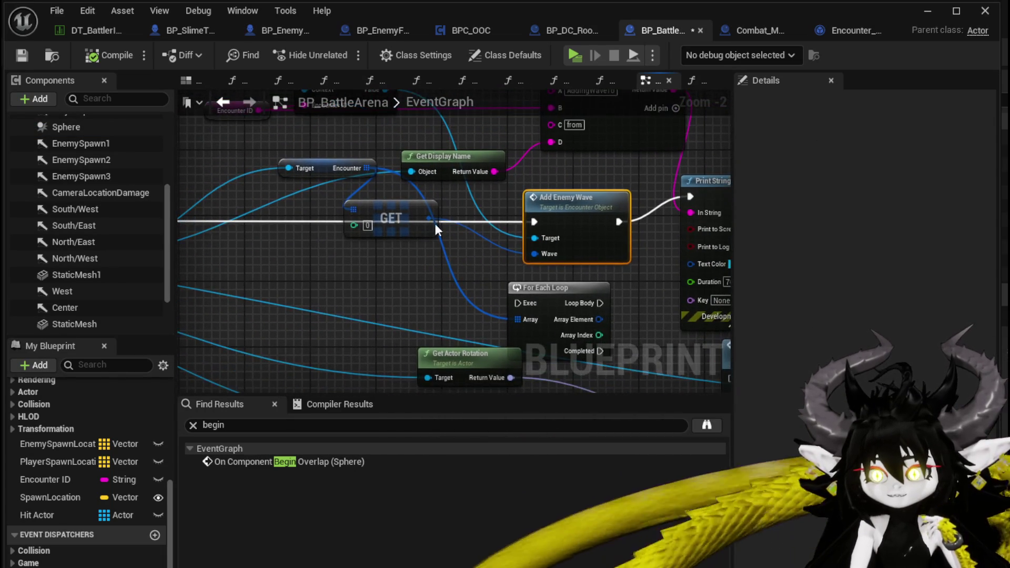
left_click_drag(366, 205, 388, 122)
left_click_drag(427, 210, 375, 178)
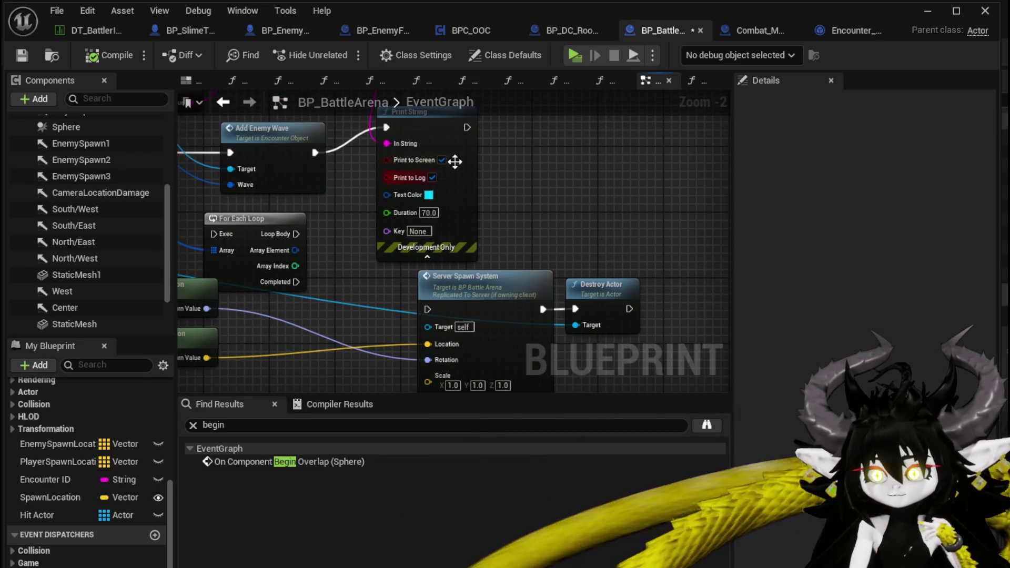
left_click_drag(432, 266, 613, 208)
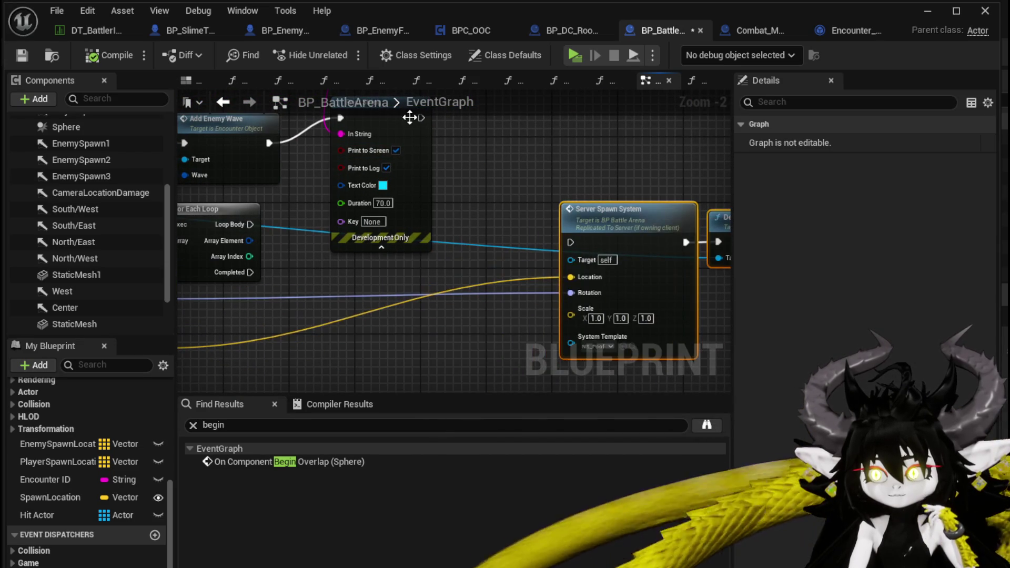
Step: Connect Print String's exec output to Server Spawn System and tidy the Print String node
left_click_drag(422, 118, 570, 242)
left_click_drag(417, 174, 449, 191)
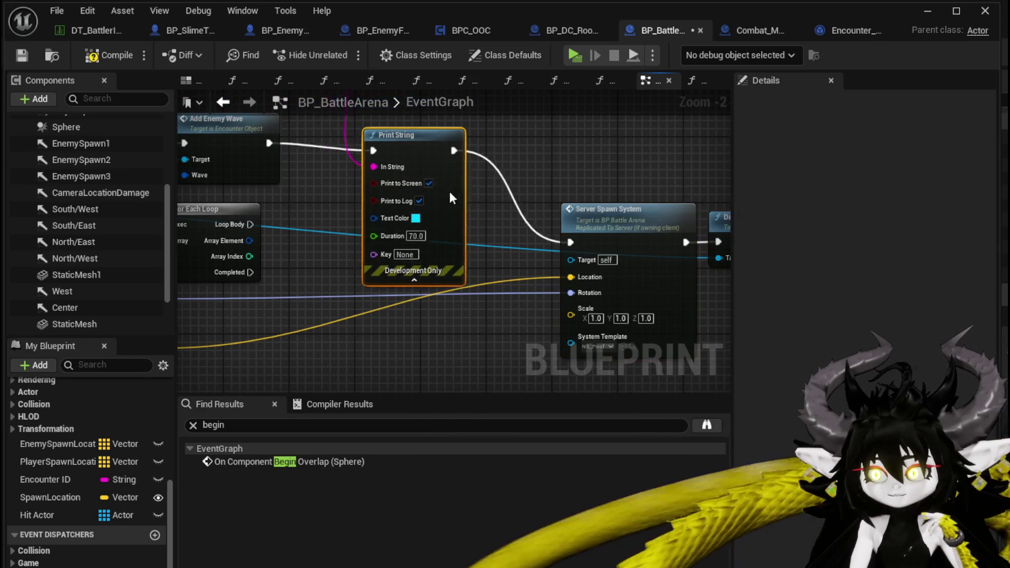
left_click(496, 144)
mouse_move(497, 145)
left_mouse_down()
mouse_move(467, 189)
mouse_move(420, 187)
mouse_move(425, 181)
left_mouse_up()
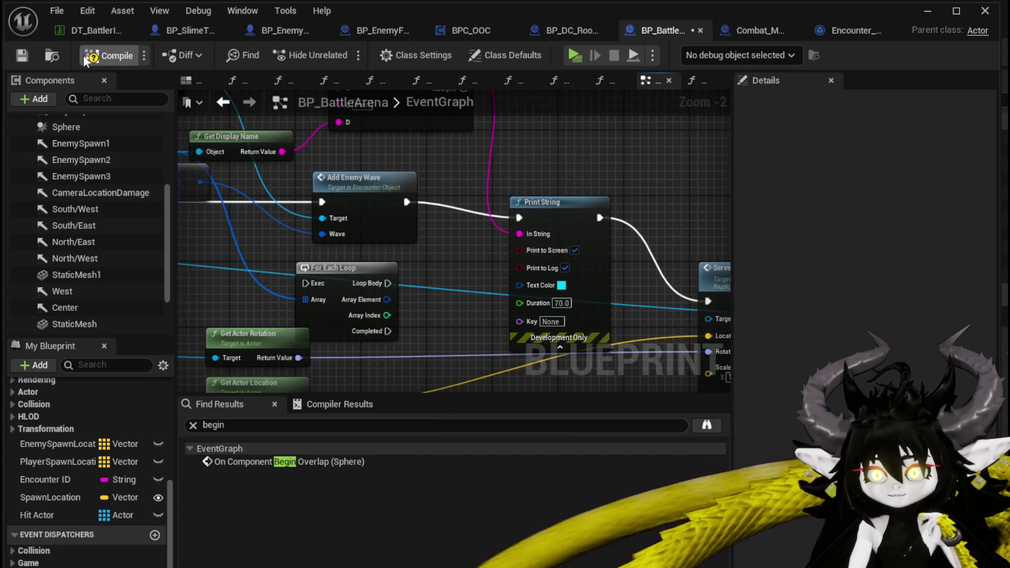
Step: Compile BP_BattleArena, then play-test standalone, fighting the spiky slime to check waves, and stop
left_click(85, 59)
left_click(939, 13)
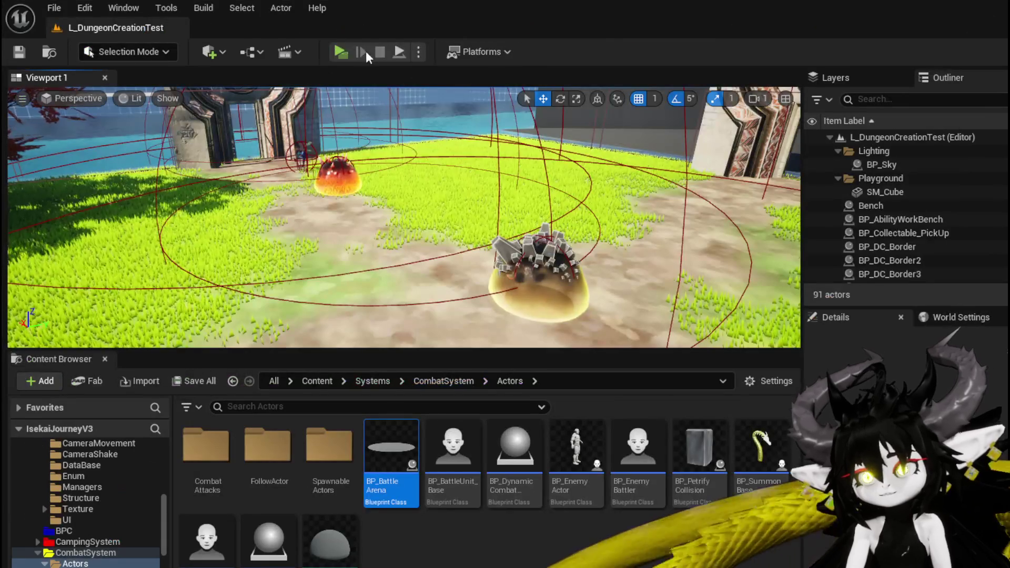
left_click(366, 52)
key("space")
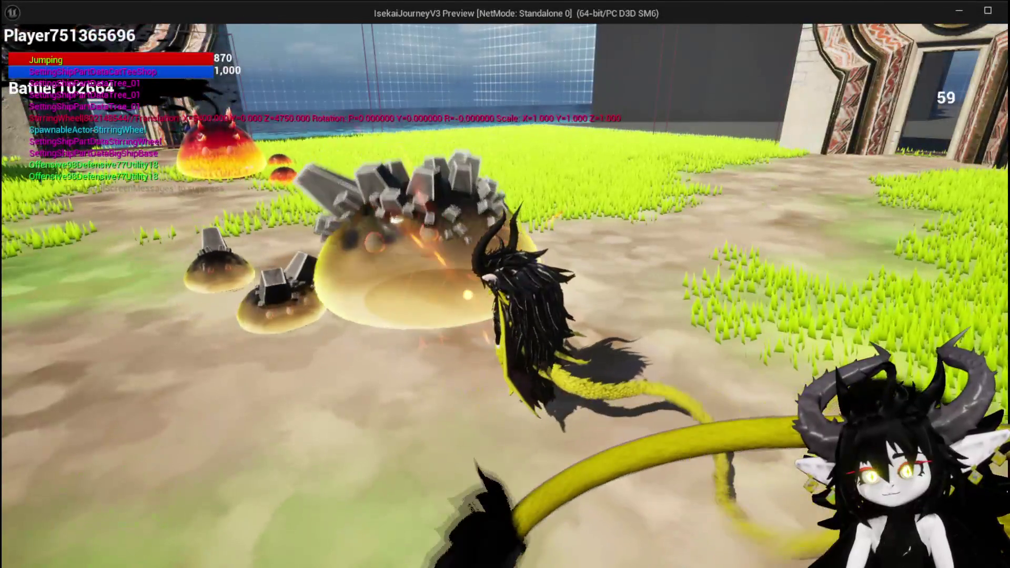
left_click(505, 284)
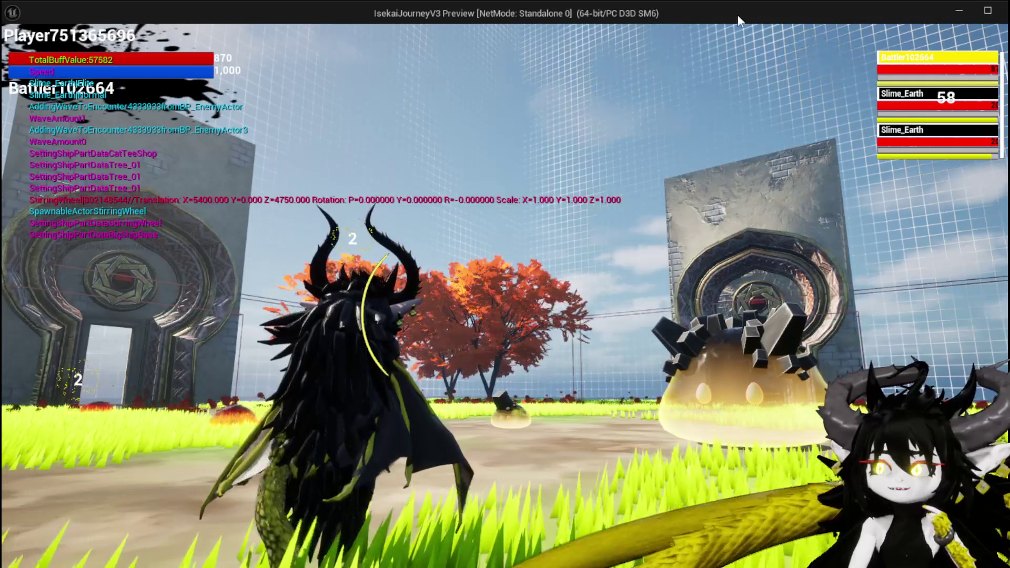
left_click(943, 65)
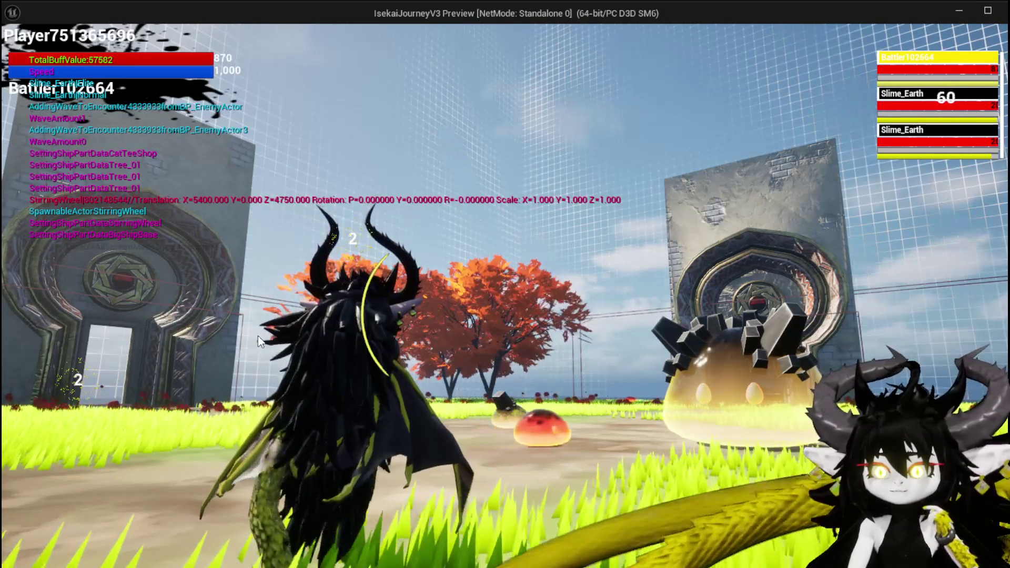
key("Escape")
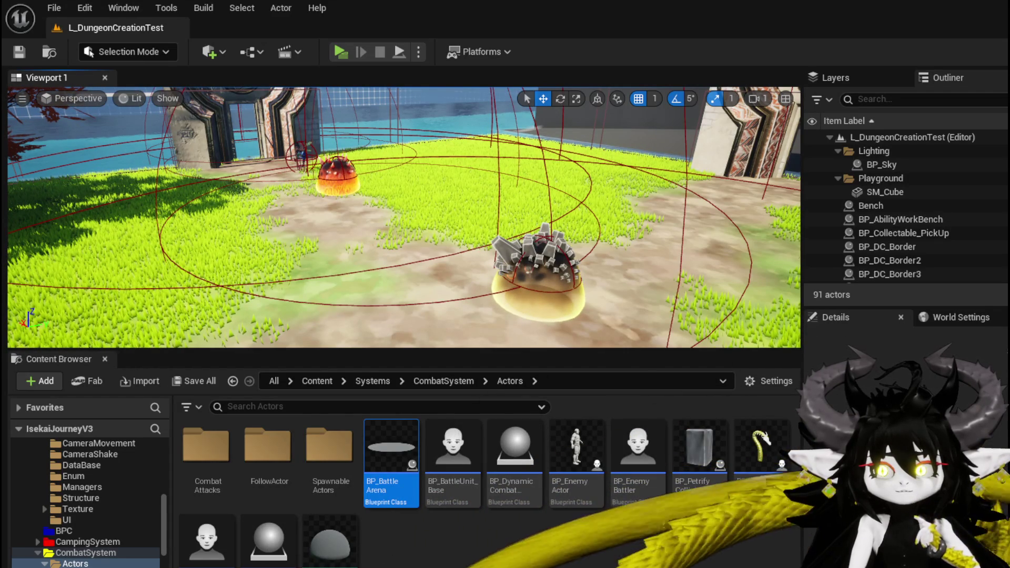
Step: Inspect Combat_Manager's JoinBattlerToEncounterSequence and Server Join Battle nodes, then return to BP_BattleArena
key("alt+Tab")
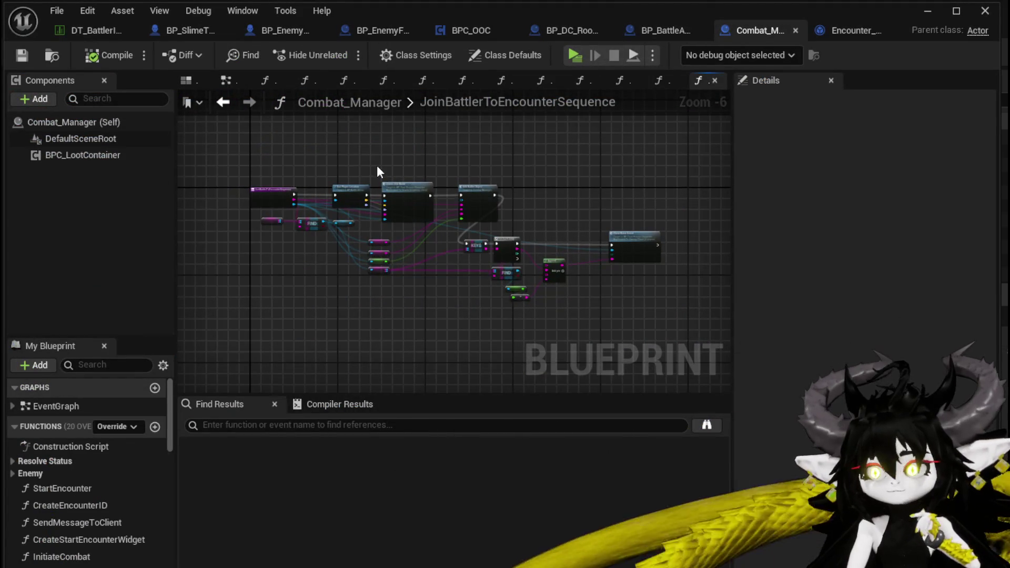
scroll(377, 171, "up", 5)
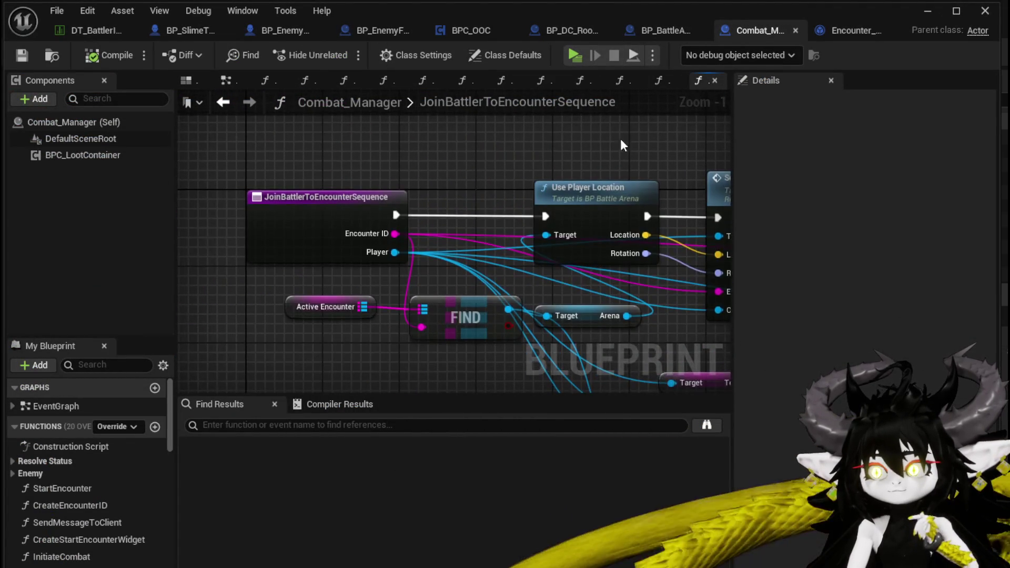
scroll(622, 144, "down", 2)
mouse_move(623, 145)
left_mouse_down()
mouse_move(428, 134)
mouse_move(475, 138)
left_mouse_up()
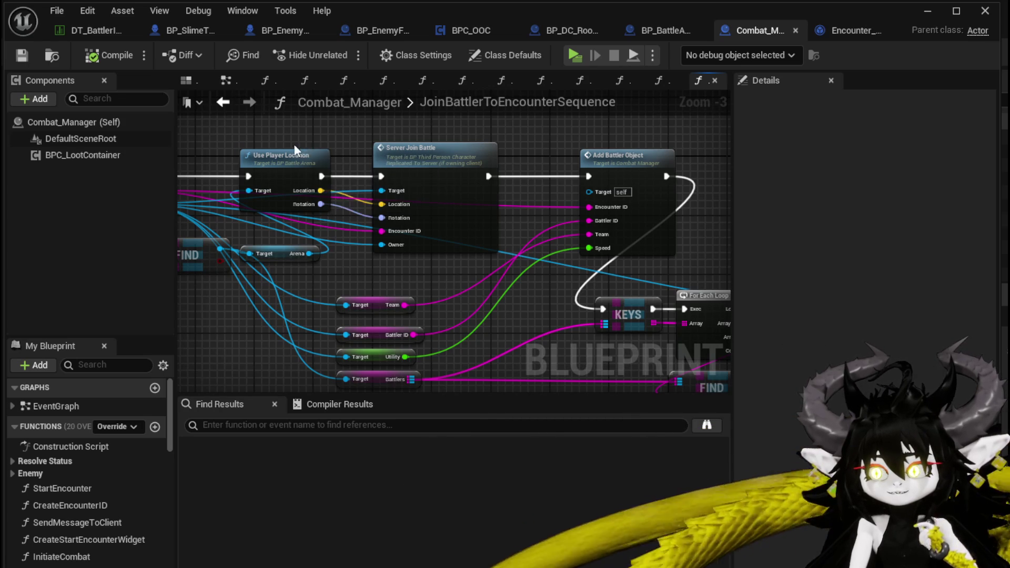
left_click_drag(295, 144, 455, 136)
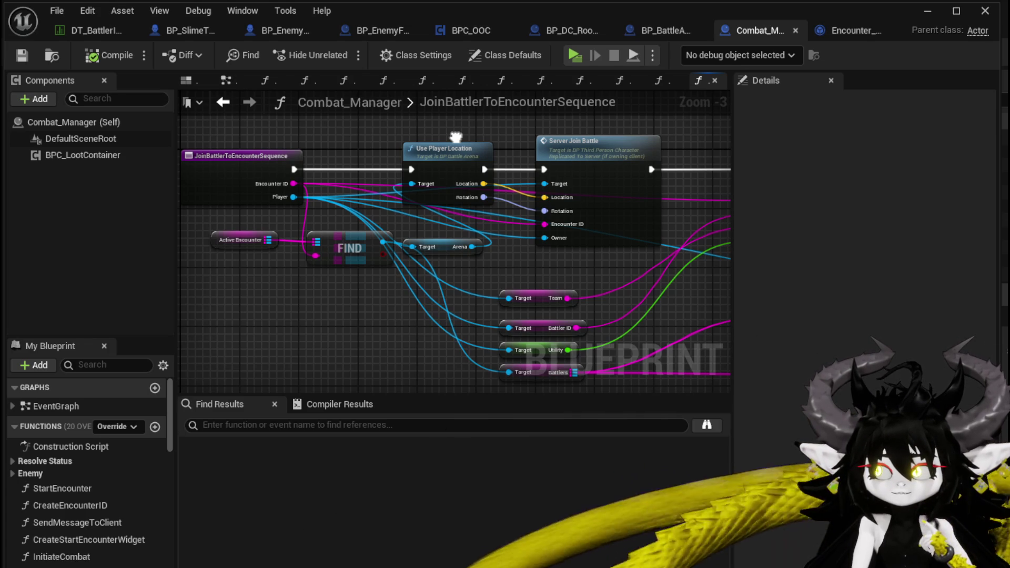
left_click(239, 200)
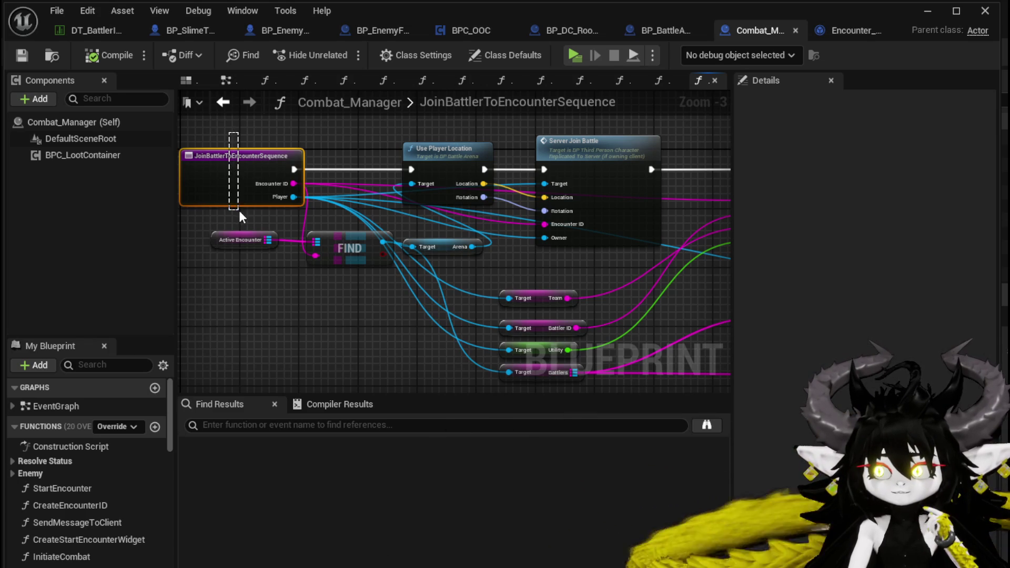
left_click(239, 138)
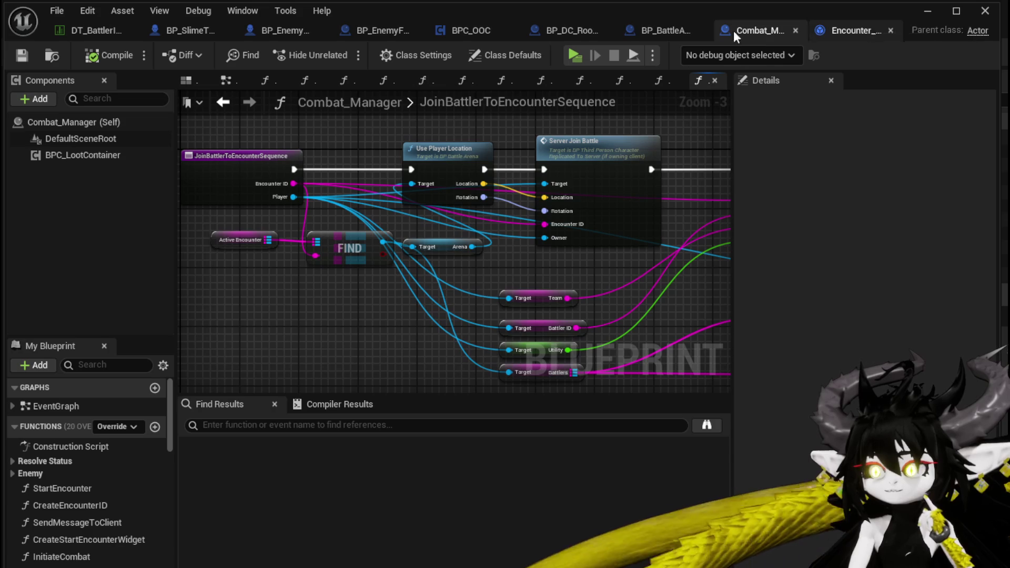
left_click(658, 32)
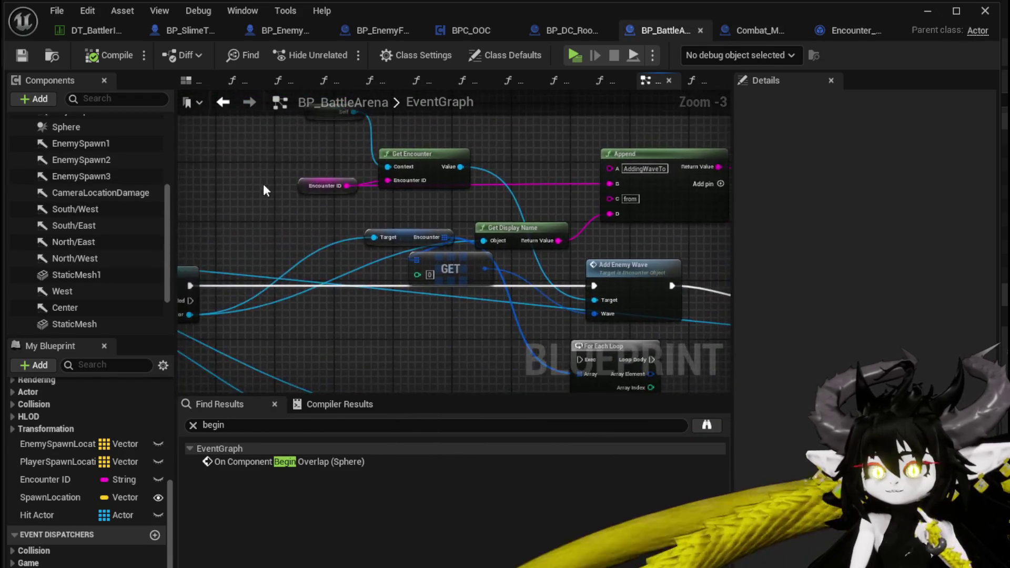
Step: Go from the arena's Server_JoinBattler event into Encounter_Object's Join Battler to Encounter function
scroll(369, 174, "down", 2)
scroll(576, 239, "up", 2)
scroll(576, 241, "down", 1)
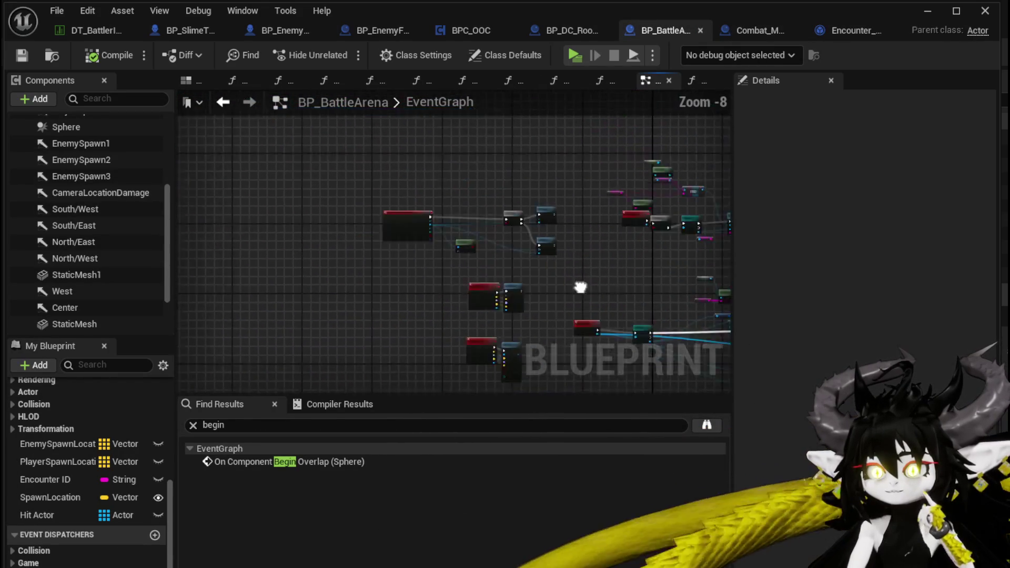
scroll(582, 286, "up", 3)
left_click_drag(623, 219, 519, 215)
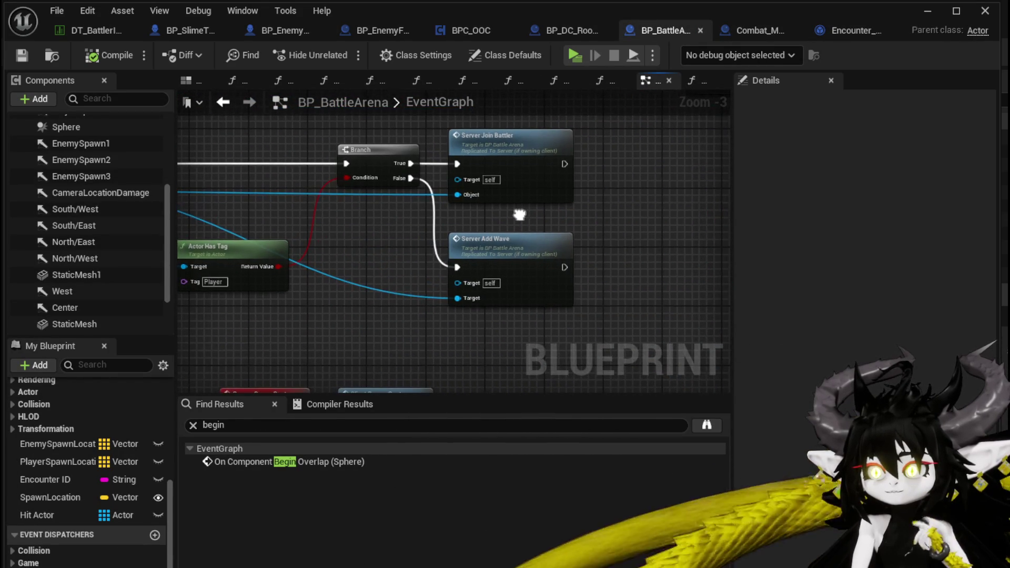
double_click(516, 175)
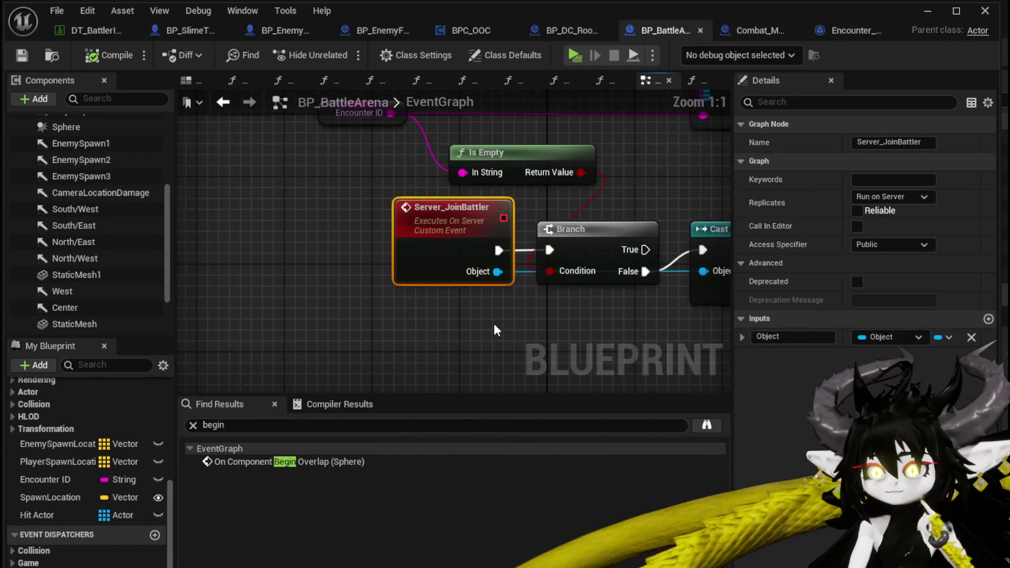
left_click_drag(493, 323, 195, 297)
mouse_move(470, 190)
left_mouse_down()
mouse_move(470, 205)
mouse_move(527, 263)
mouse_move(509, 213)
mouse_move(523, 197)
mouse_move(595, 206)
left_mouse_up()
scroll(595, 207, "down", 1)
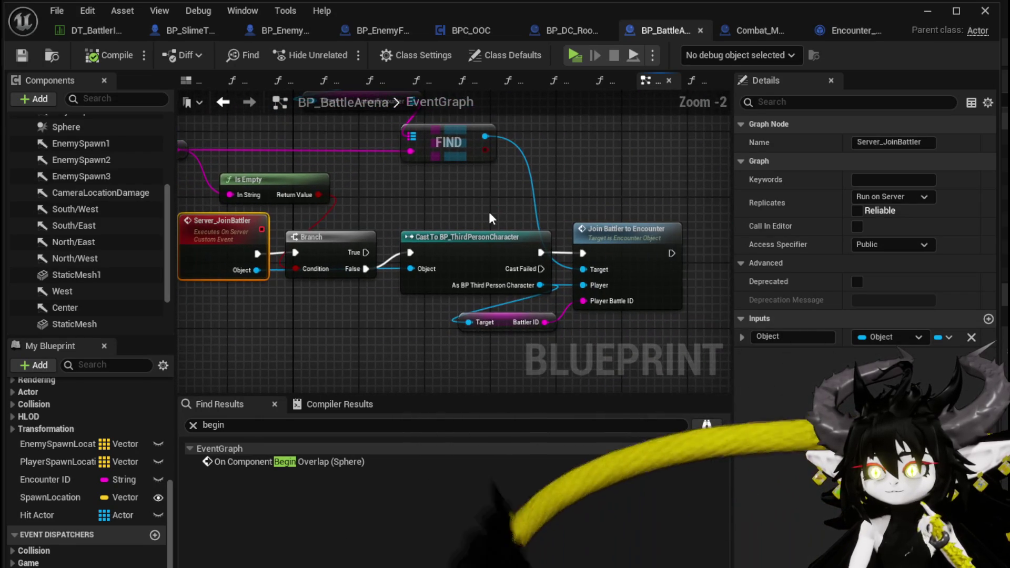
double_click(643, 234)
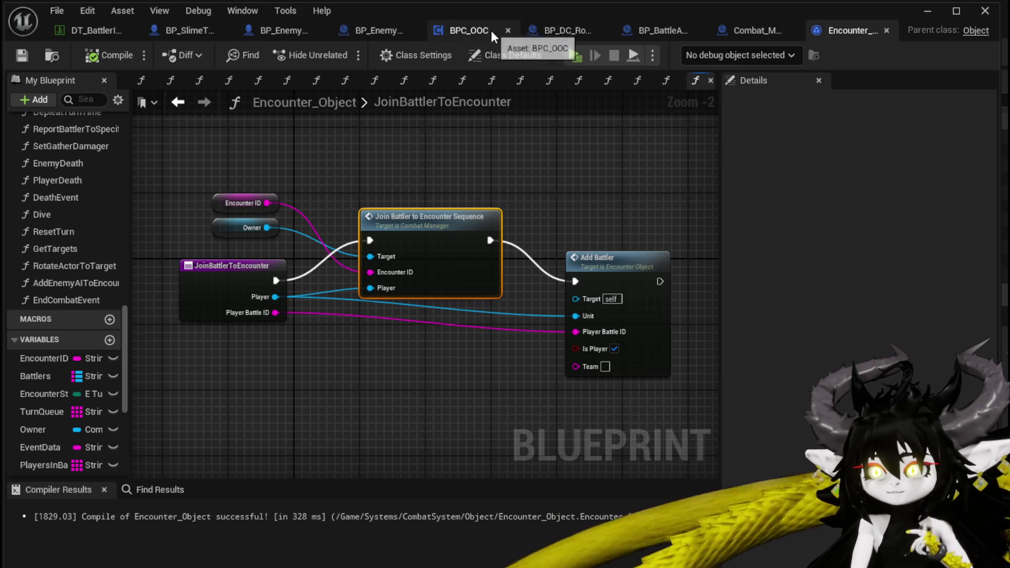
Step: Open Combat_Manager's StartEncounter function and inspect its Add Battler and Add Battler Object nodes
left_click(737, 32)
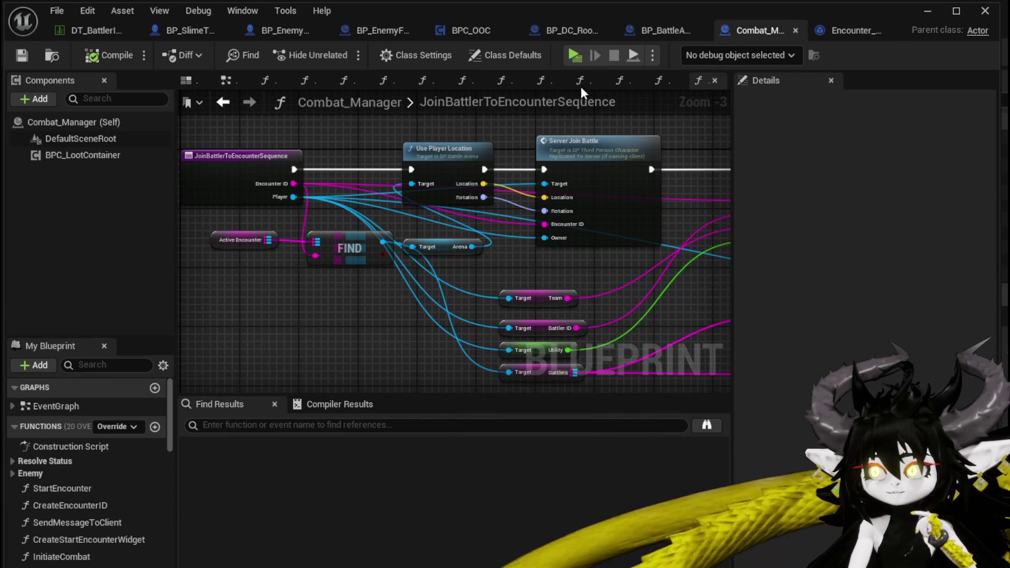
scroll(93, 480, "down", 1)
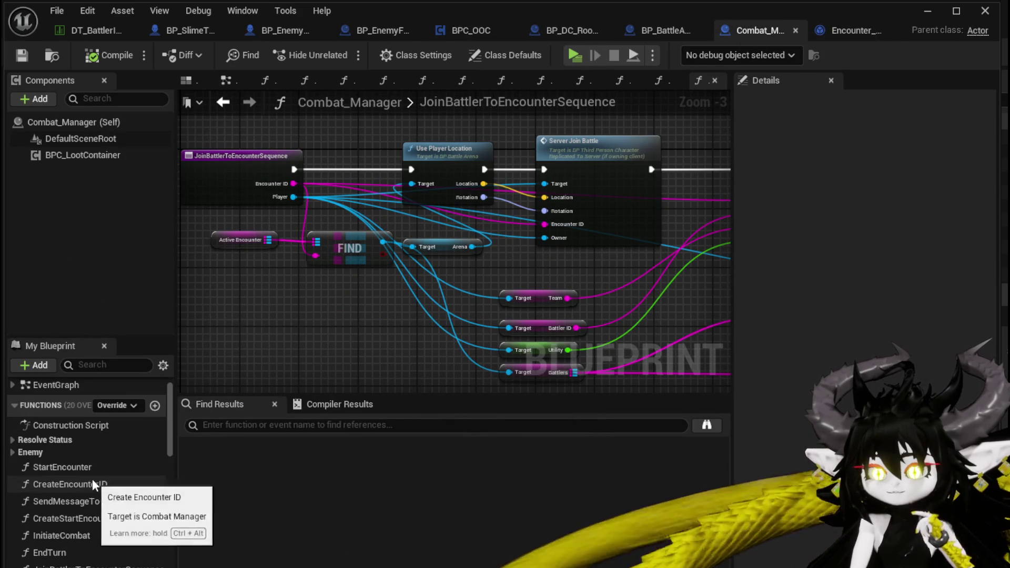
left_click(95, 468)
double_click(95, 467)
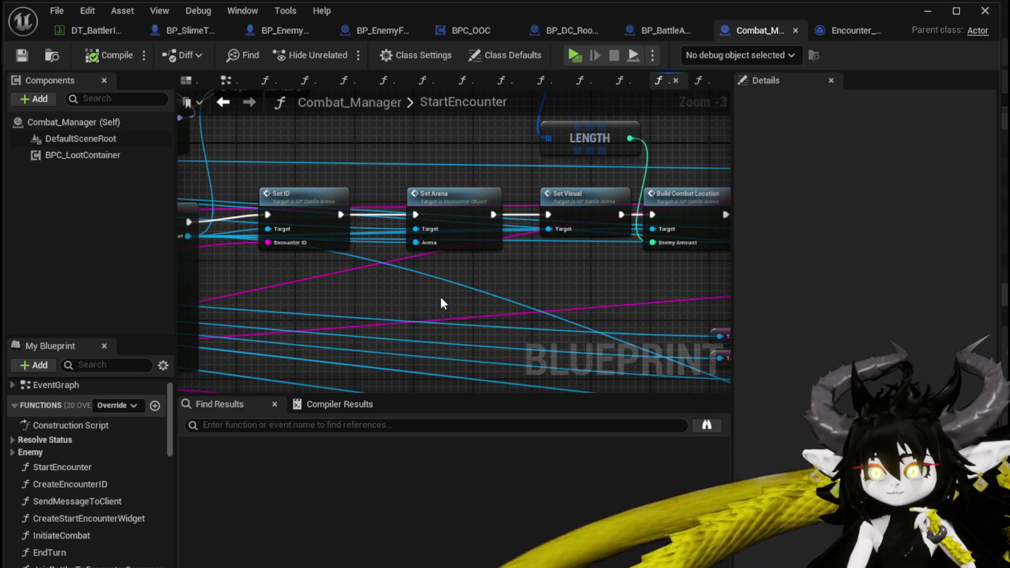
mouse_move(492, 311)
left_mouse_down()
mouse_move(223, 316)
mouse_move(119, 291)
mouse_move(121, 280)
left_mouse_up()
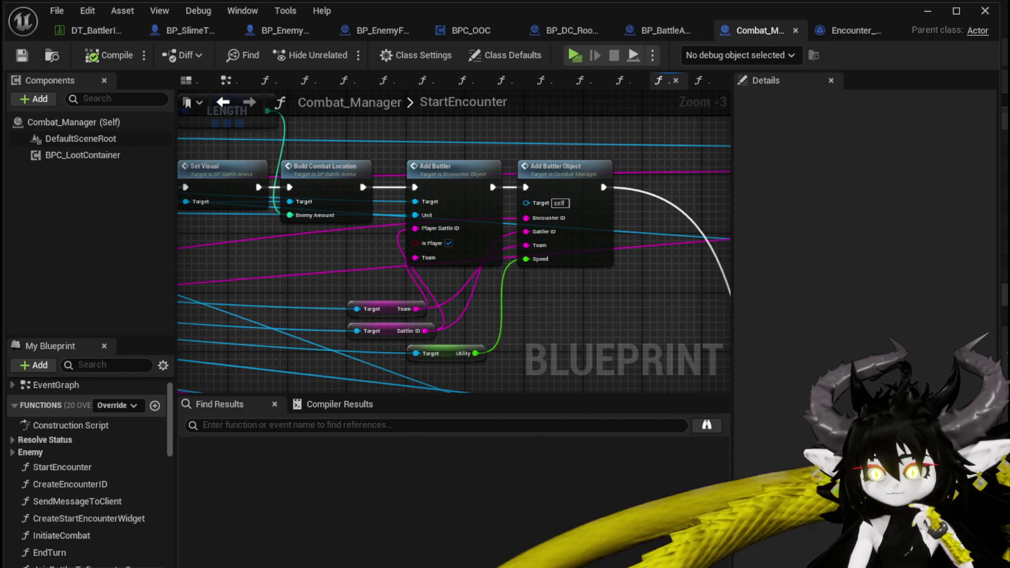
left_click_drag(122, 281, 167, 285)
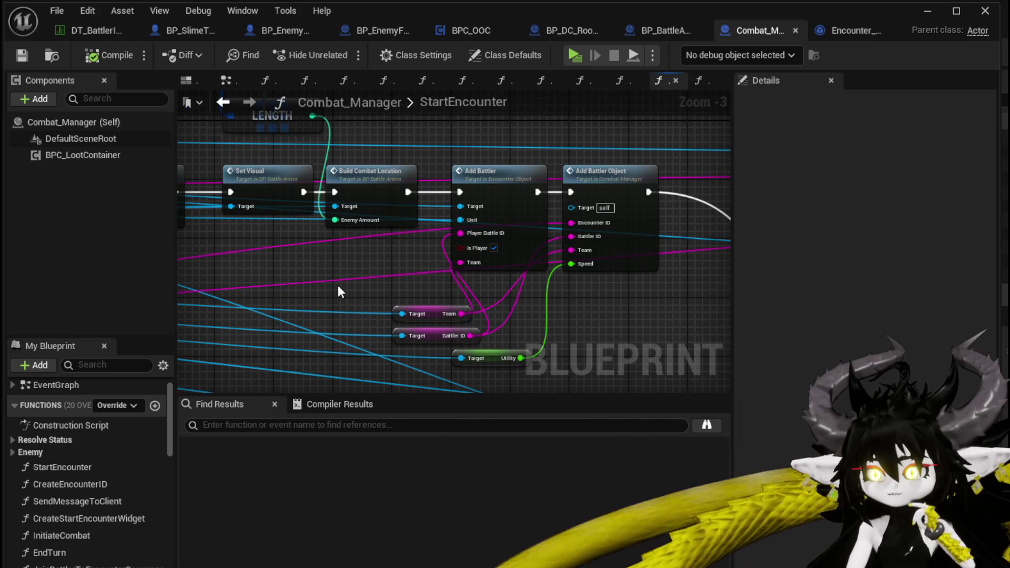
mouse_move(339, 287)
left_mouse_down()
mouse_move(667, 232)
mouse_move(200, 271)
left_mouse_up()
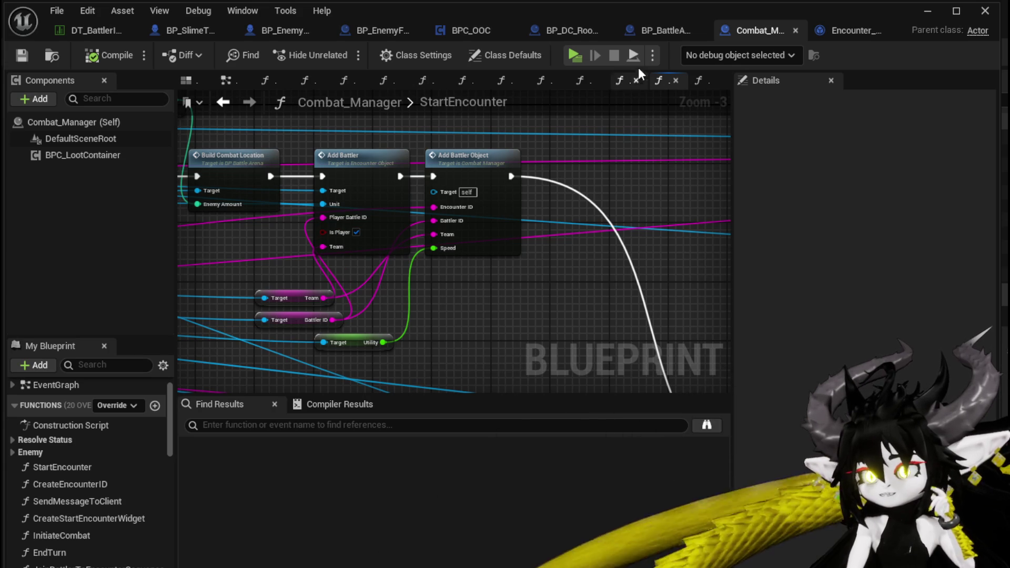
Step: Disconnect the Branch True link from Server Join Battler in BP_BattleArena, then compile and save
left_click(674, 30)
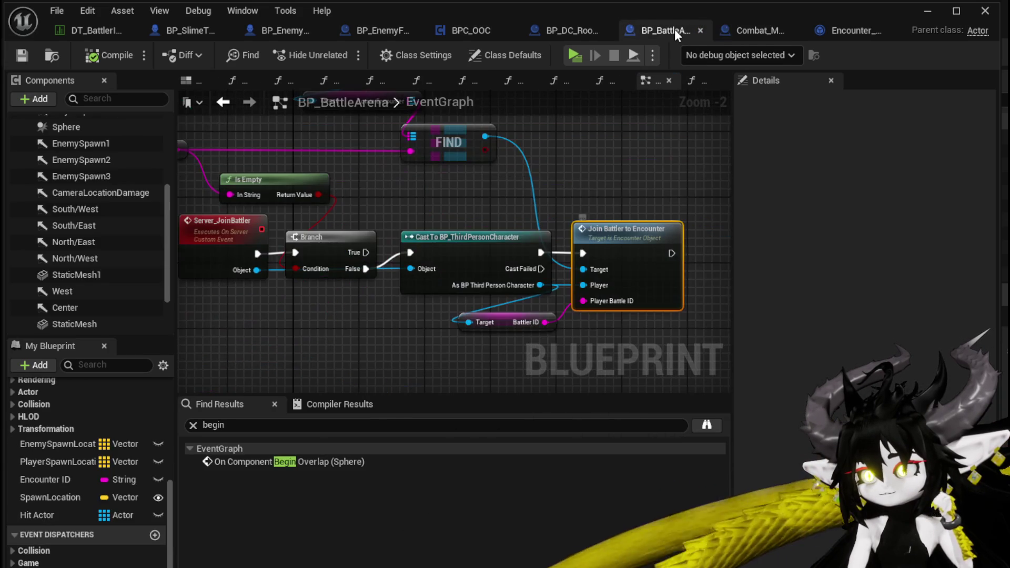
scroll(502, 150, "down", 2)
scroll(368, 236, "up", 3)
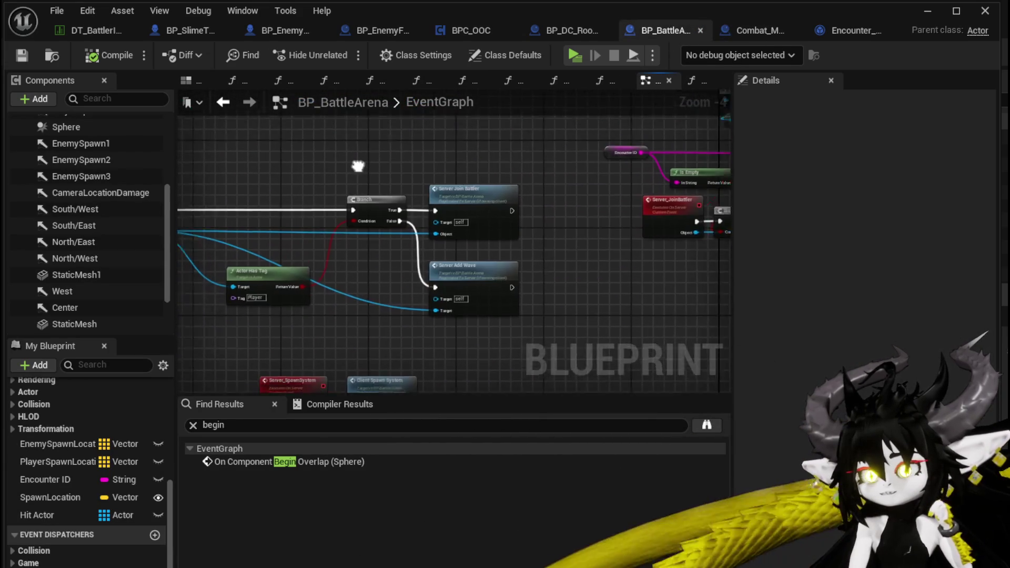
mouse_move(497, 199)
left_mouse_down()
mouse_move(463, 170)
mouse_move(524, 140)
left_mouse_up()
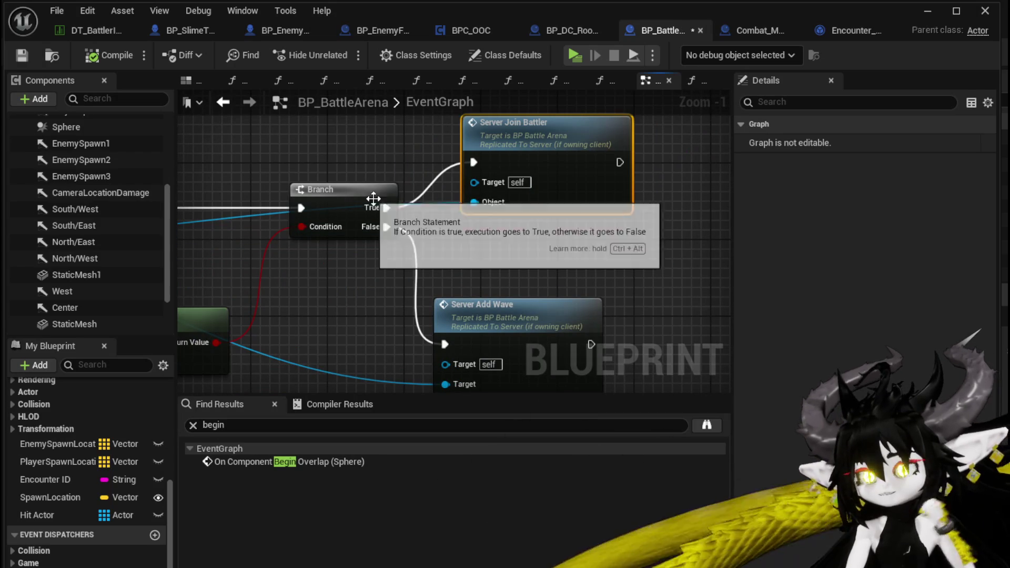
left_click(382, 206, "alt")
left_click(503, 259)
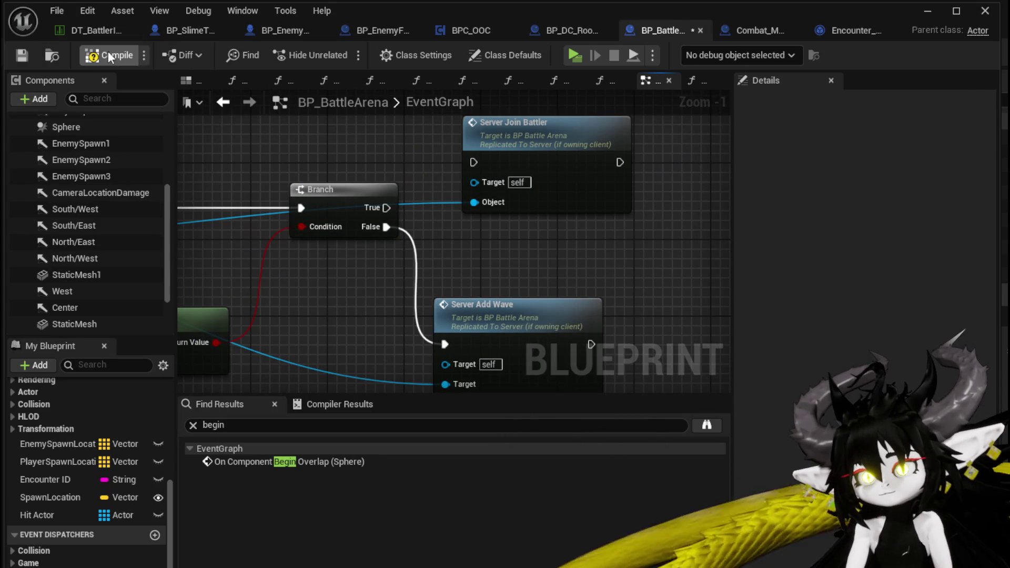
left_click(23, 56)
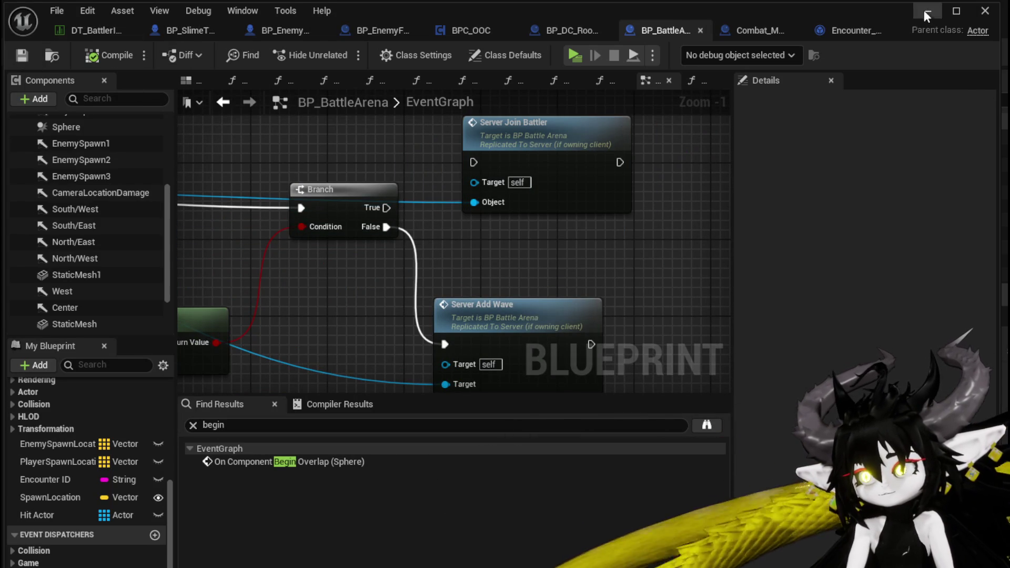
Step: Play-test the level, fighting the slimes with a card through to the closed results screen
left_click(926, 12)
left_click(352, 52)
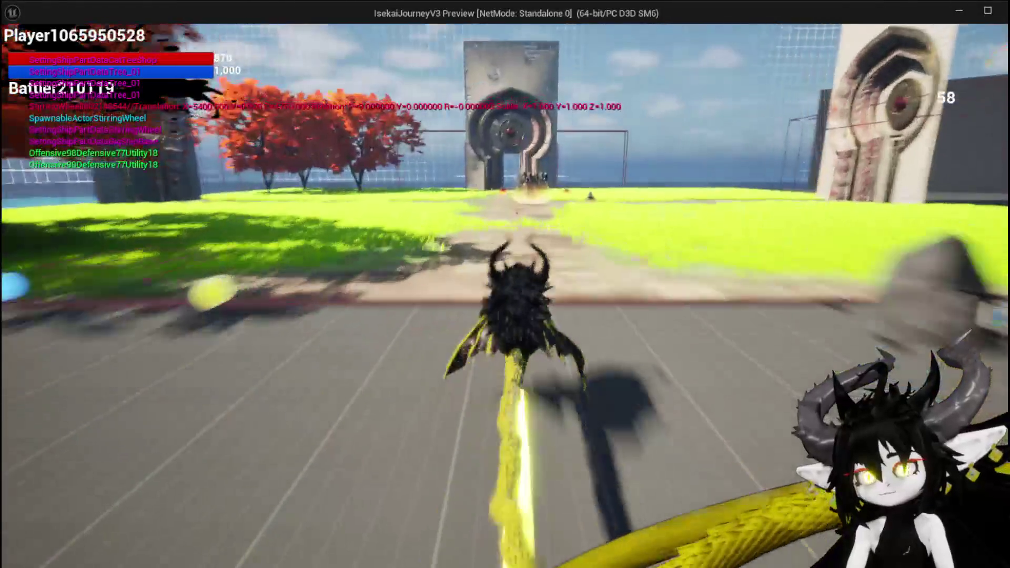
key("space")
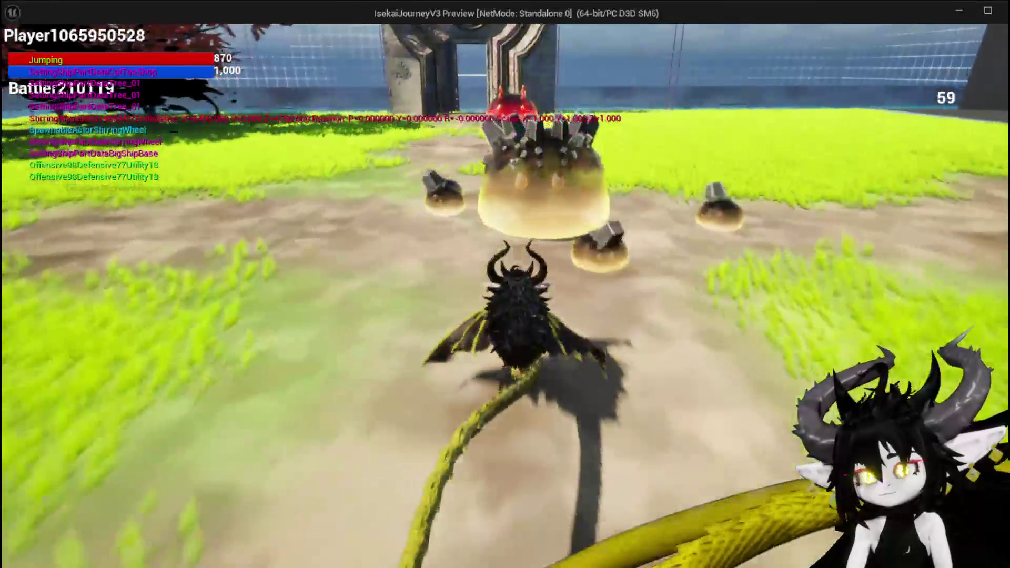
key("w")
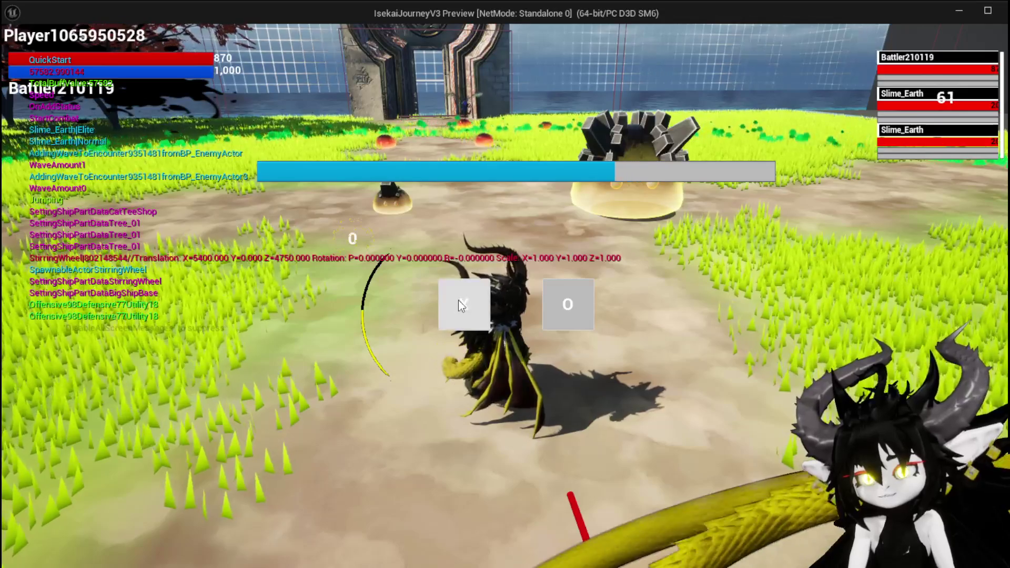
left_click(458, 301)
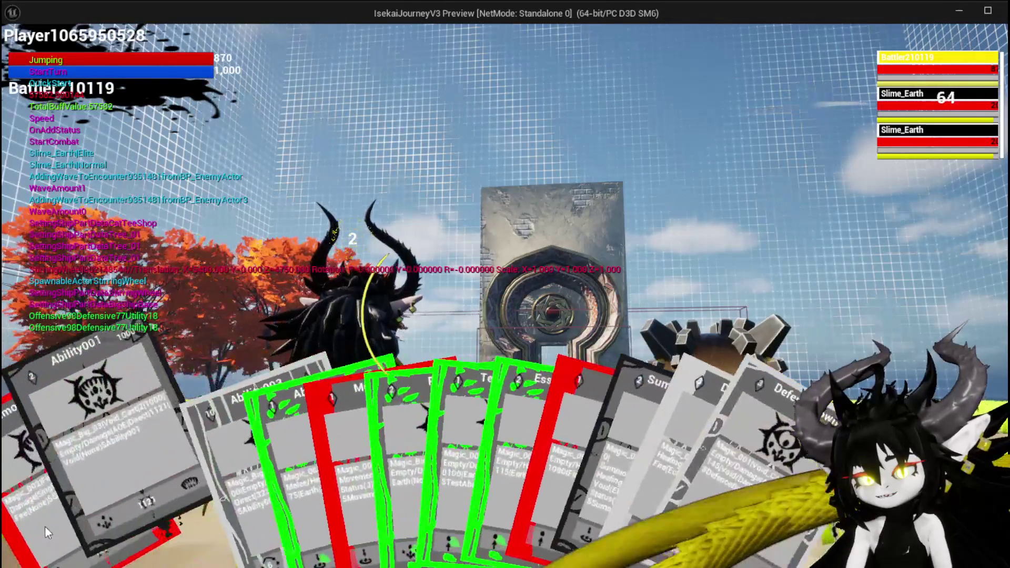
left_click(24, 524)
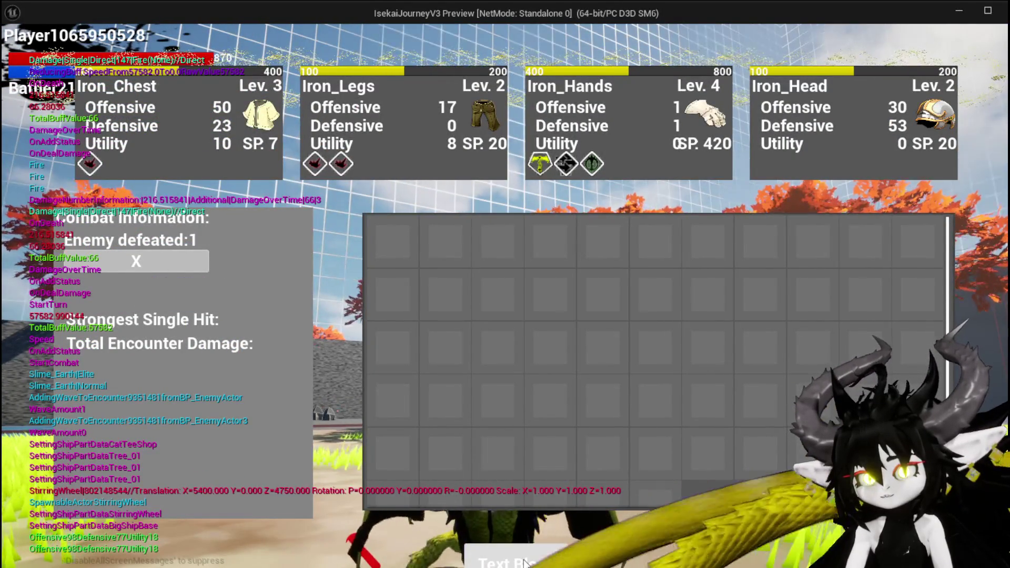
left_click(525, 562)
key("space")
key("space")
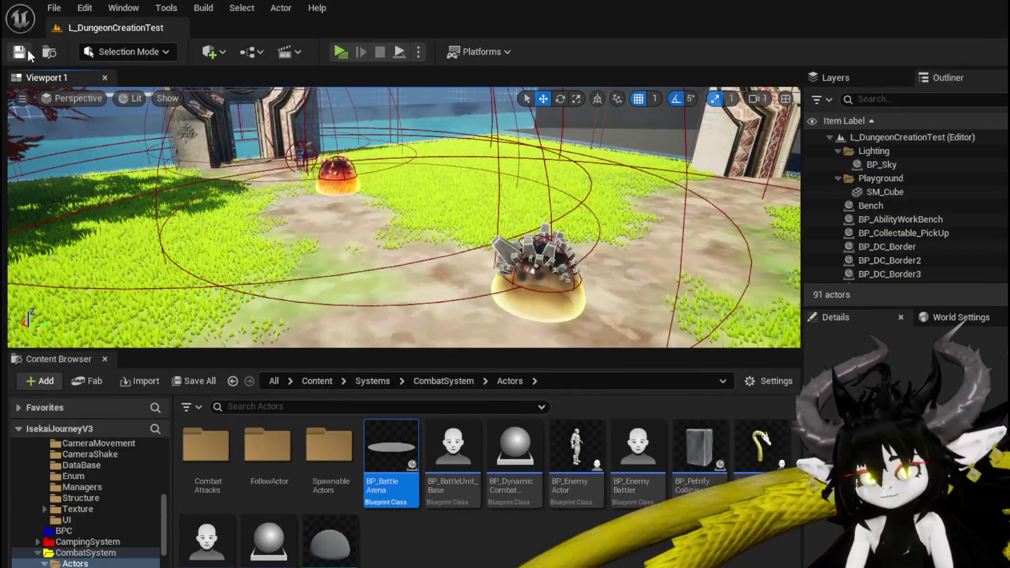
Step: Save the level, then move the disconnected Server Join Battler node up and left
left_click(27, 49)
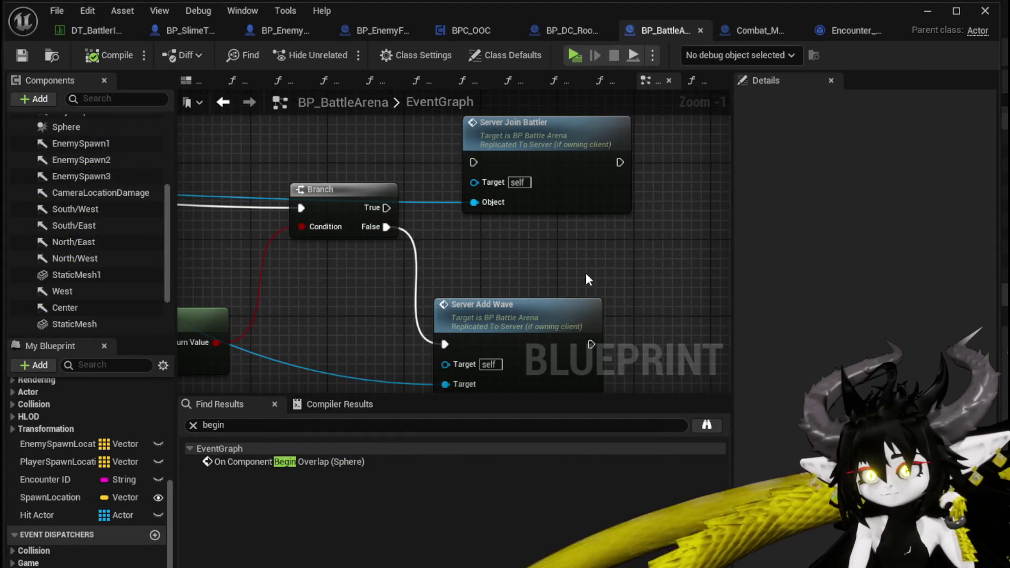
mouse_move(536, 274)
left_mouse_down()
mouse_move(535, 200)
mouse_move(682, 221)
left_mouse_up()
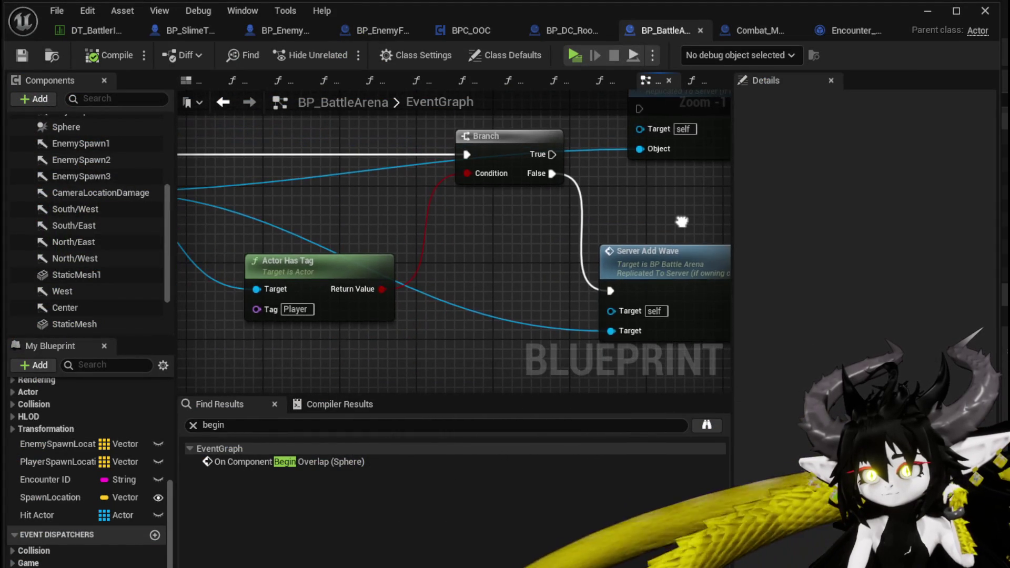
left_click_drag(698, 262, 530, 263)
left_click(531, 263)
left_click_drag(475, 201, 475, 311)
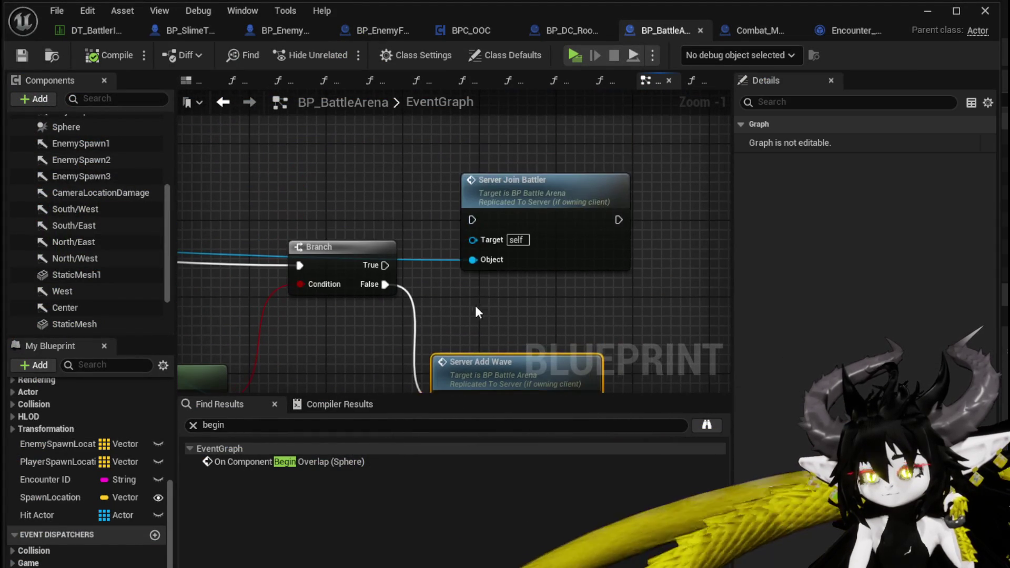
mouse_move(559, 206)
left_mouse_down()
mouse_move(492, 158)
mouse_move(521, 158)
left_mouse_up()
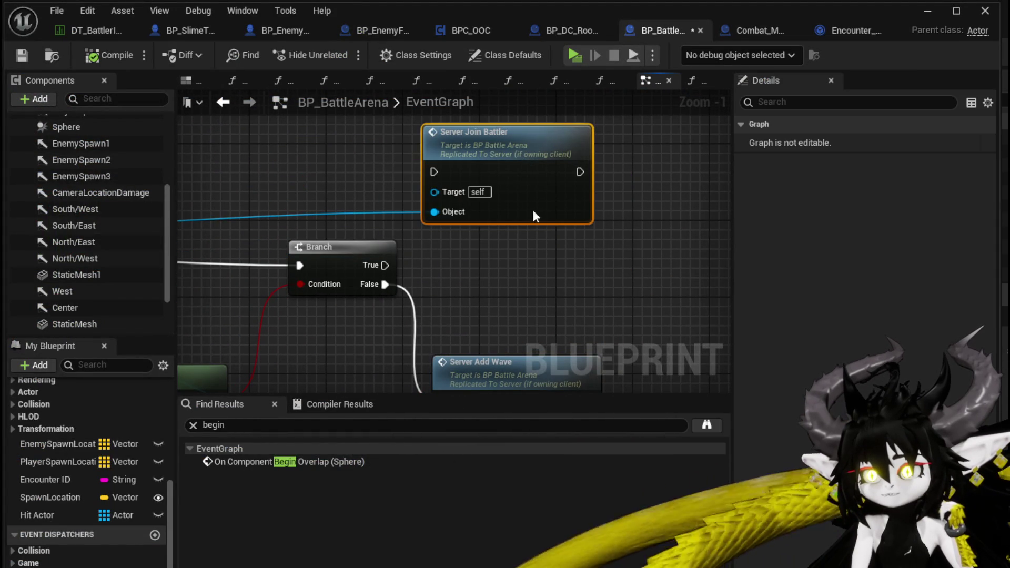
Step: Deselect Server Join Battler and save the BP_BattleArena blueprint
scroll(592, 257, "down", 2)
left_click_drag(631, 224, 474, 217)
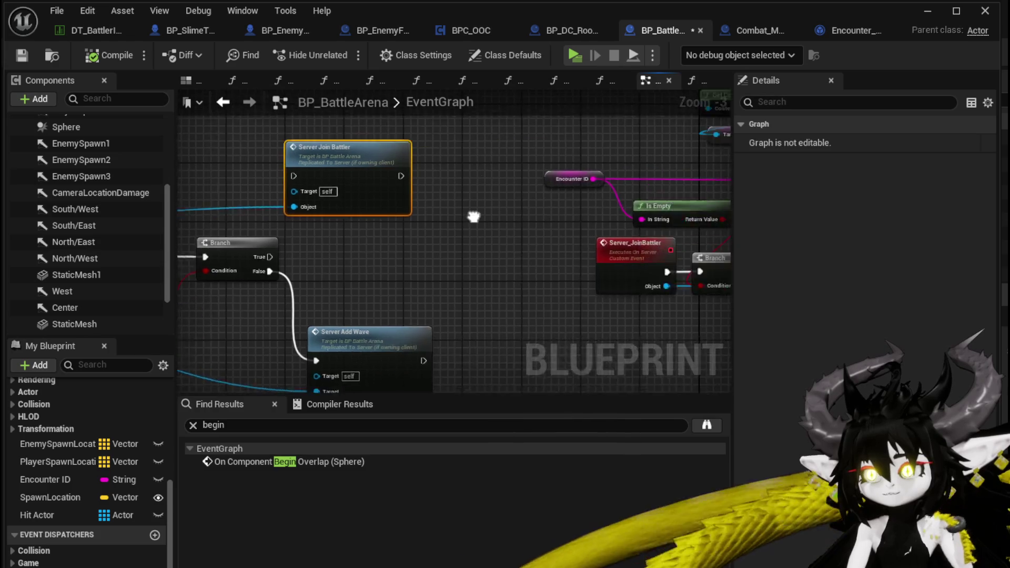
left_click(481, 220)
left_click(32, 54)
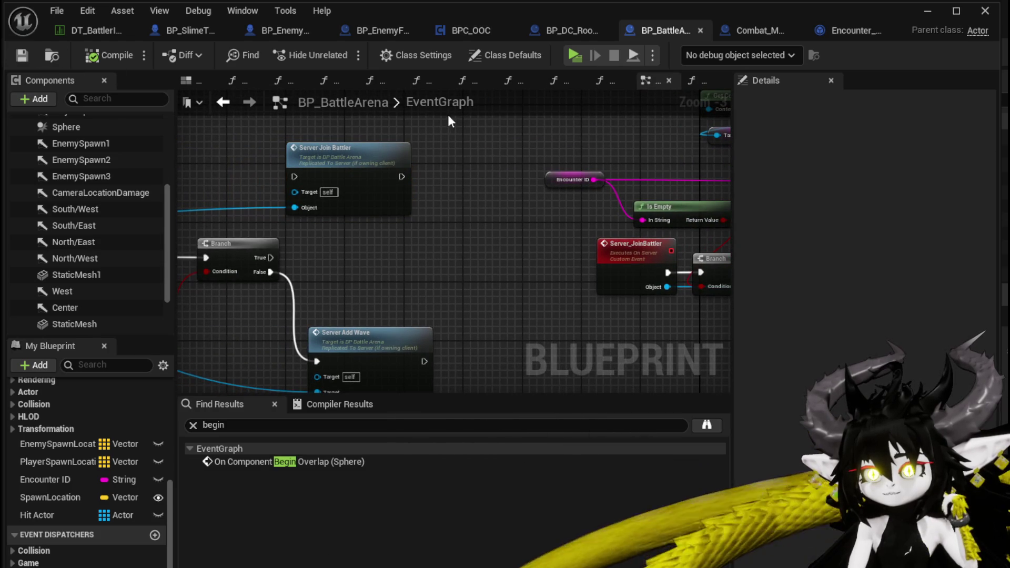
left_click(930, 9)
Step: Run a quick play-test of the arena fight, then stop it and save the level
left_click(345, 57)
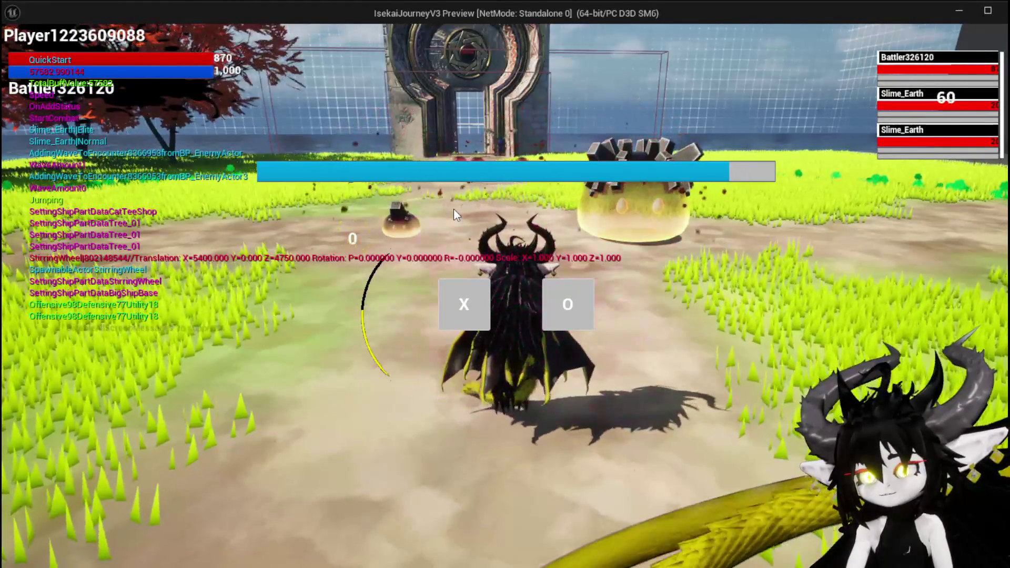
left_click(463, 303)
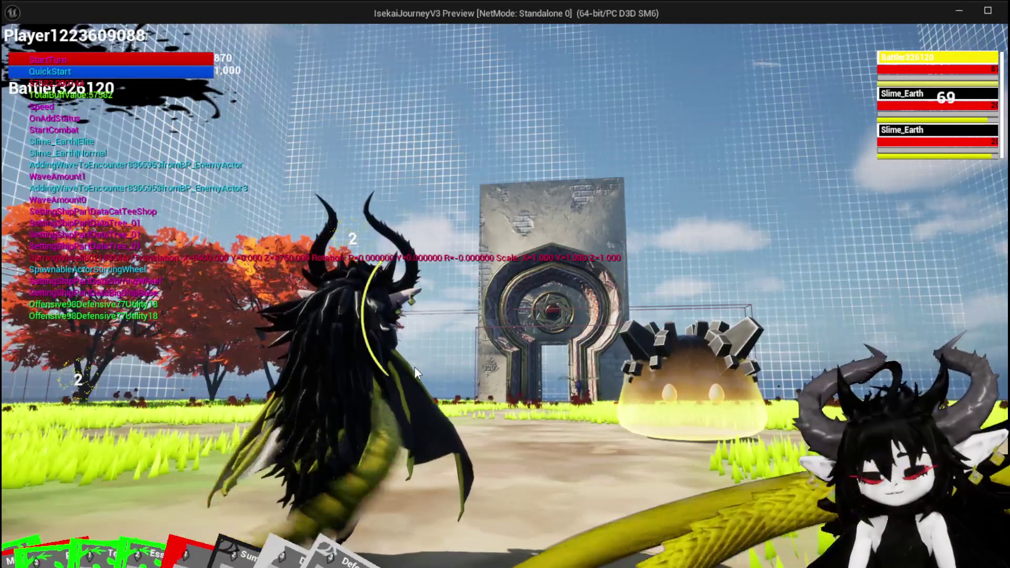
key("Escape")
left_click(8, 51)
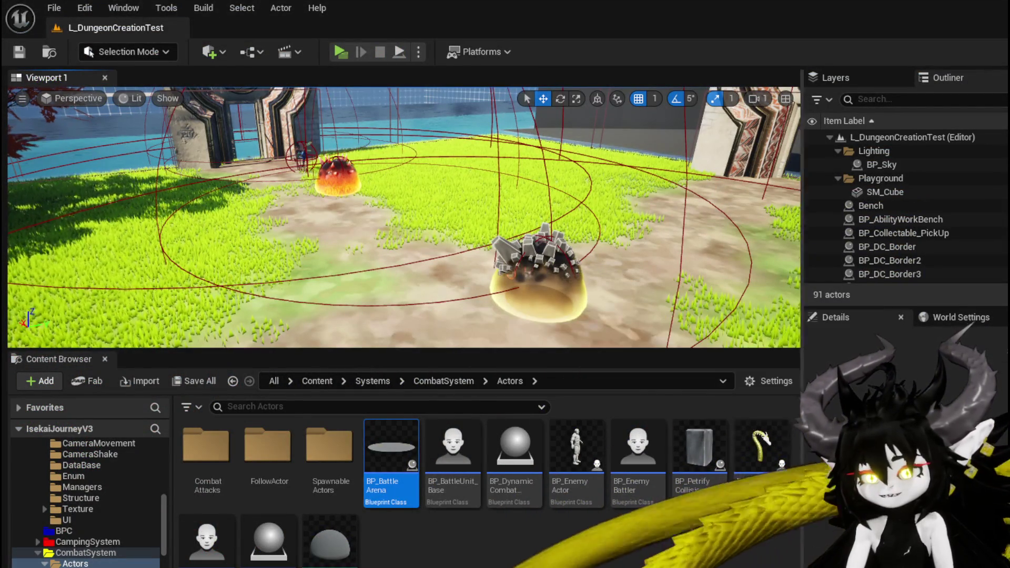
Step: Return to the Blueprint editor and show Encounter_Object's JoinBattlerToEncounter graph
key("Return")
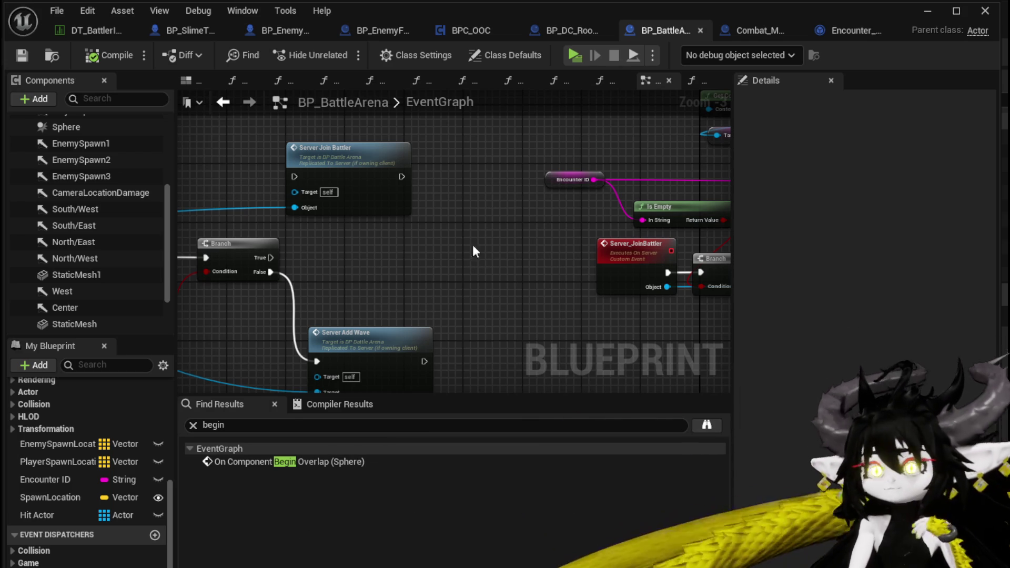
left_click(854, 27)
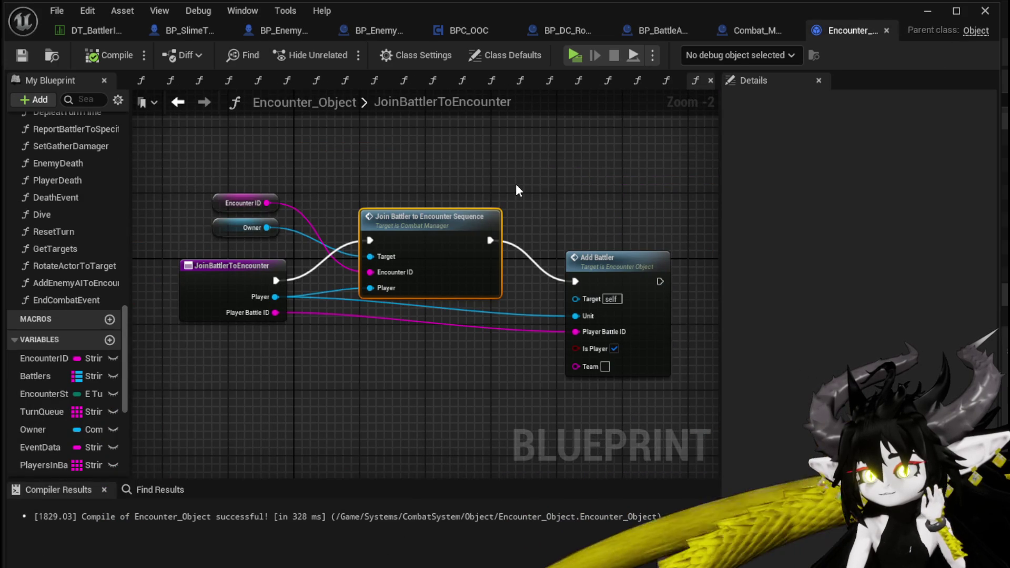
Step: In EndCombatEvent, add a LENGTH node on the Waves array
double_click(66, 308)
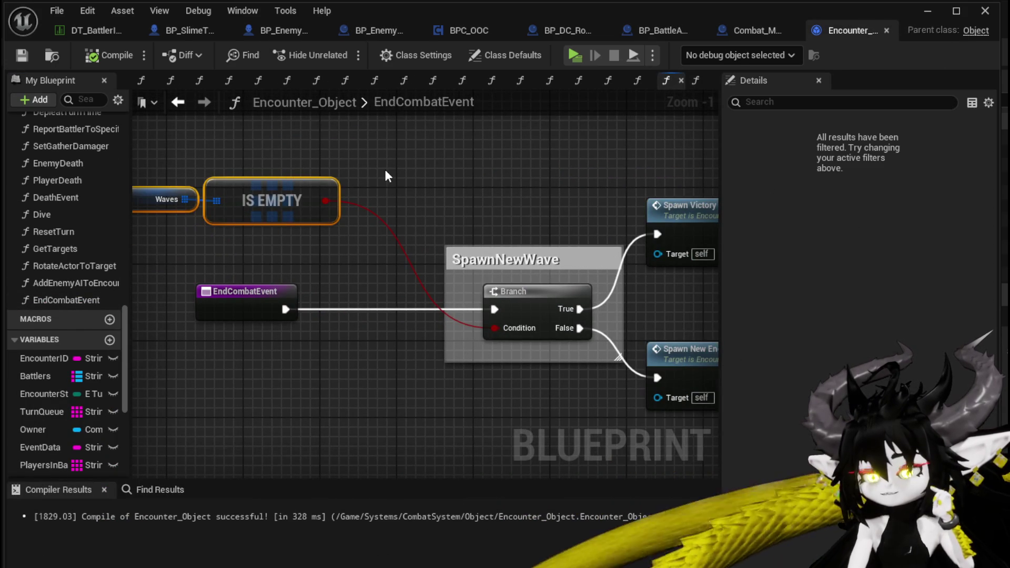
mouse_move(385, 171)
left_mouse_down()
mouse_move(279, 159)
mouse_move(433, 182)
left_mouse_up()
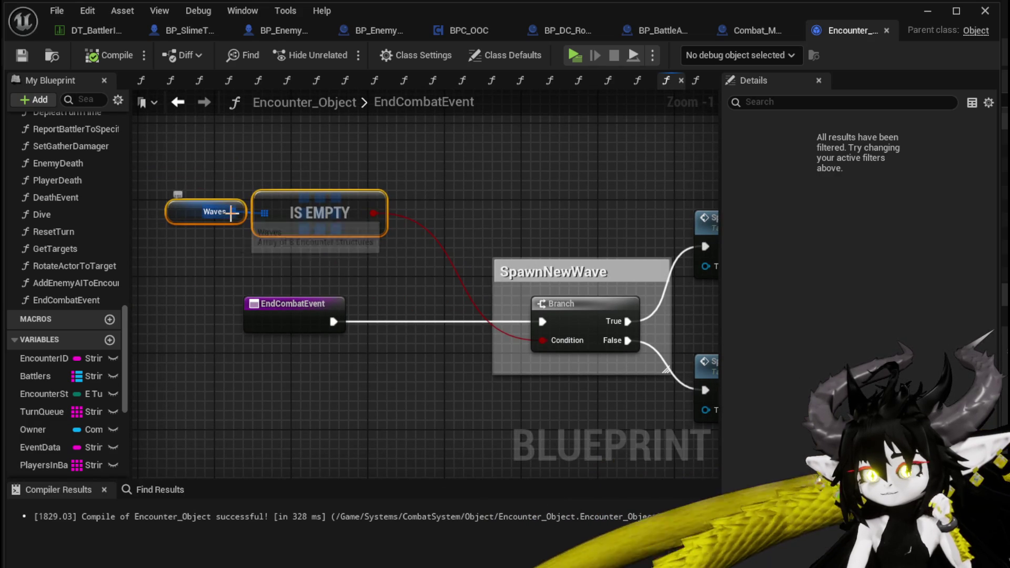
mouse_move(233, 212)
left_mouse_down()
mouse_move(307, 258)
mouse_move(264, 267)
left_mouse_up()
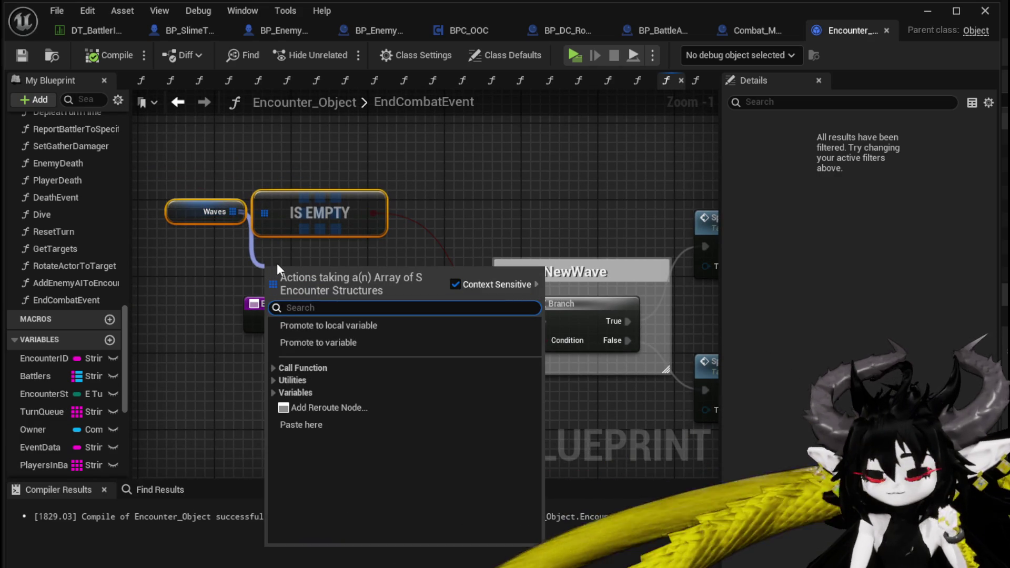
type("length")
key("Return")
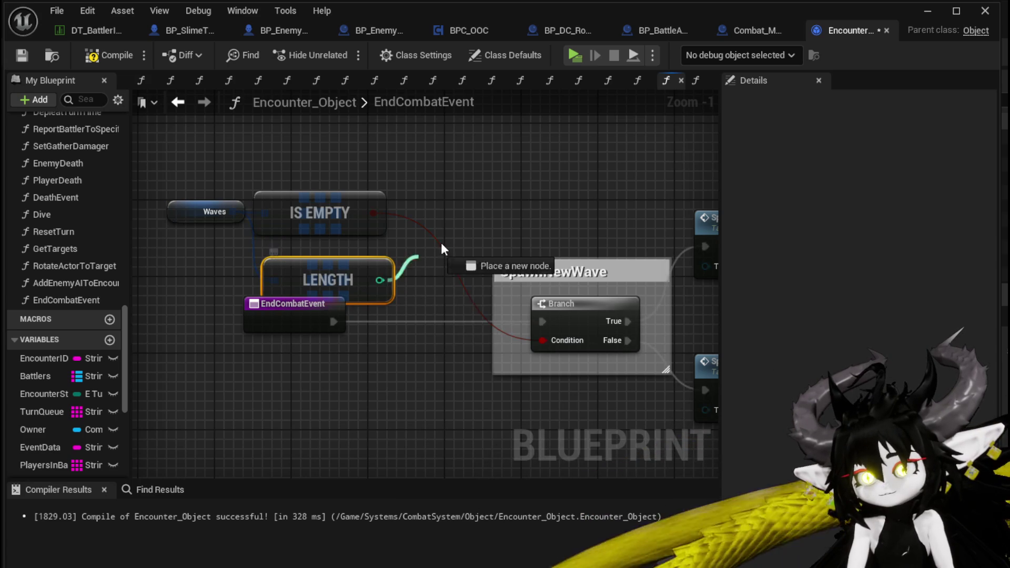
Step: Add a greater-than (> 0) comparison on the Waves length and feed it into the Branch condition
left_click_drag(442, 248, 459, 230)
type("get")
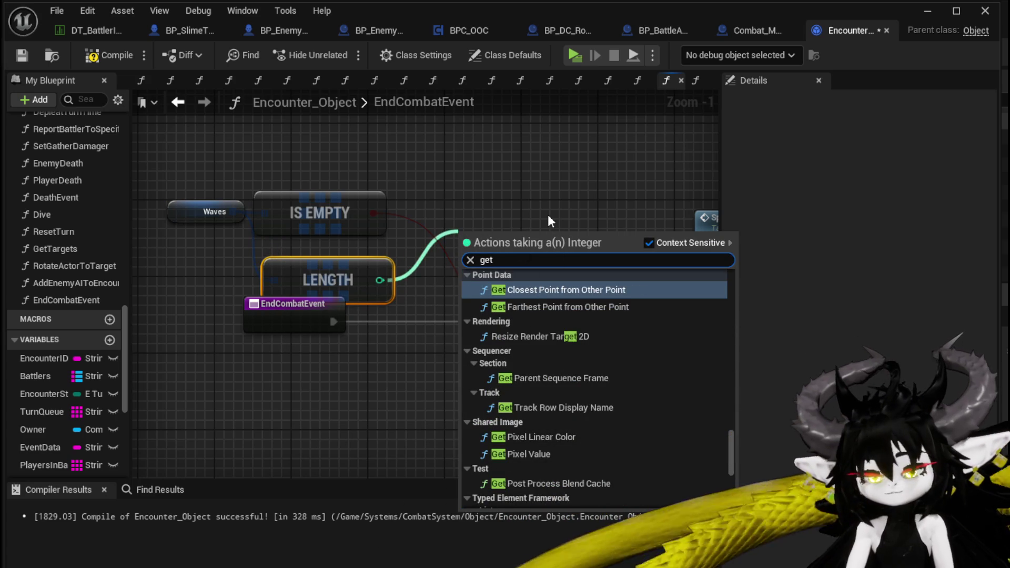
key("BackSpace")
key("BackSpace")
type("reater")
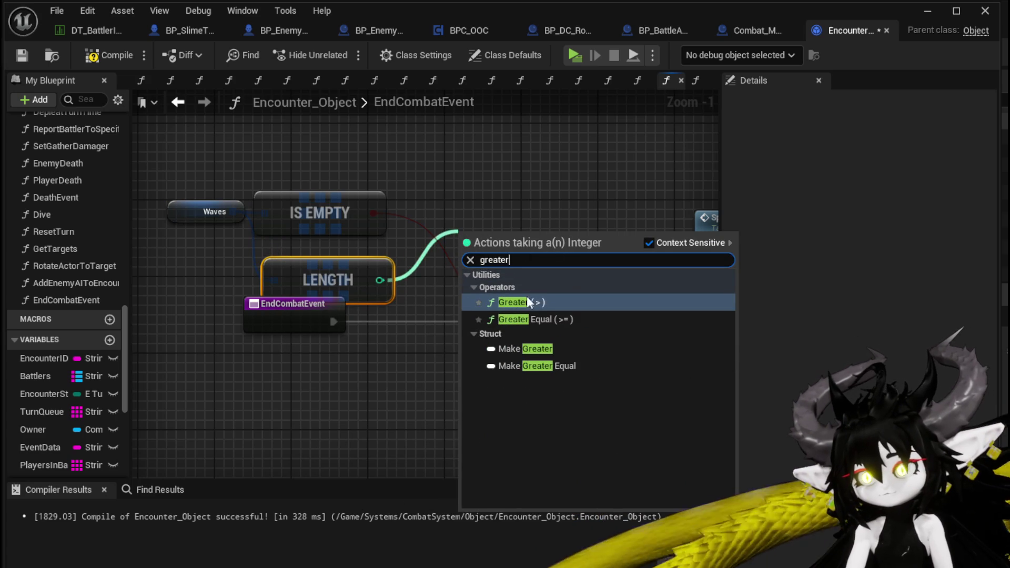
left_click(528, 303)
left_click_drag(525, 225, 409, 355)
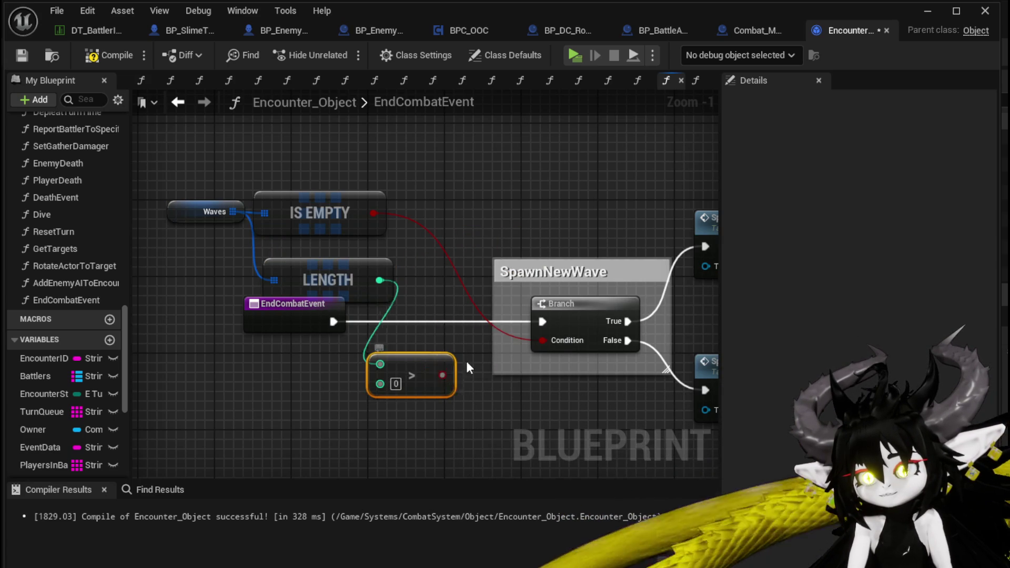
left_click_drag(467, 367, 479, 360)
left_click_drag(541, 342, 542, 341)
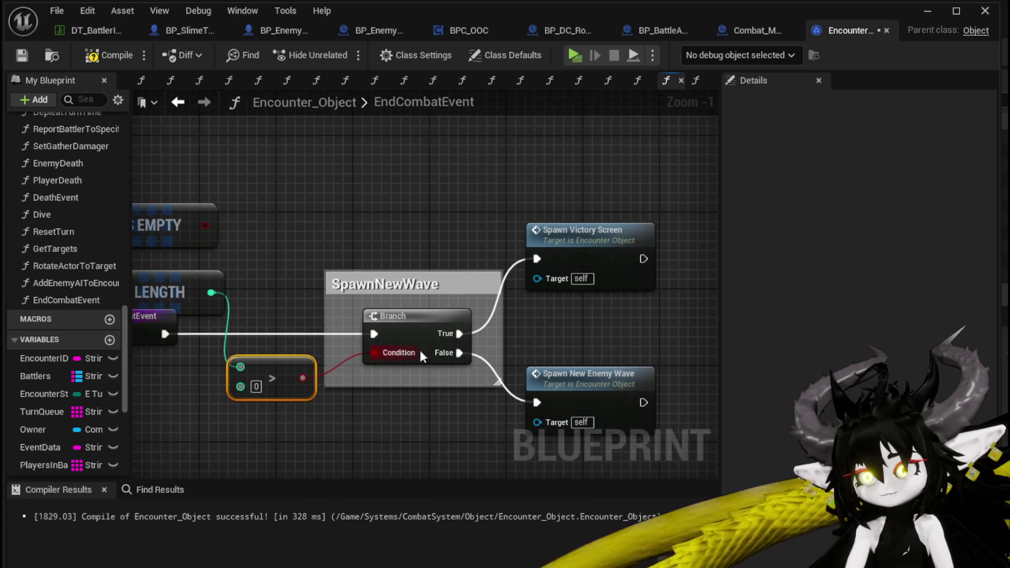
Step: Wire Spawn New Enemy Wave to the Branch True output, then compile and save Encounter_Object
left_click_drag(571, 239, 570, 142)
left_click_drag(566, 358, 574, 257)
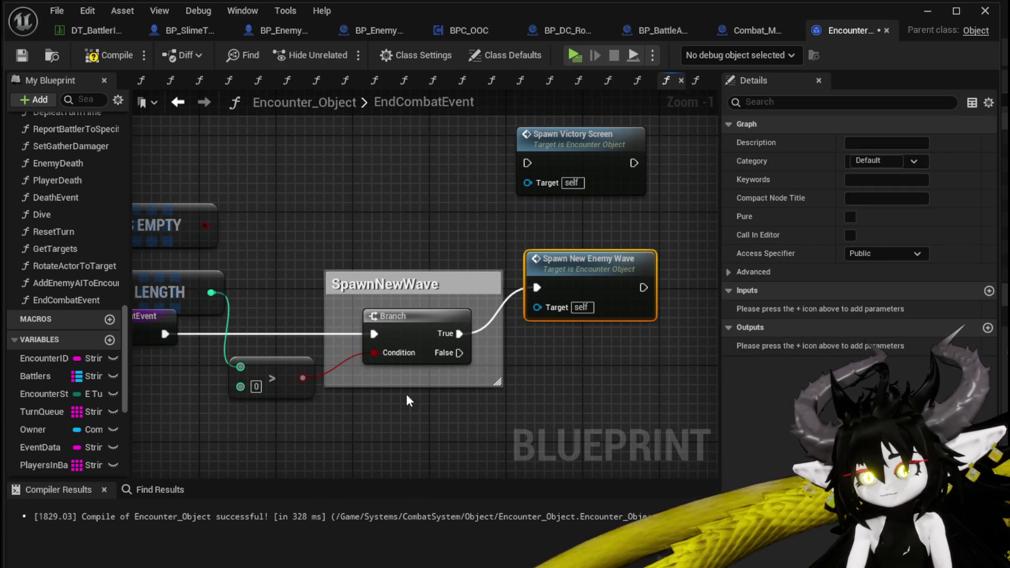
left_click_drag(409, 401, 476, 382)
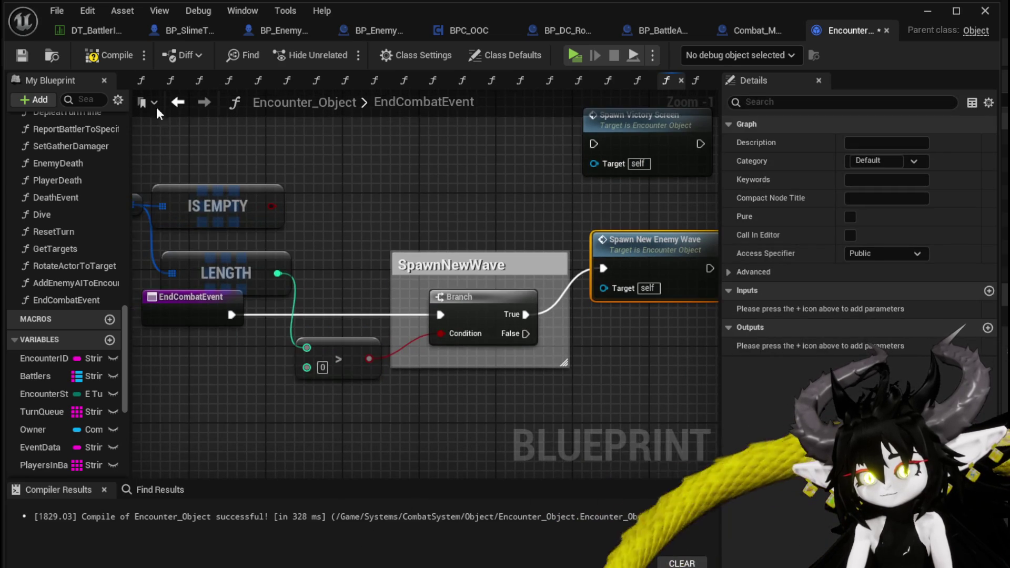
left_click(21, 55)
Step: Play-test the new wave logic by fighting the slimes with the SummonSpawn card, then stop
left_click(916, 15)
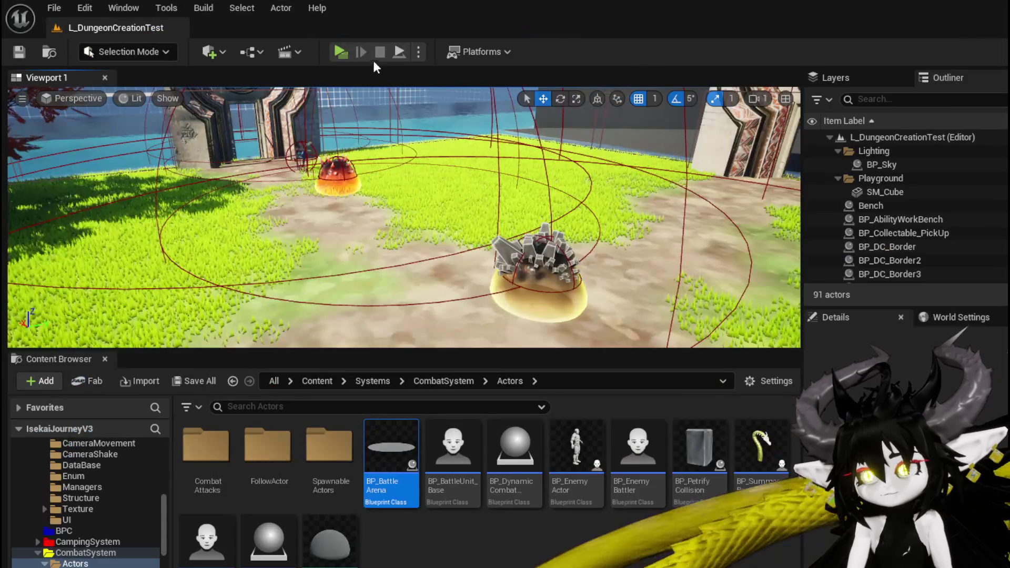
left_click(342, 51)
key("space")
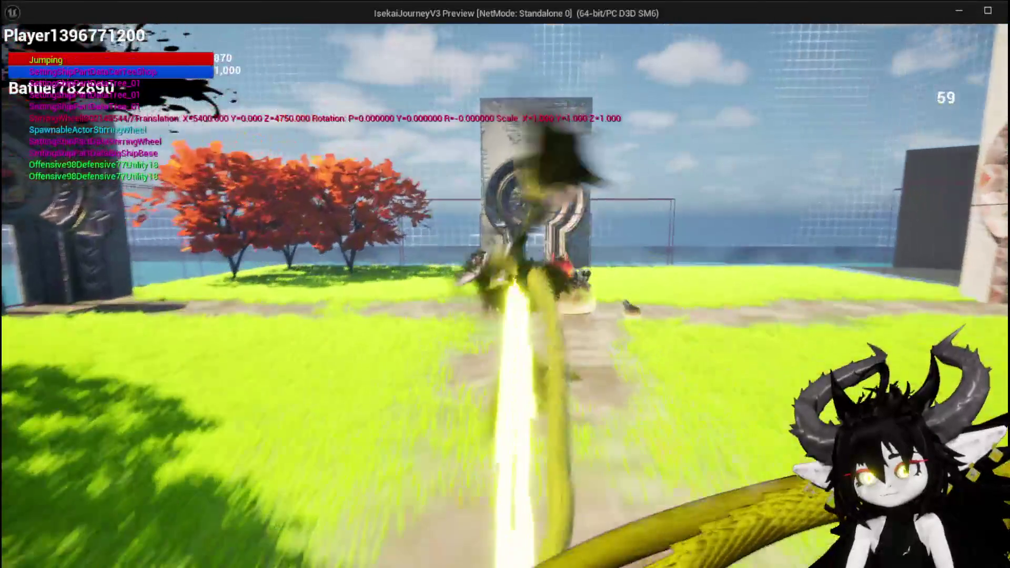
key("w")
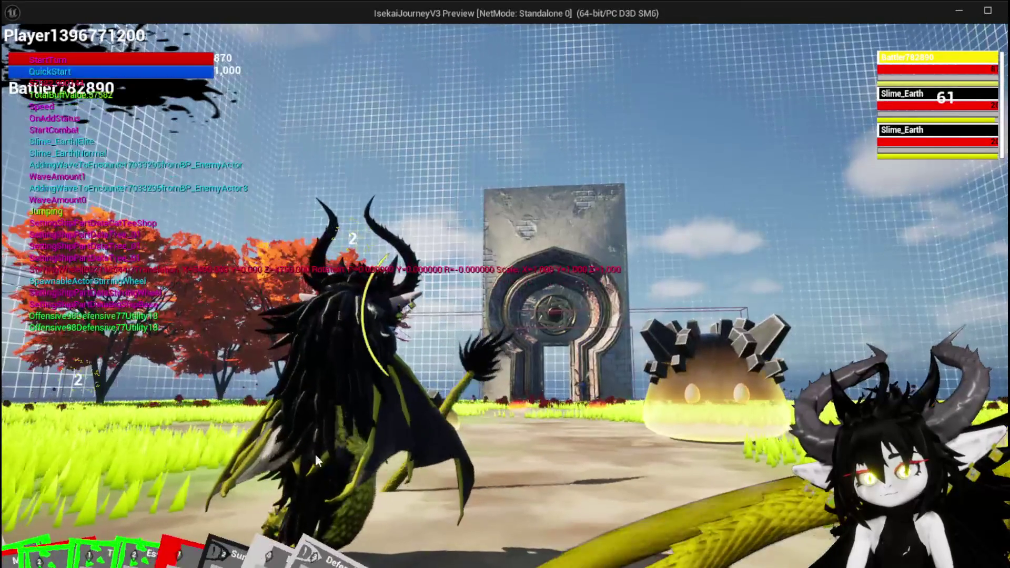
left_click(45, 527)
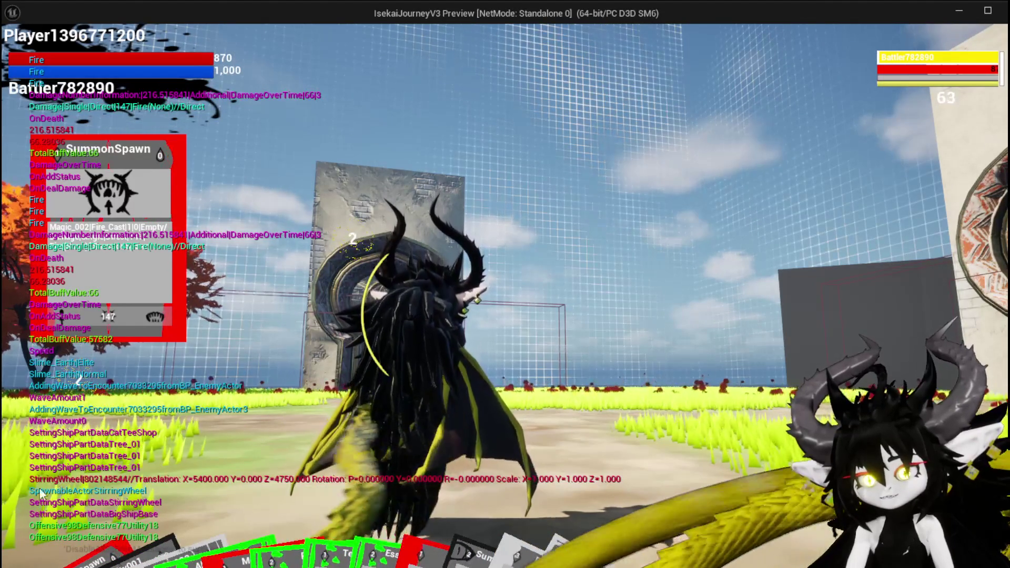
key("Escape")
Step: Save all assets, then open BPC_MountCrafting from MountSystem > MountCraftingSystem
left_click(24, 51)
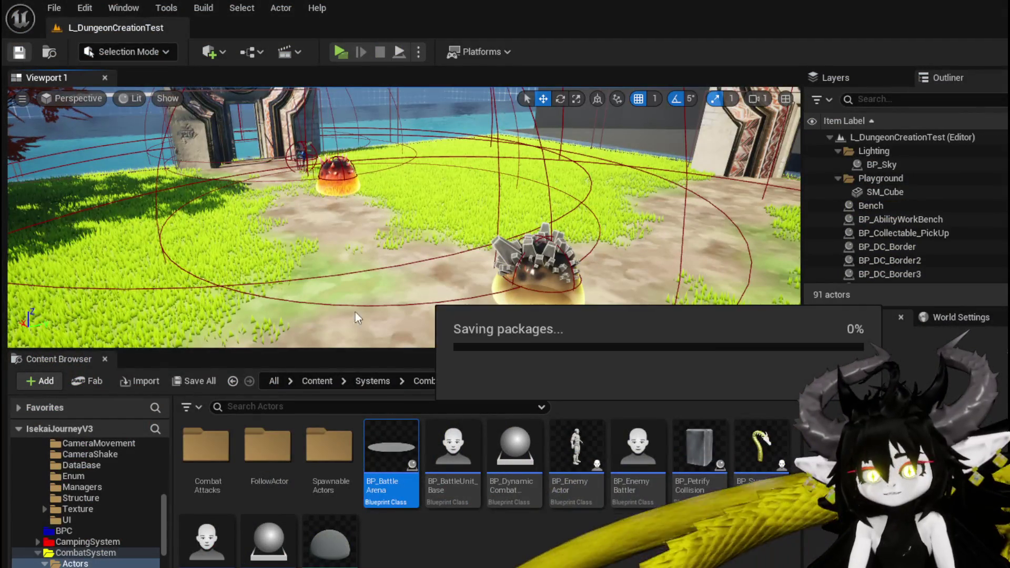
left_click(77, 531)
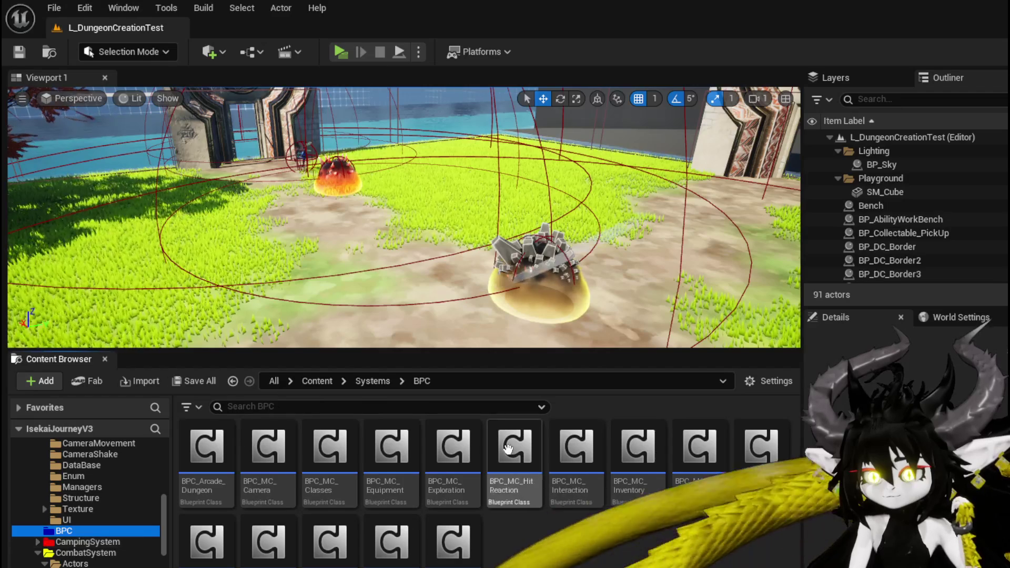
scroll(118, 512, "down", 10)
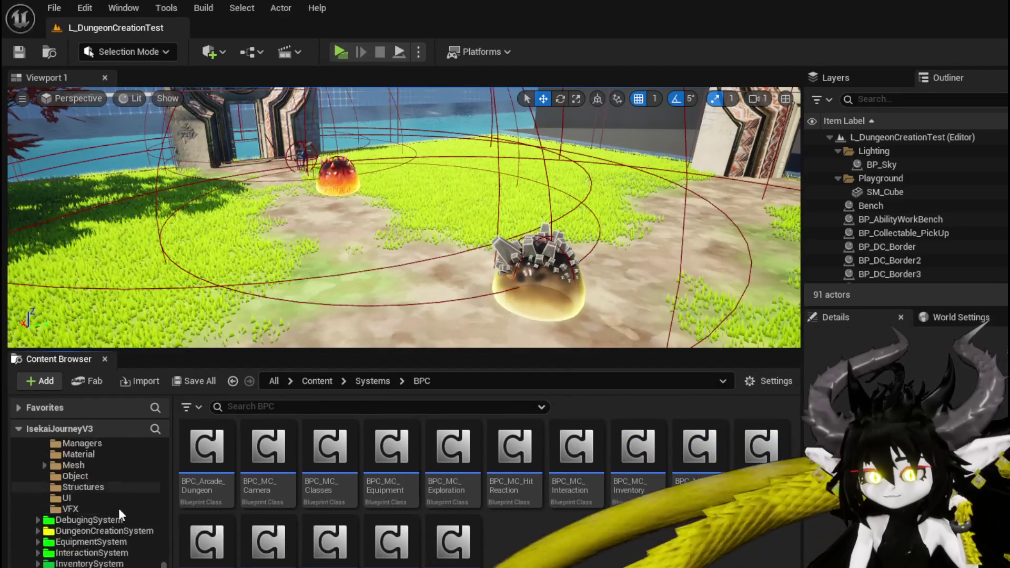
scroll(118, 508, "down", 5)
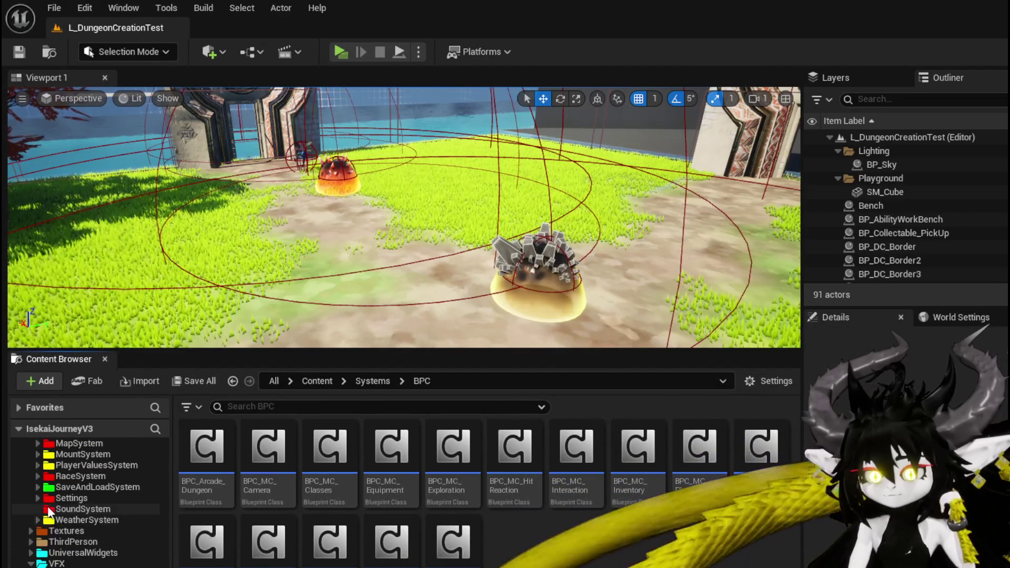
left_click(38, 454)
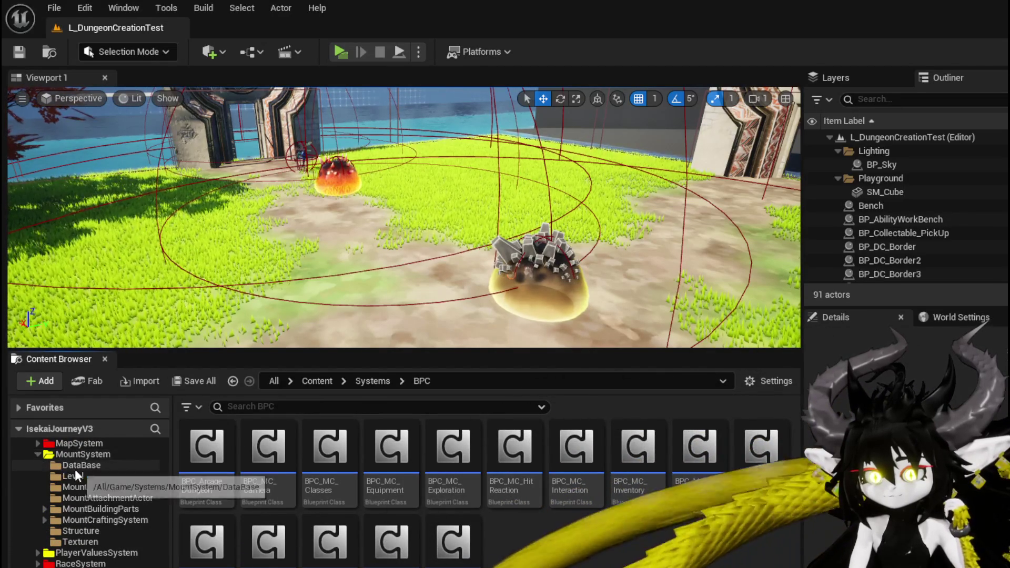
left_click(77, 454)
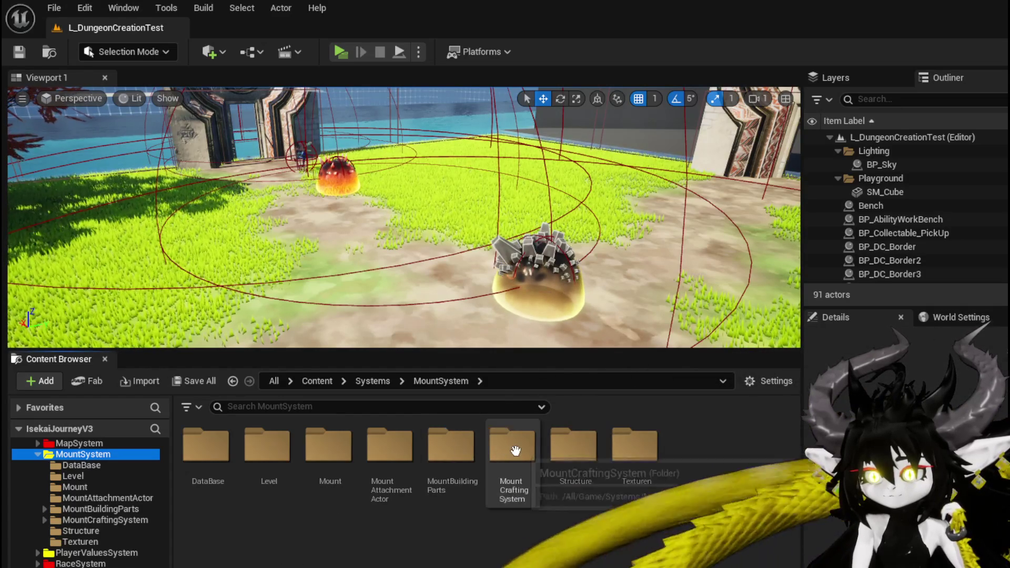
double_click(514, 446)
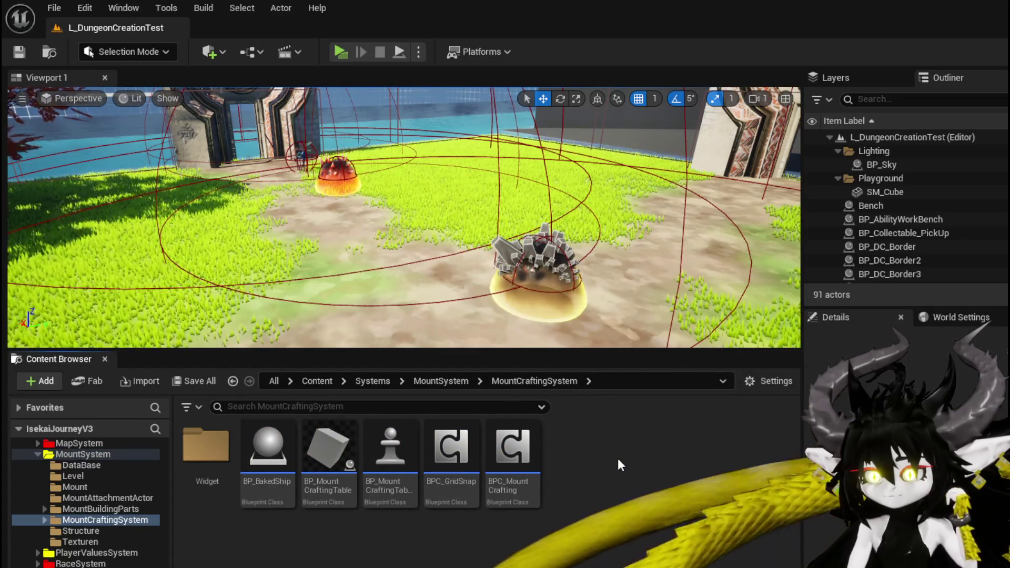
double_click(513, 453)
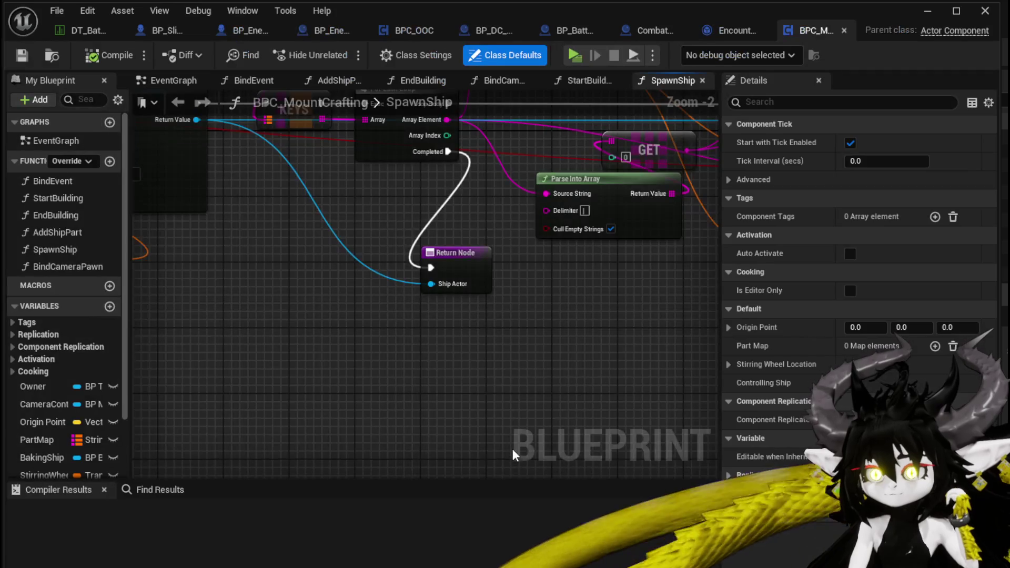
Step: Search for Print String nodes and delete the one in AddShipPart, wiring AddShipPart directly to ADD
scroll(430, 413, "down", 4)
scroll(575, 341, "up", 4)
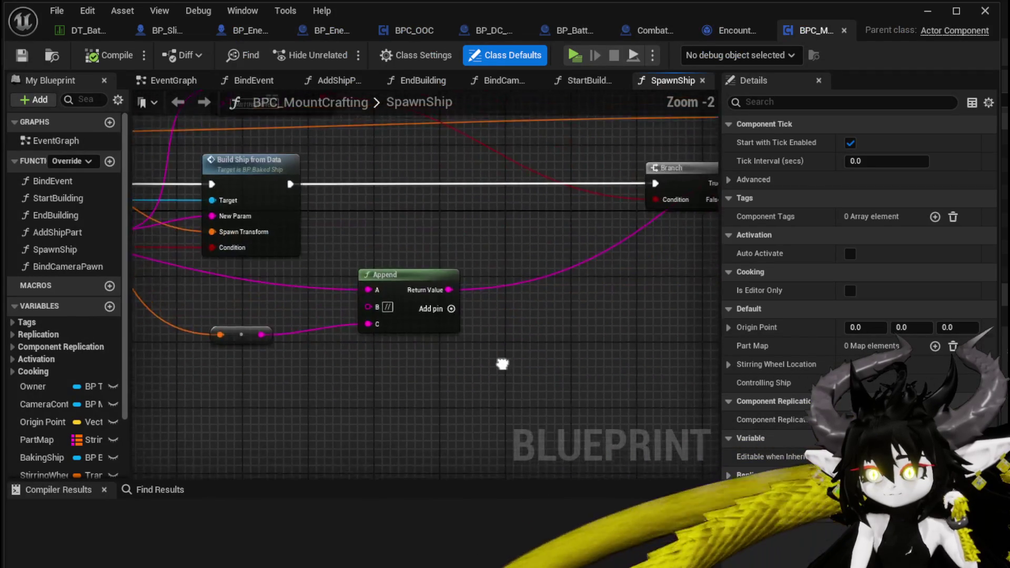
scroll(409, 368, "down", 3)
left_click(129, 490)
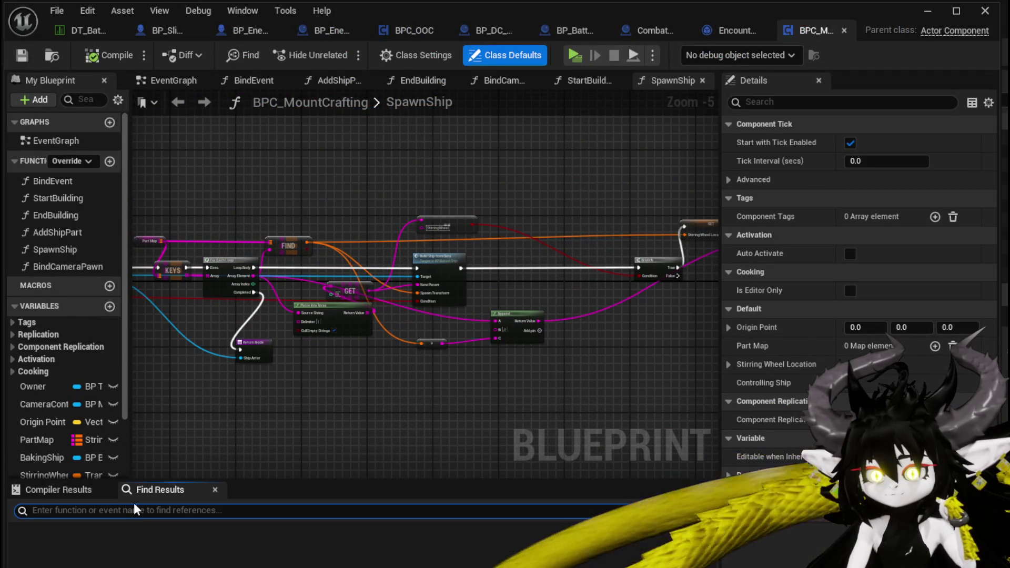
type("Print")
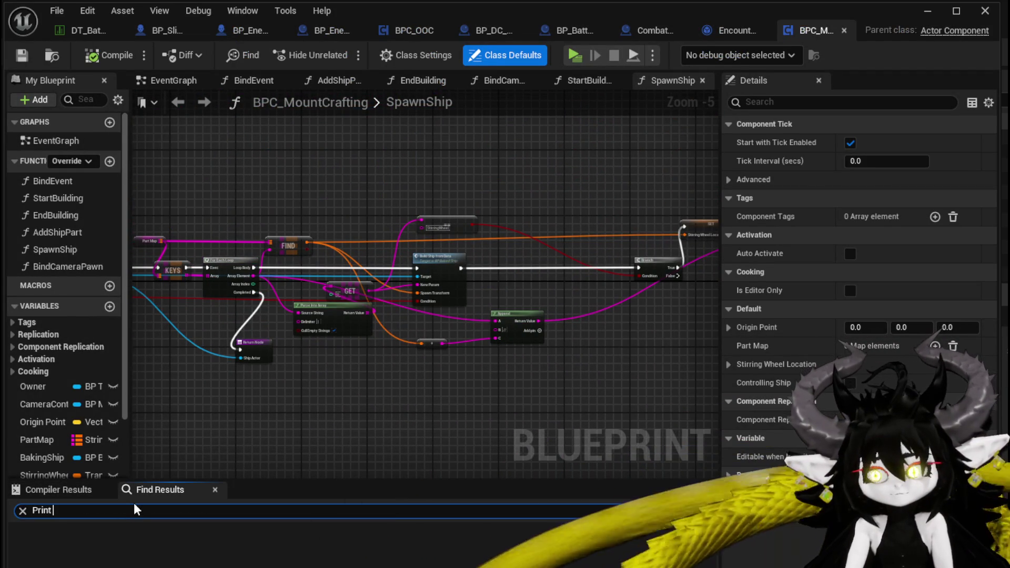
type(" String")
key("Return")
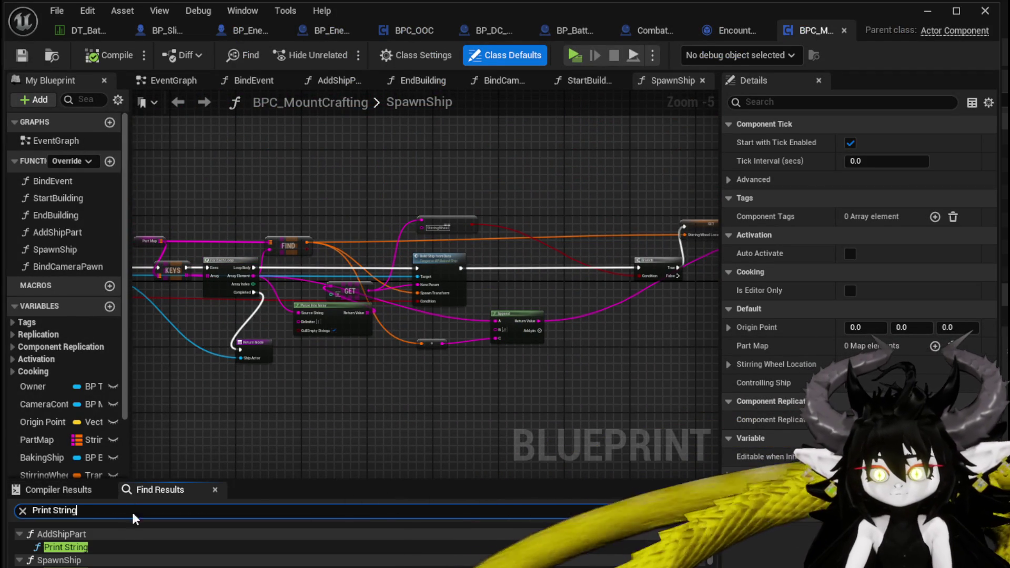
double_click(84, 547)
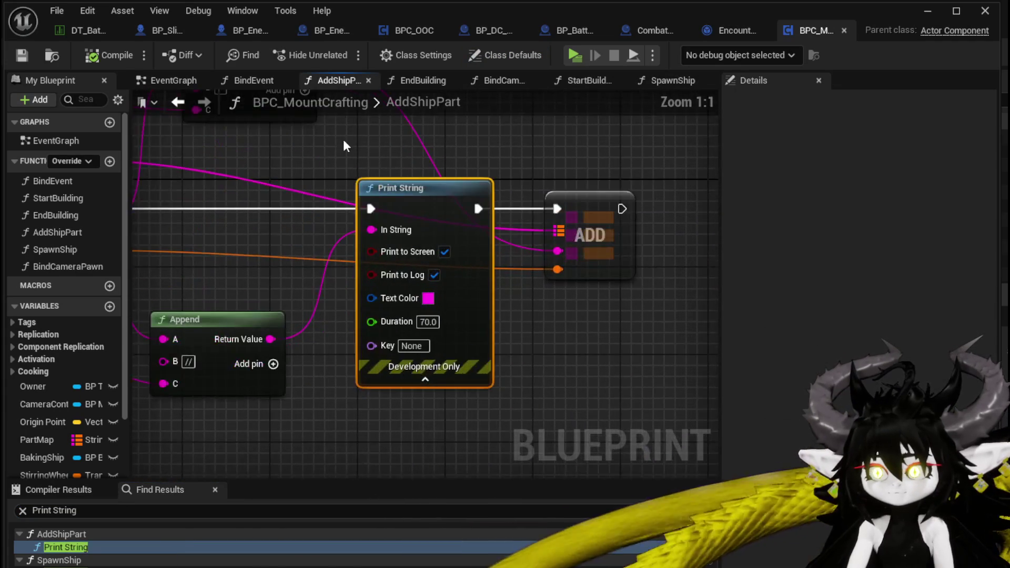
left_click_drag(277, 230, 596, 234)
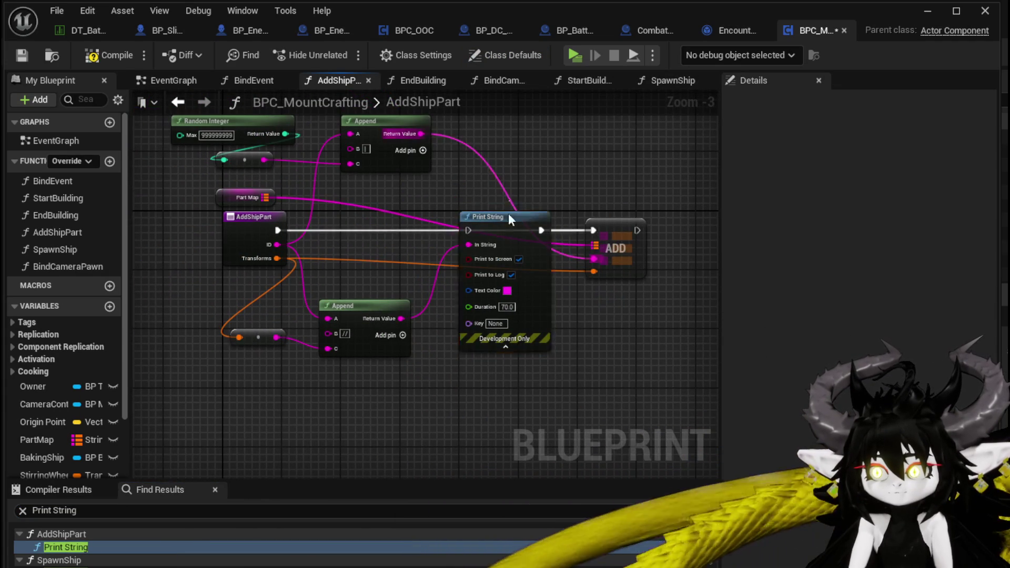
key("Delete")
Step: Delete the Print String node from SpawnShip and compile BPC_MountCrafting
scroll(74, 550, "down", 1)
left_click(70, 563)
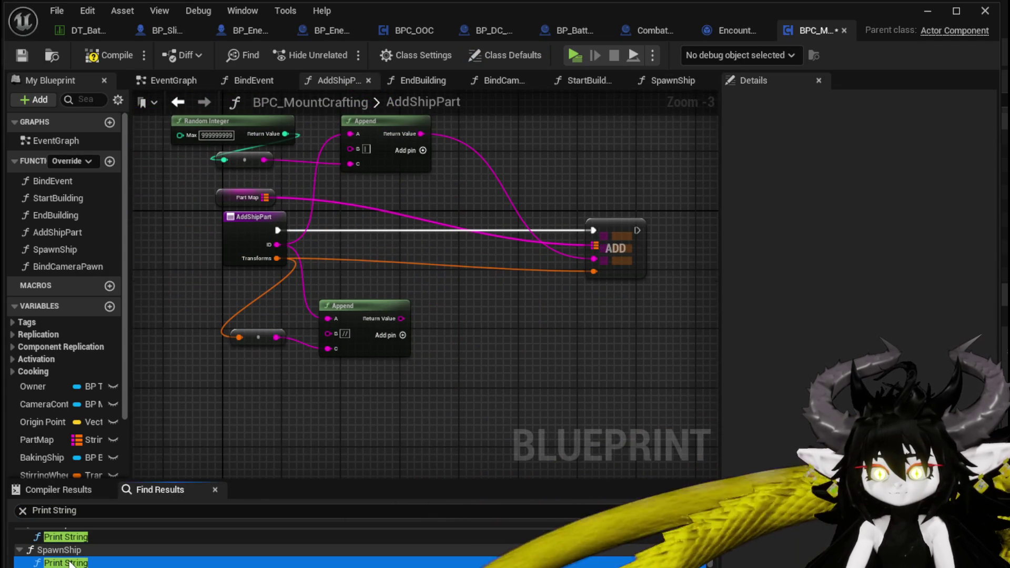
double_click(70, 563)
key("Delete")
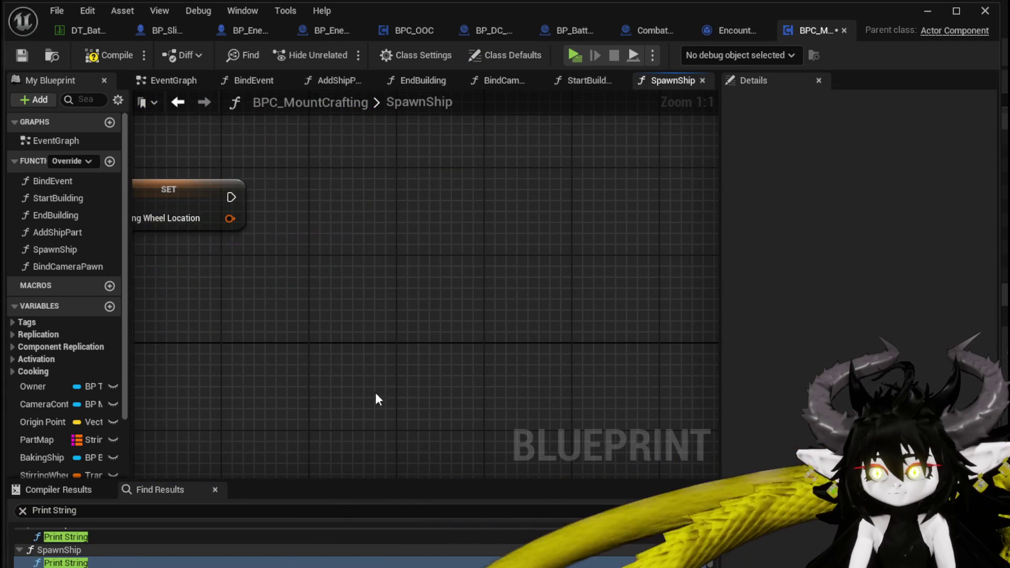
scroll(337, 321, "down", 3)
left_click(111, 55)
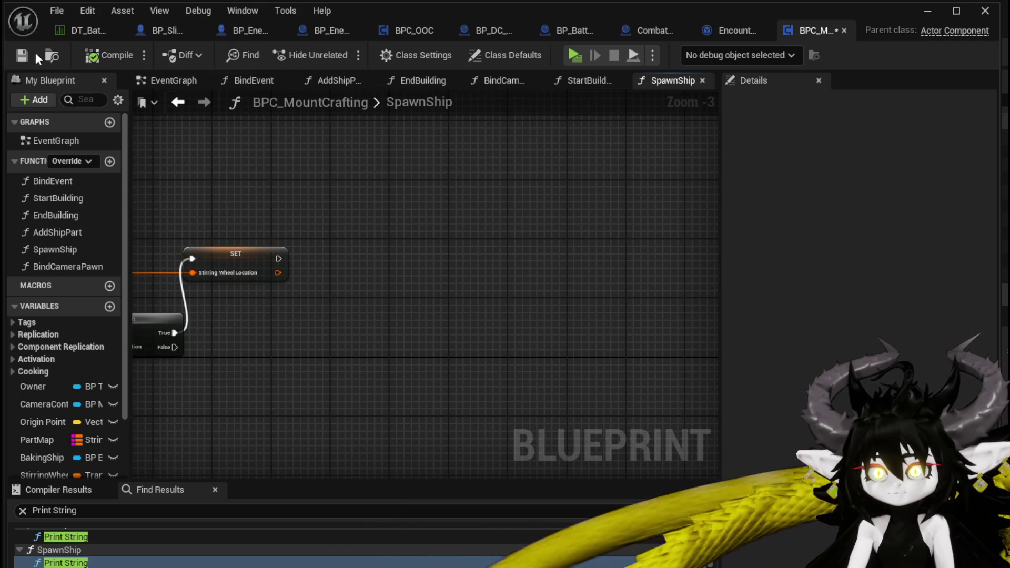
Step: Run a quick play test of the level, stop it, and save the changed assets
left_click(927, 11)
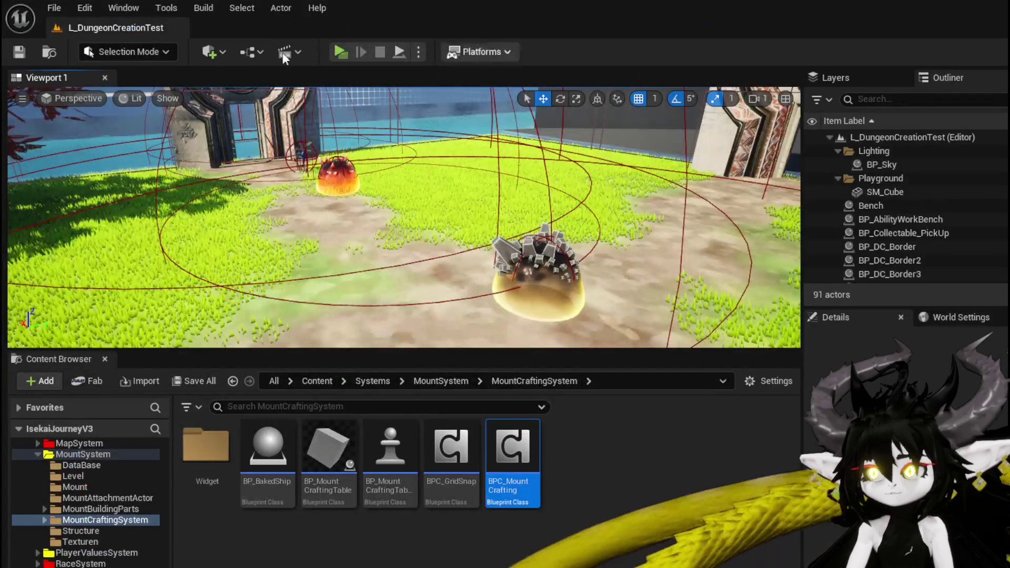
left_click(337, 51)
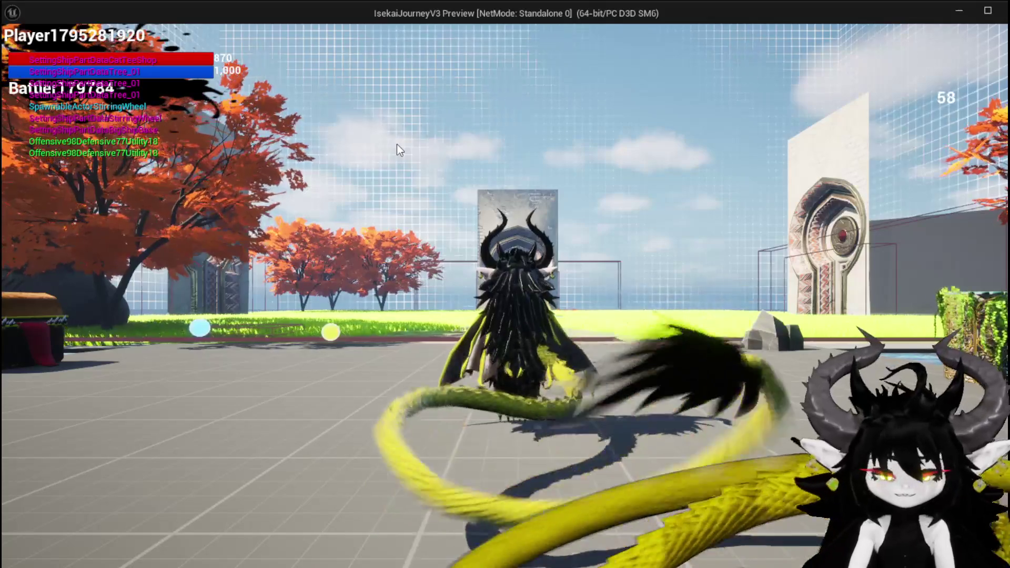
key("Escape")
key("ctrl+s")
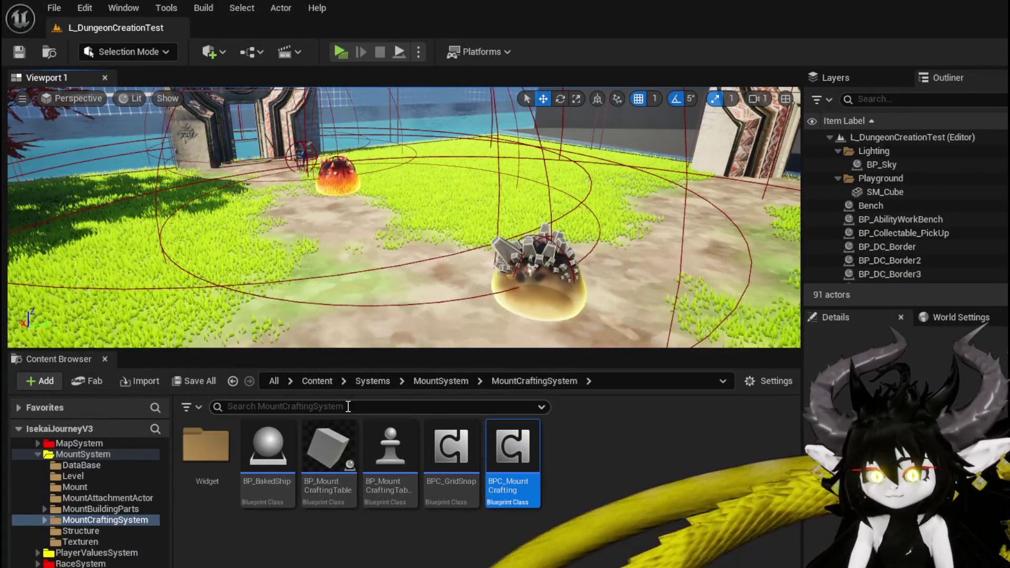
Step: Search BP_BakedShip for 'Print String' nodes, then close it
double_click(267, 447)
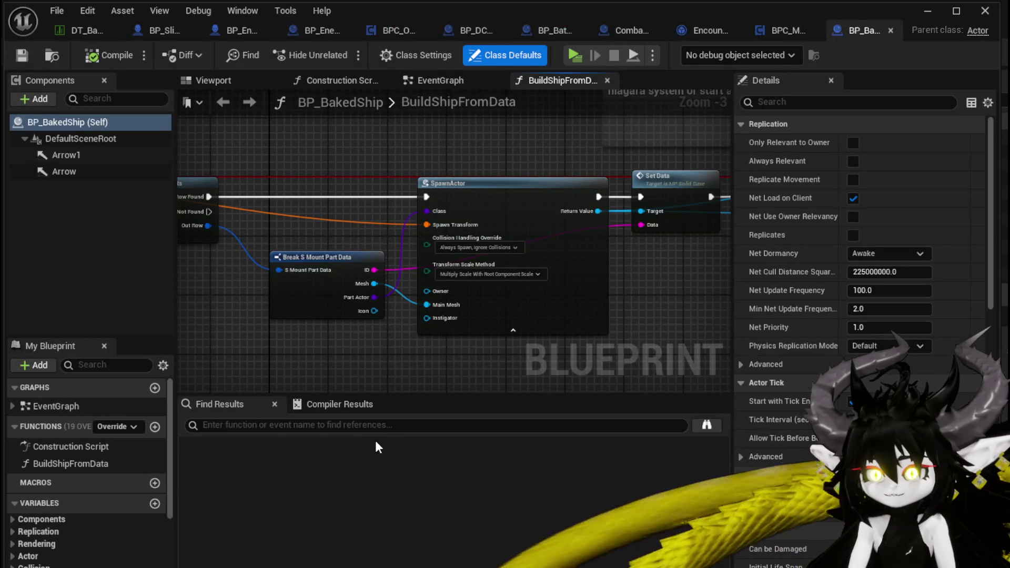
left_click(377, 428)
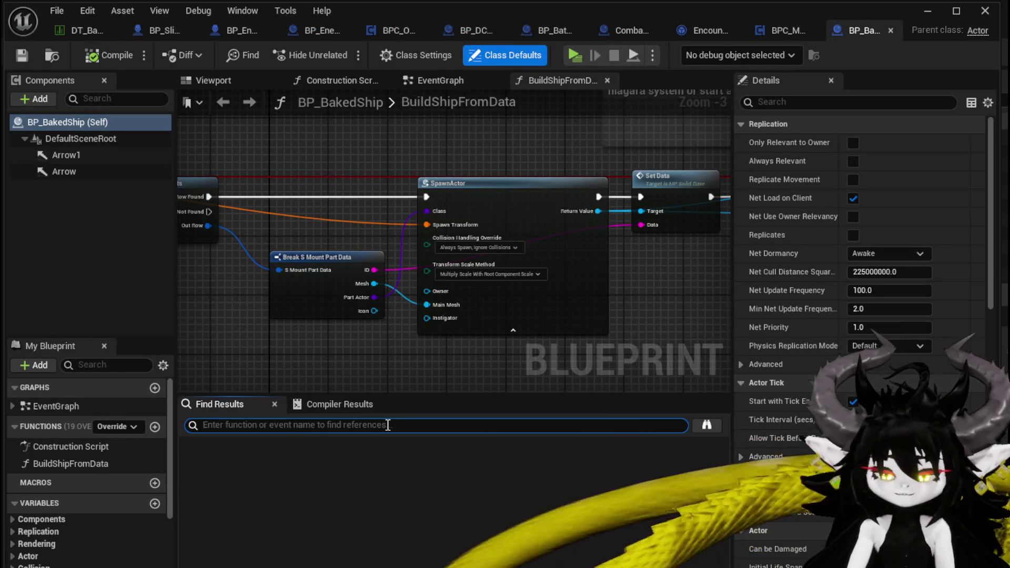
type("Print String")
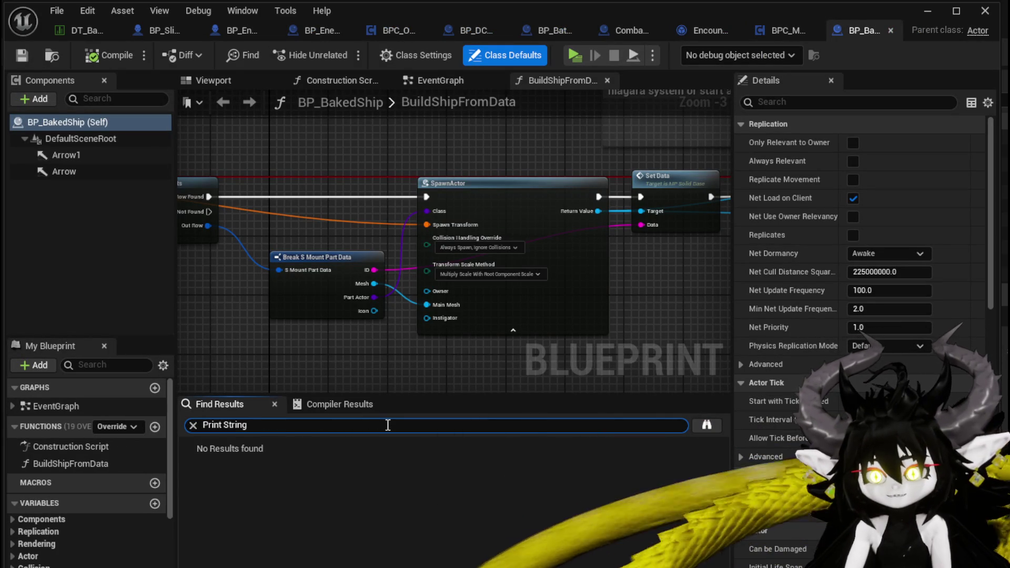
key("Return")
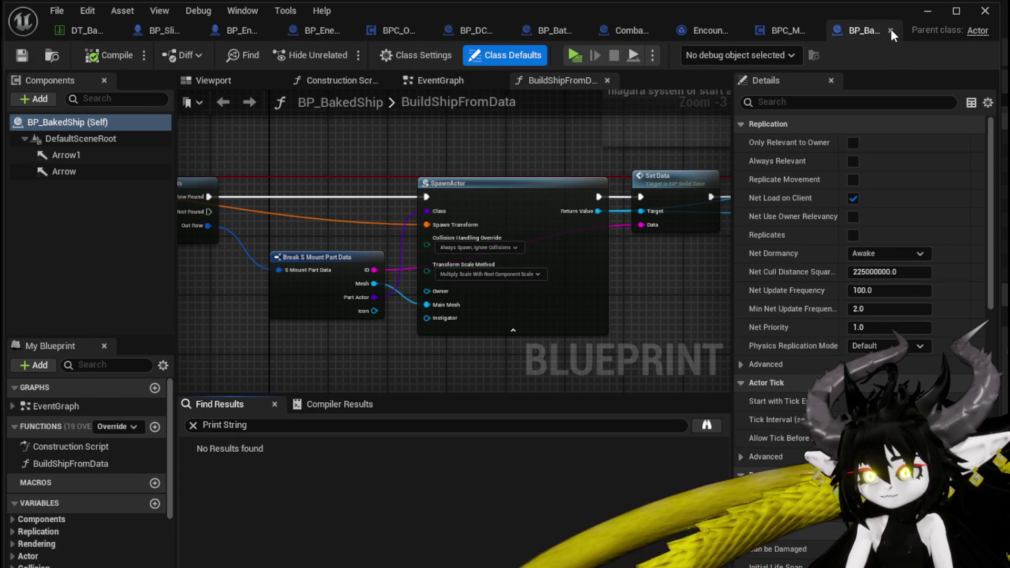
left_click(892, 30)
left_click(928, 10)
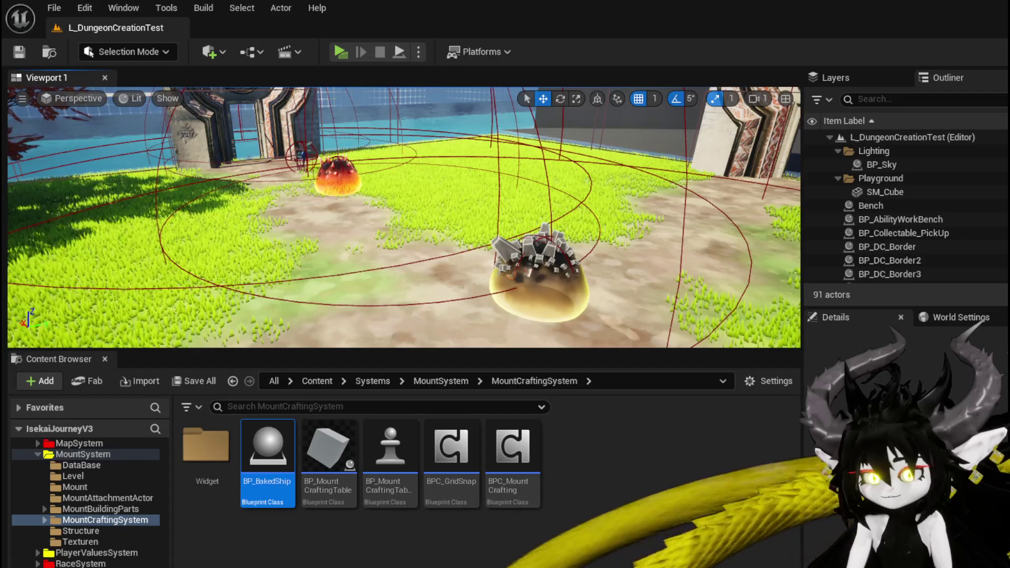
Step: Search BP_AirShipBase in the Mount folder for 'Print String' nodes, then close it
left_click(95, 487)
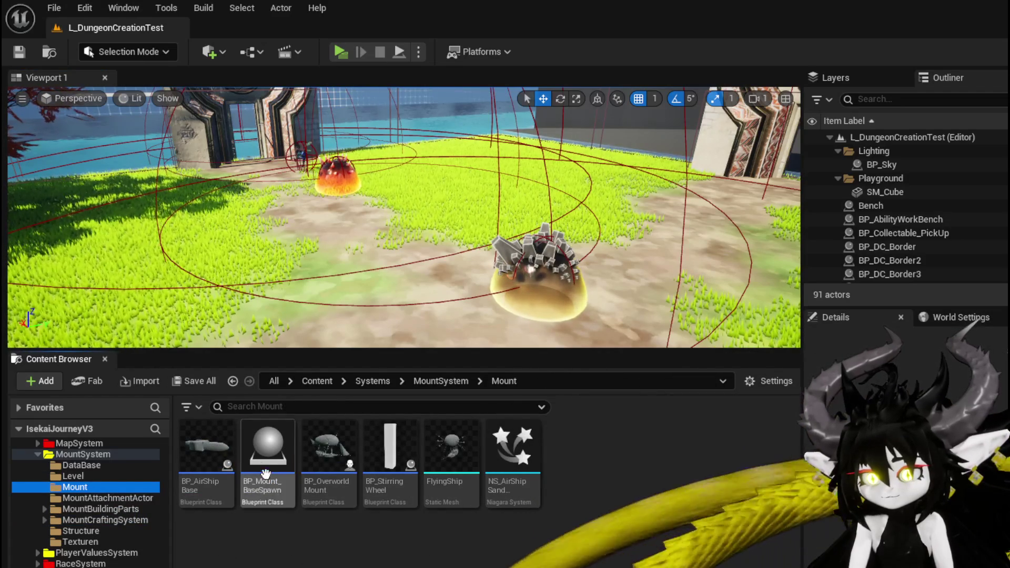
double_click(207, 452)
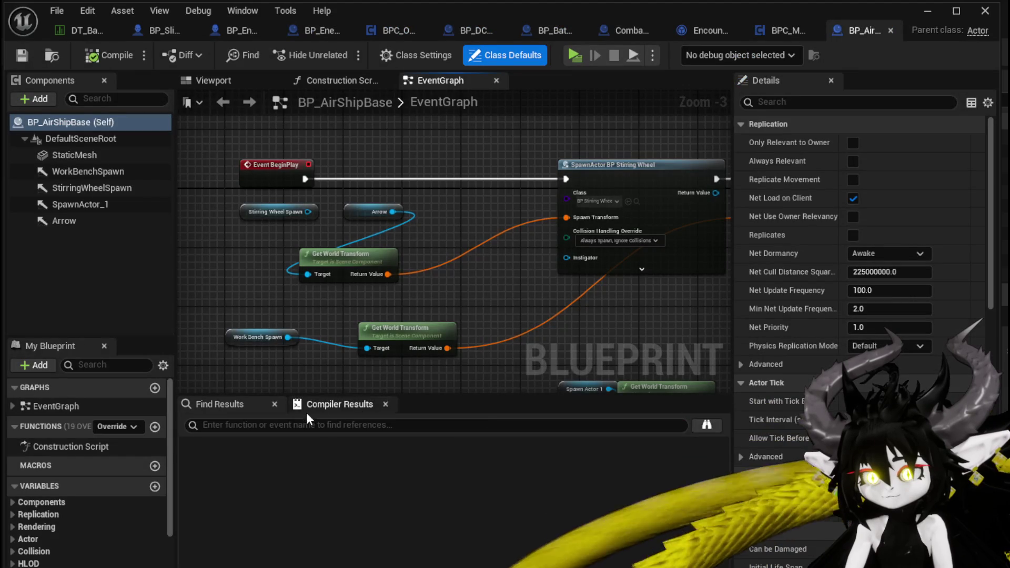
left_click(293, 429)
type("Prin")
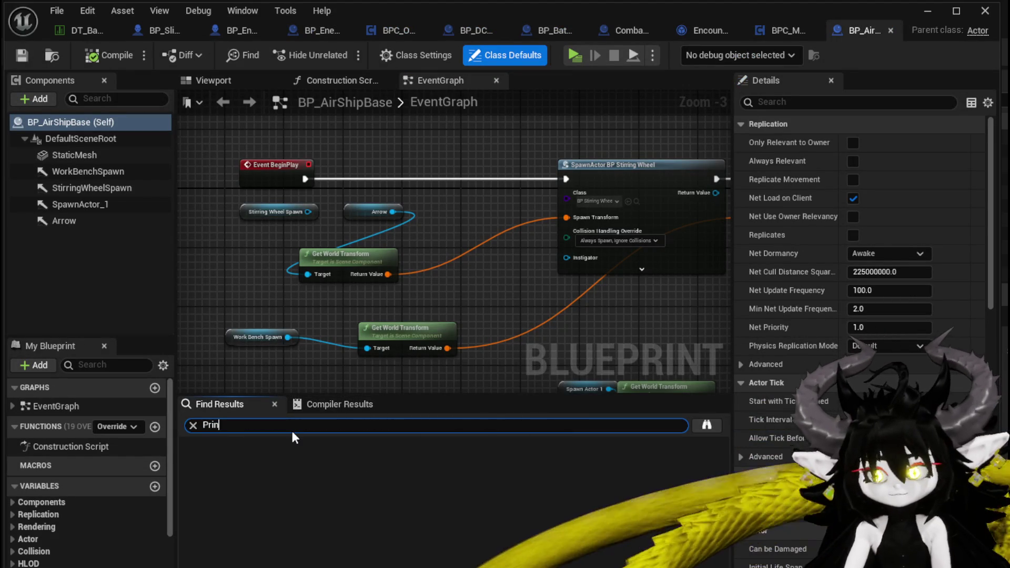
type("t String")
key("Return")
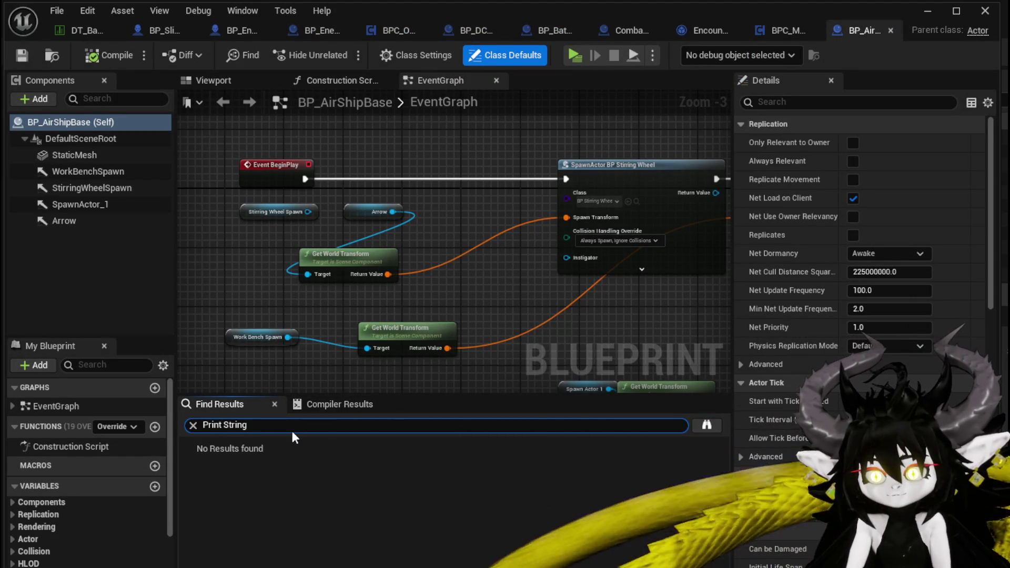
left_click(891, 31)
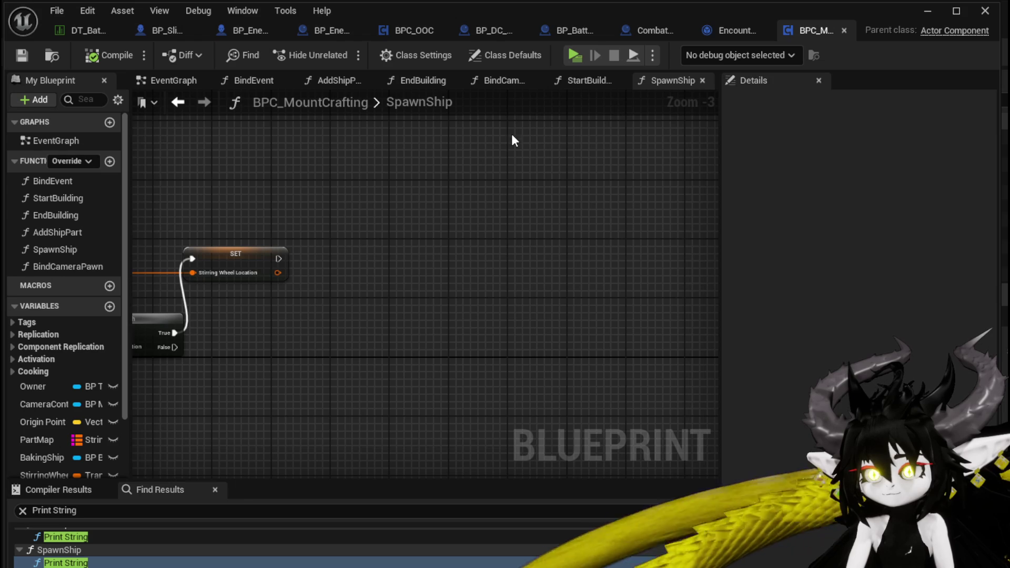
Step: Add a Print String node after Spawn New Enemy Wave in EndCombatEvent
left_click(845, 31)
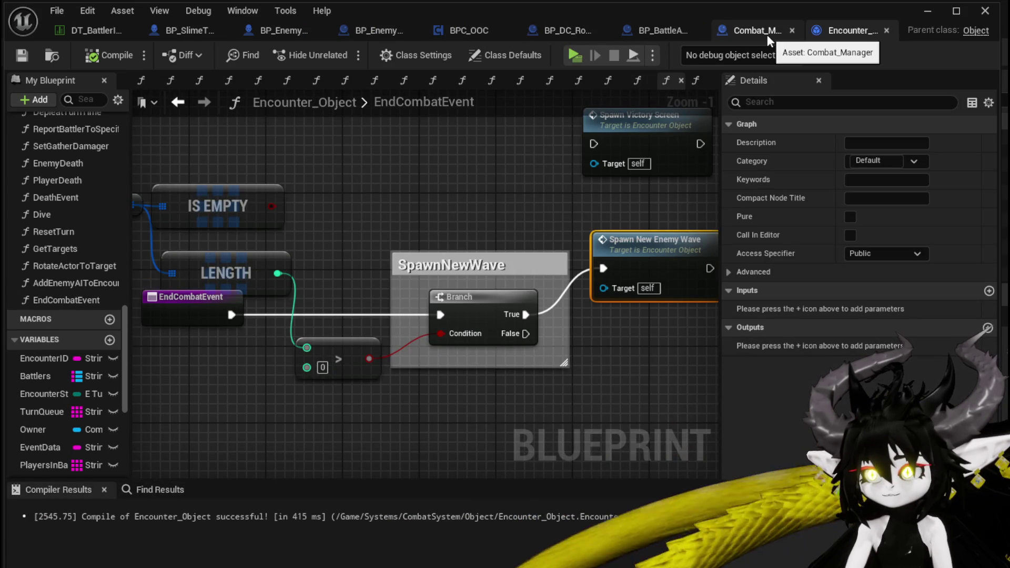
left_click_drag(688, 276, 535, 260)
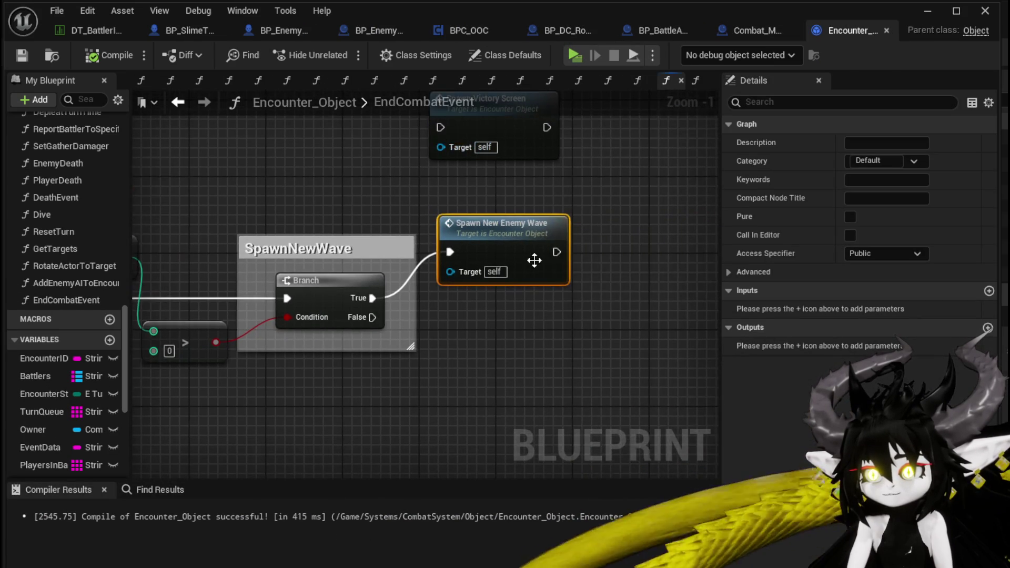
left_click_drag(622, 253, 645, 252)
type("Pri")
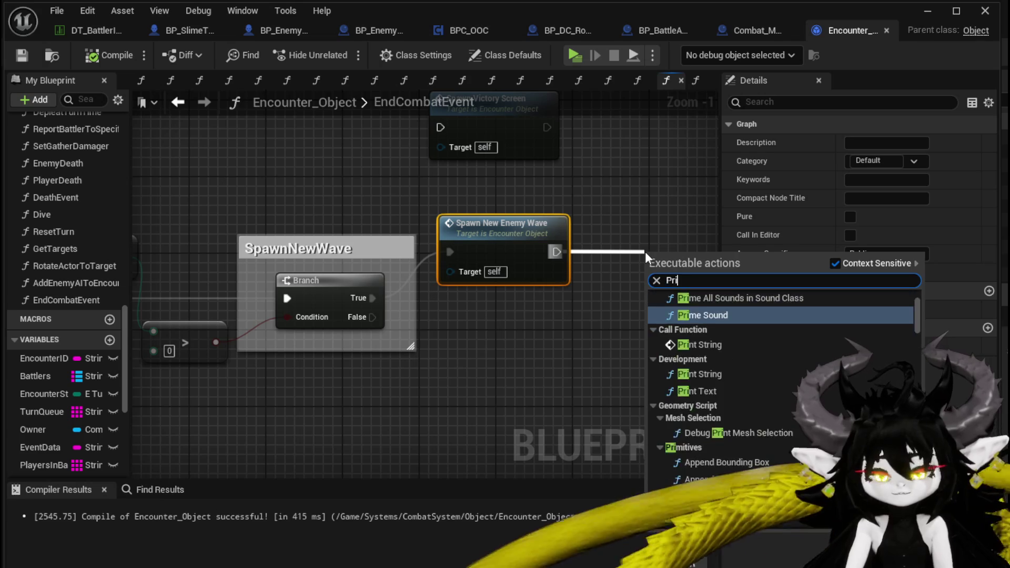
type("nt Stri")
key("Return")
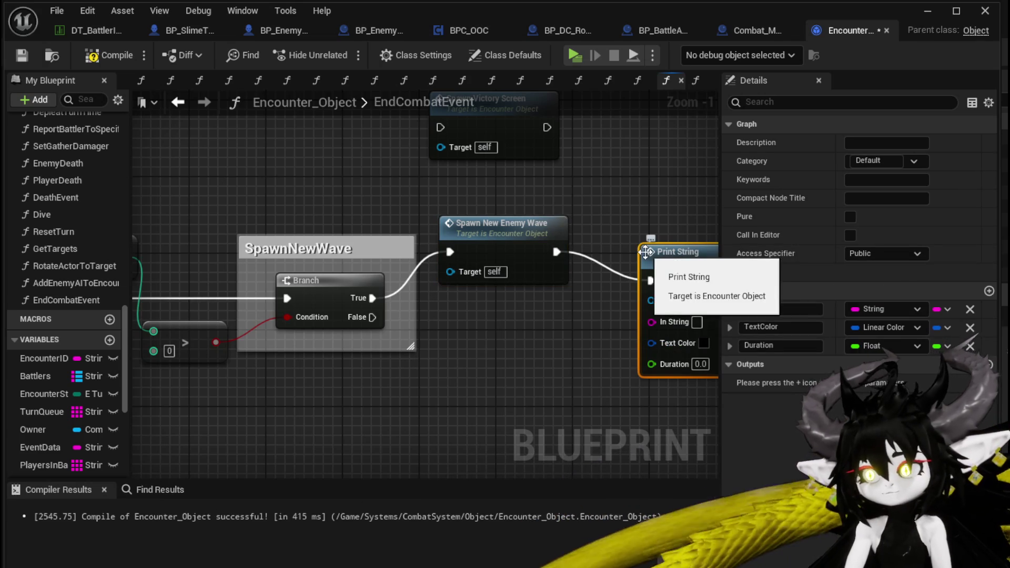
key("Delete")
mouse_move(548, 249)
left_mouse_down()
mouse_move(425, 274)
mouse_move(524, 275)
left_mouse_up()
type("Print String")
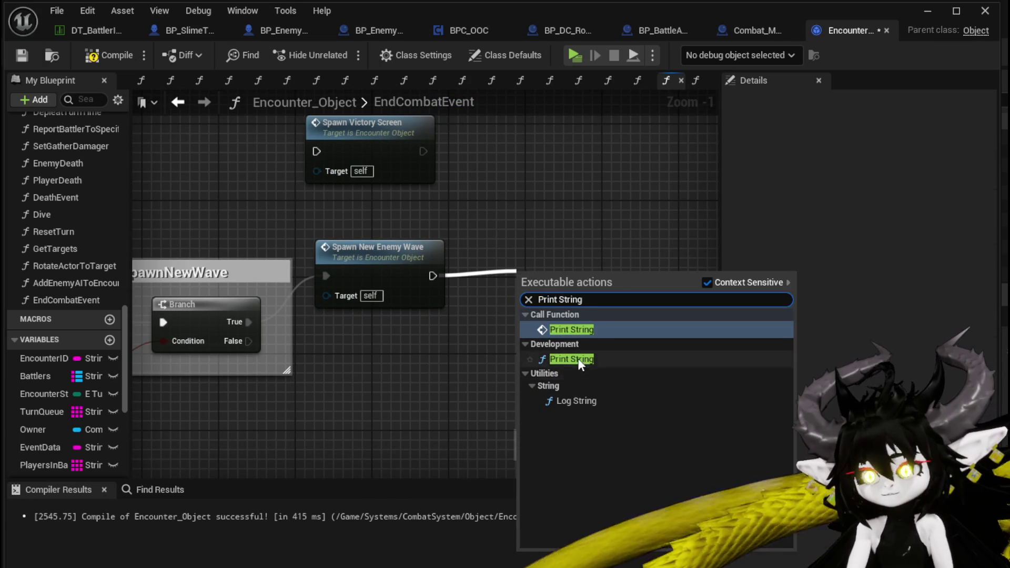
left_click(578, 359)
Step: Wire Owner as context, print 'New Wave' for 40 seconds, and save Encounter_Object
left_click_drag(32, 428, 213, 410)
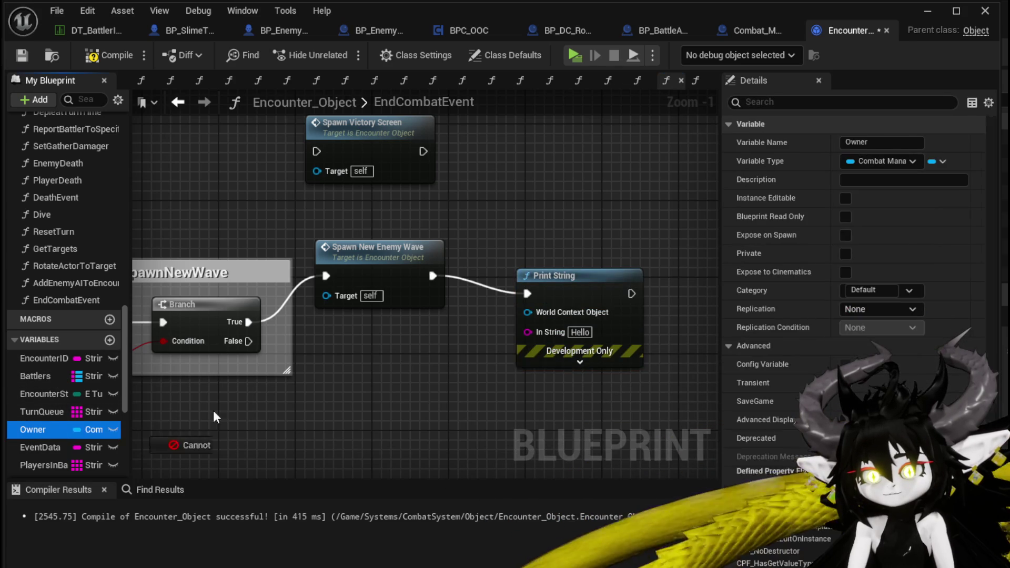
left_click_drag(542, 308, 542, 309)
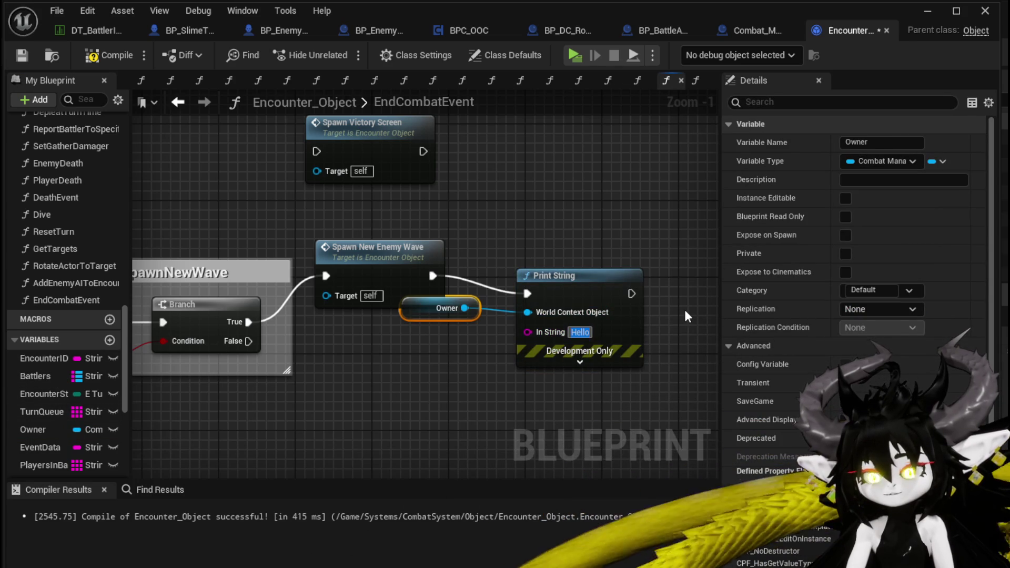
type("New Wave")
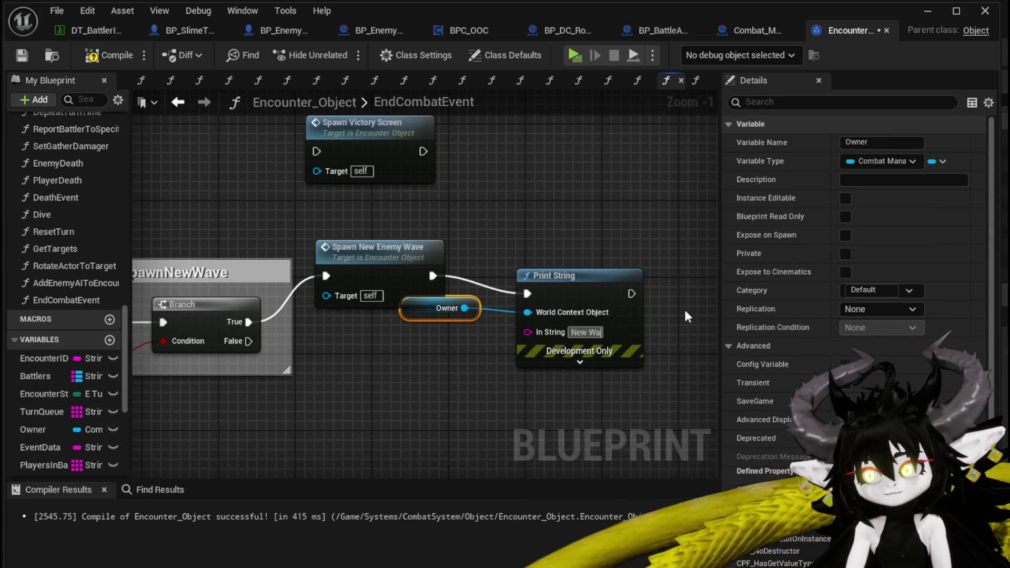
key("Return")
left_click(581, 363)
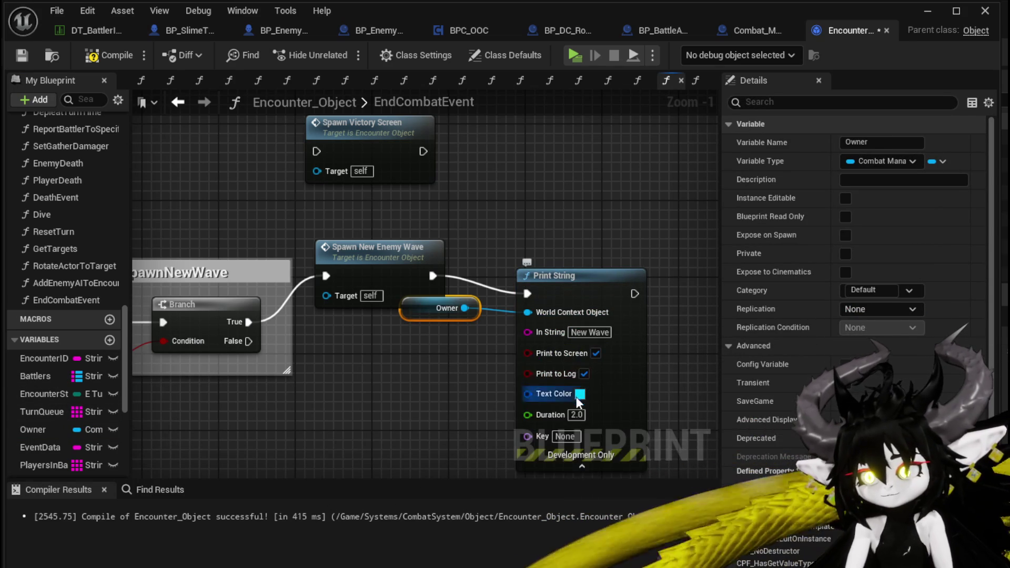
left_click(577, 415)
type("40")
left_click(420, 407)
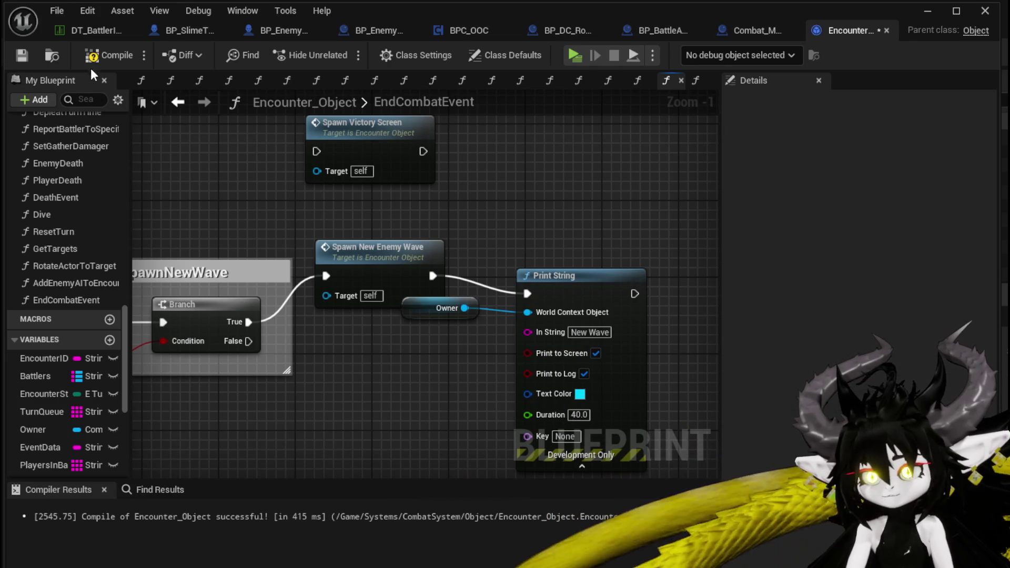
left_click(25, 59)
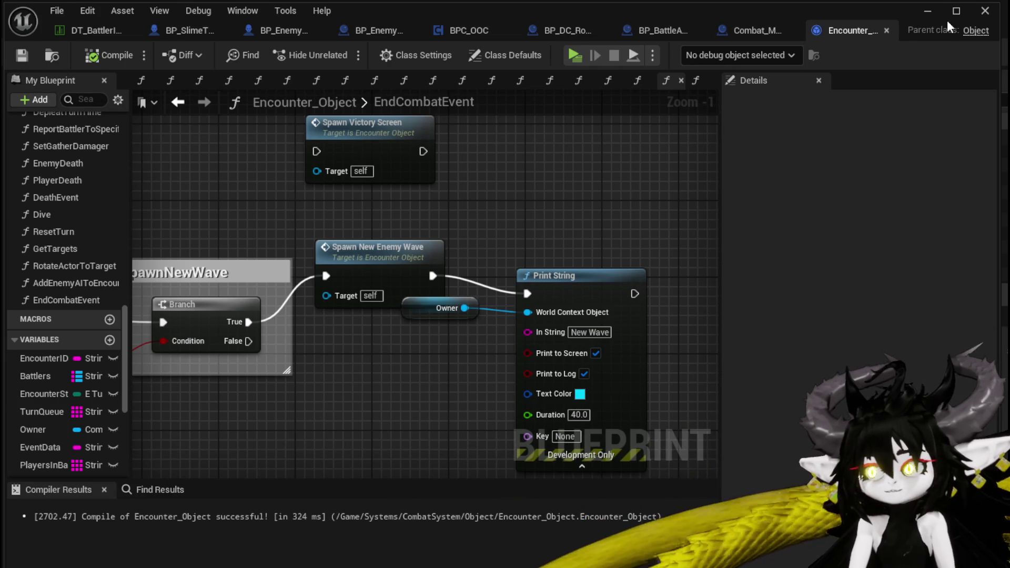
left_click(928, 11)
left_click(340, 52)
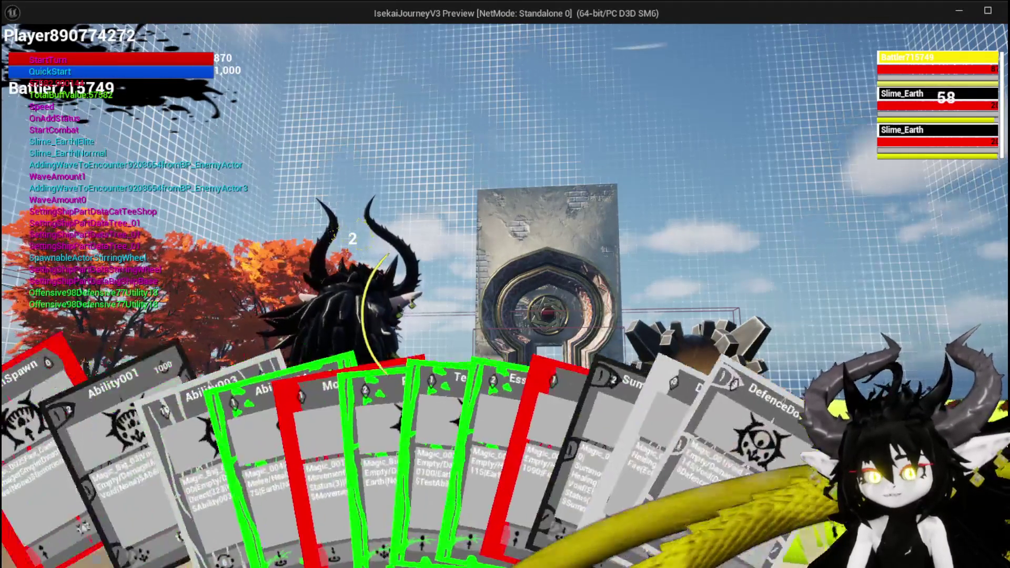
left_click(63, 411)
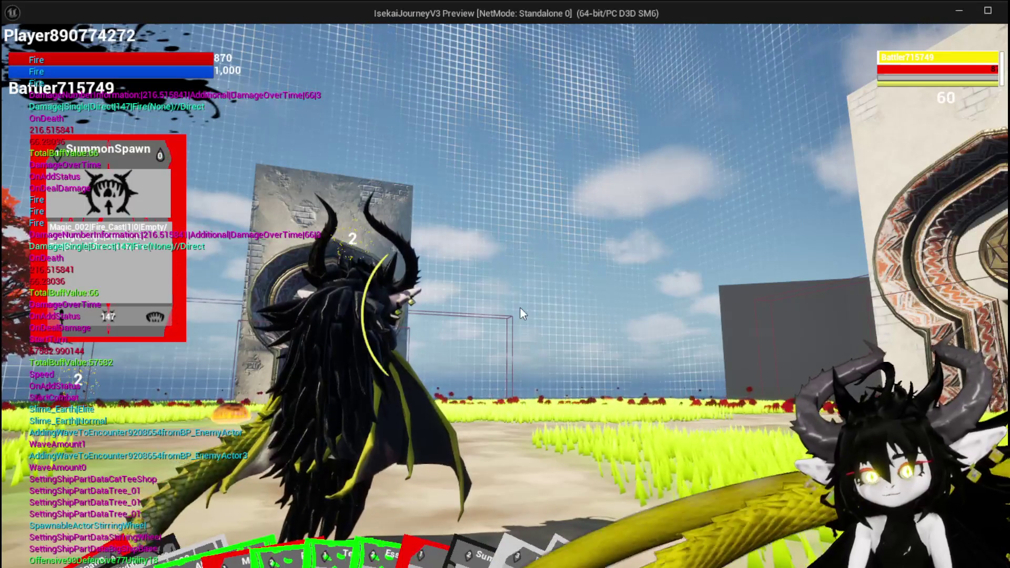
key("alt+Tab")
key("Escape")
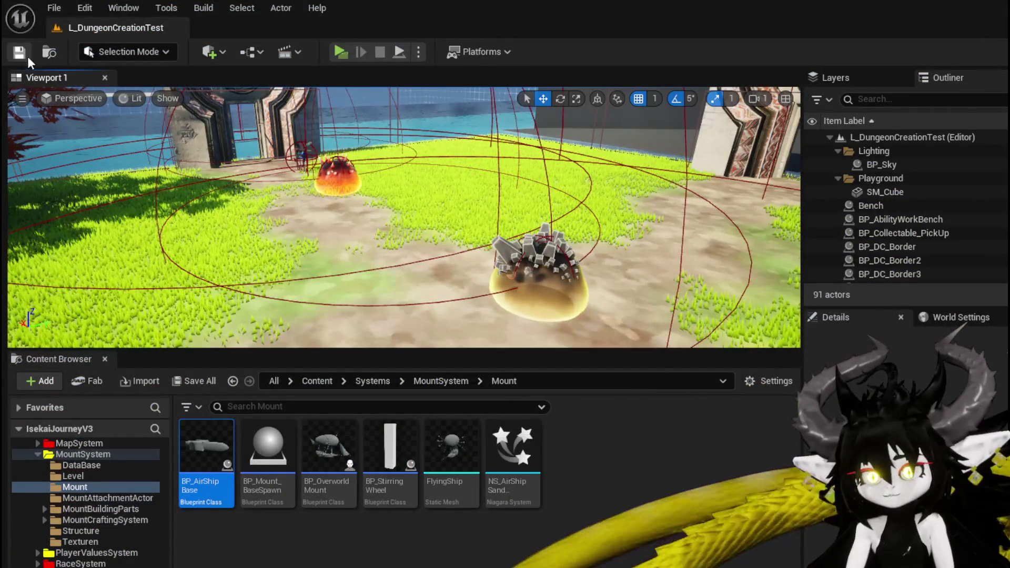
Step: Duplicate Owner and Print String onto the Branch's False path printing 'No More Wave', then compile and save
key("alt+Tab")
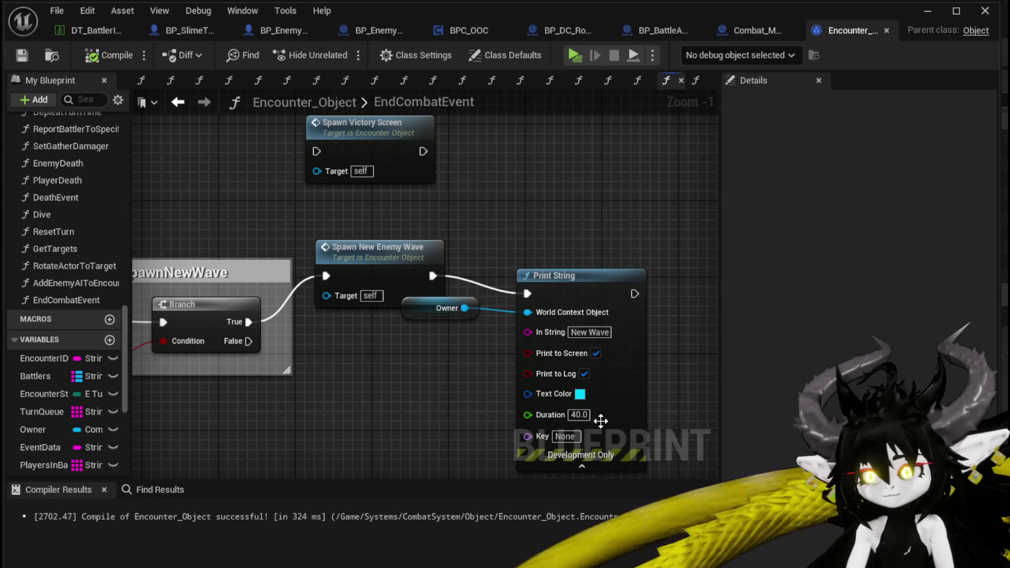
left_click_drag(475, 298, 562, 232)
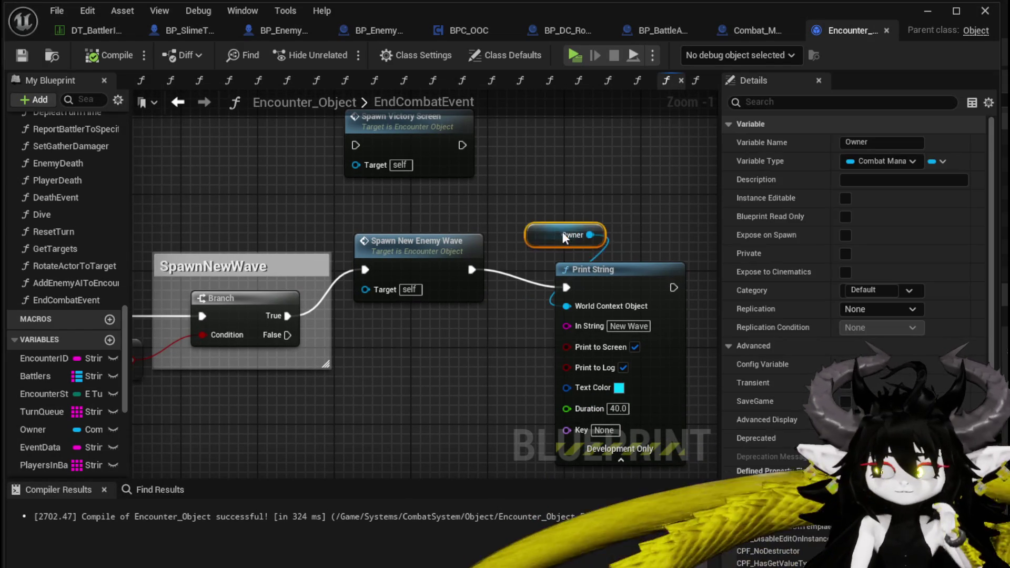
left_click(614, 273, "ctrl")
left_click_drag(614, 273, 662, 216)
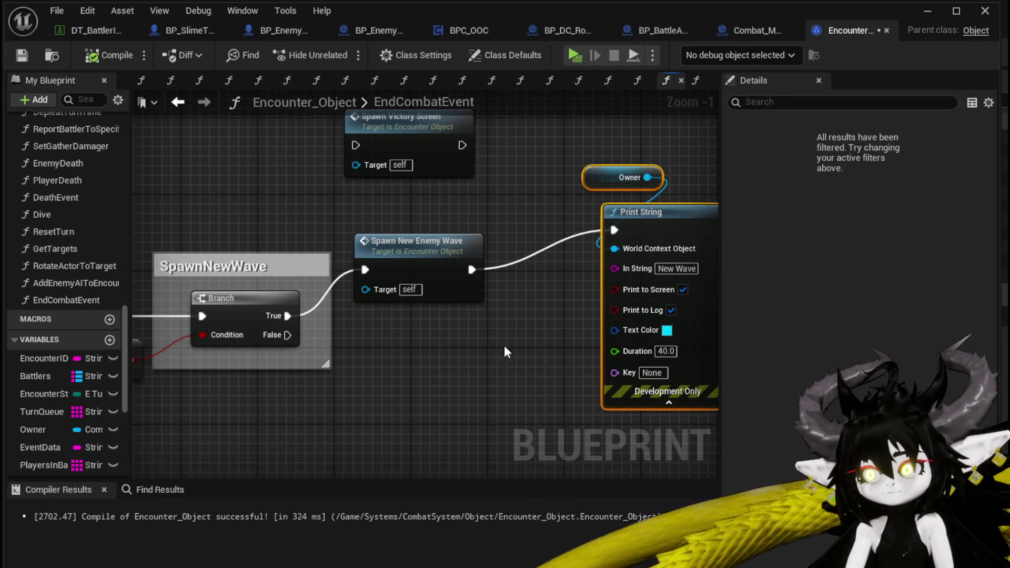
left_click_drag(383, 364, 424, 277)
key("ctrl+c")
key("ctrl+v")
left_click_drag(428, 314, 433, 315)
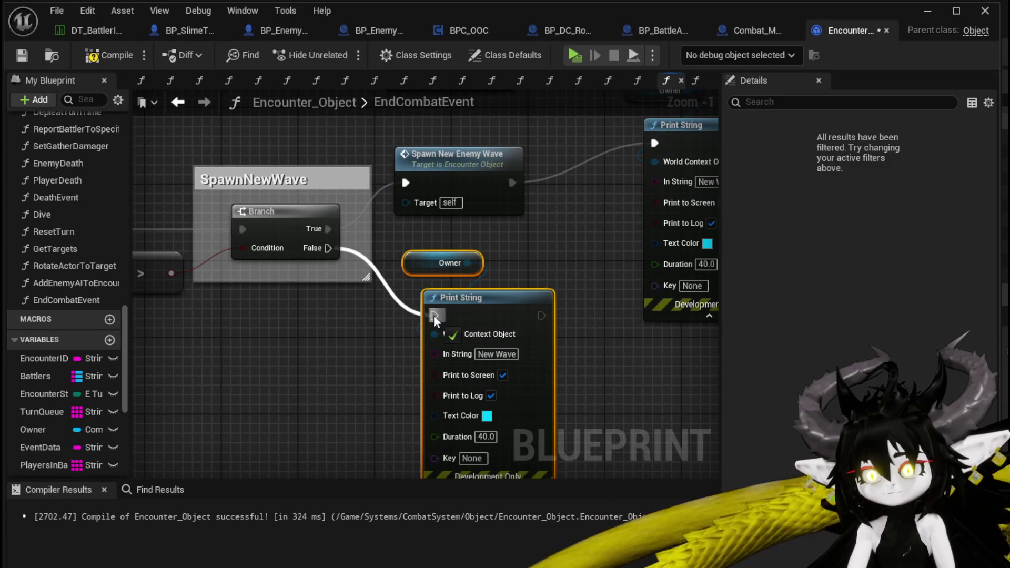
left_click(480, 354)
type("o Mor")
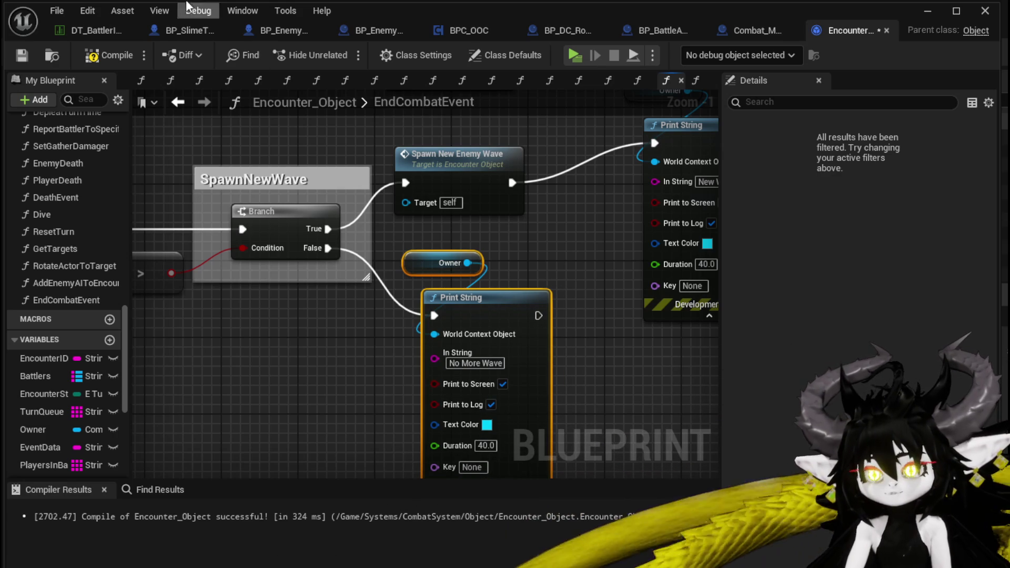
left_click(35, 55)
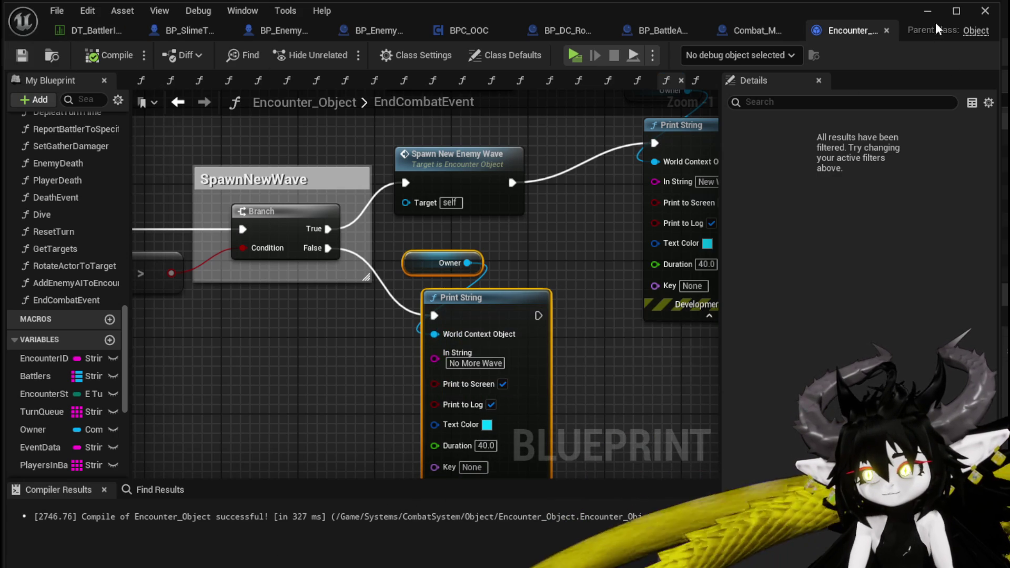
Step: Delete the unused IS EMPTY node beside Waves and LENGTH
scroll(67, 458, "down", 5)
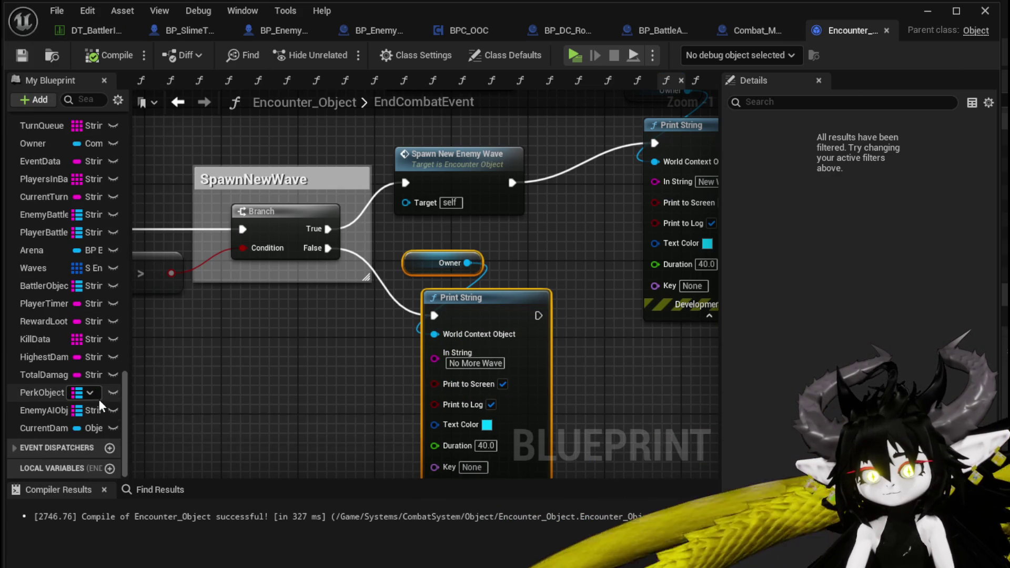
scroll(101, 406, "up", 3)
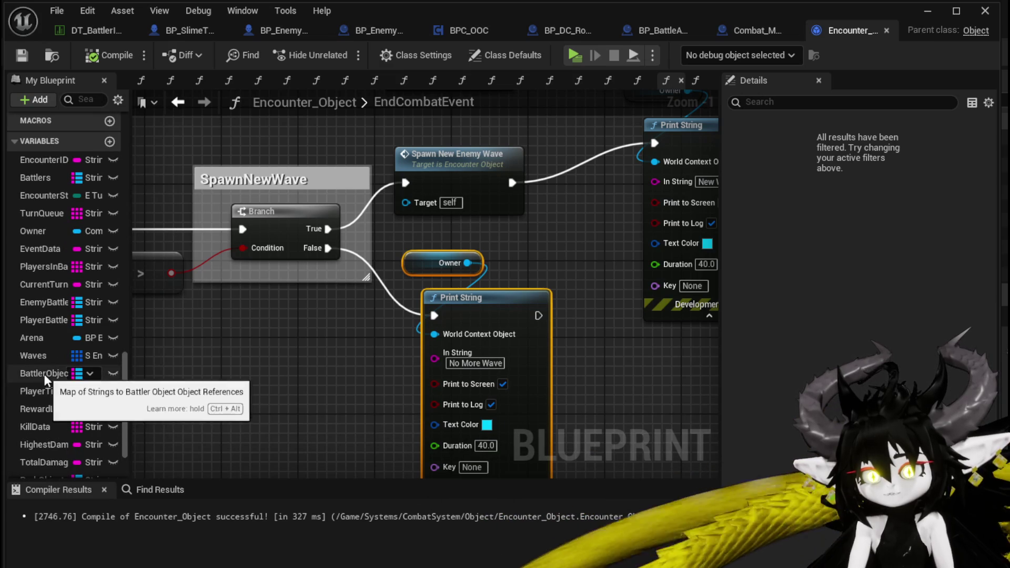
mouse_move(137, 132)
left_mouse_down()
mouse_move(387, 106)
mouse_move(383, 171)
left_mouse_up()
left_click(408, 227)
key("Delete")
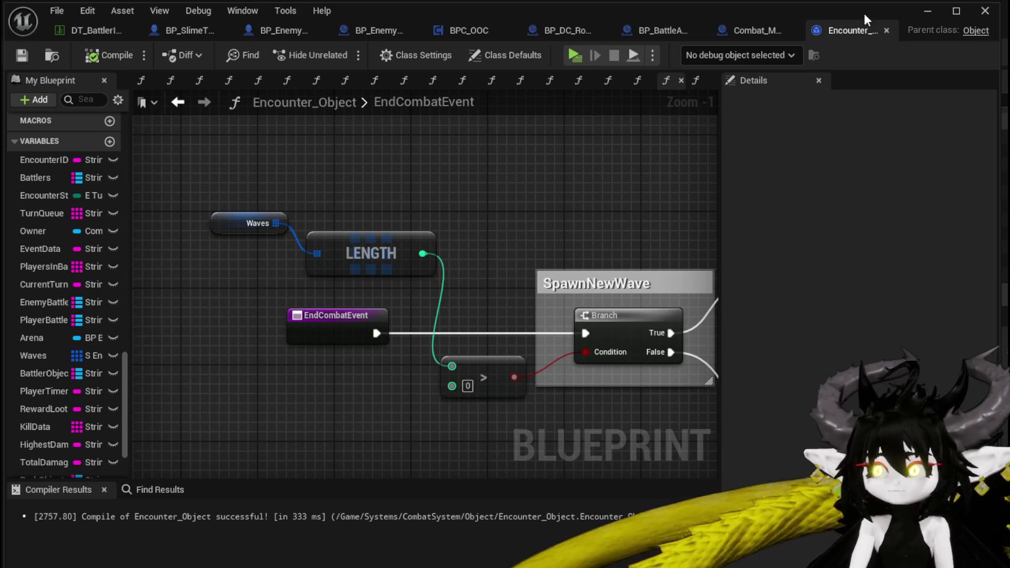
Step: Playtest a combat turn against the slime with the SummonSpawn card, then close the preview
left_click(927, 10)
left_click(340, 52)
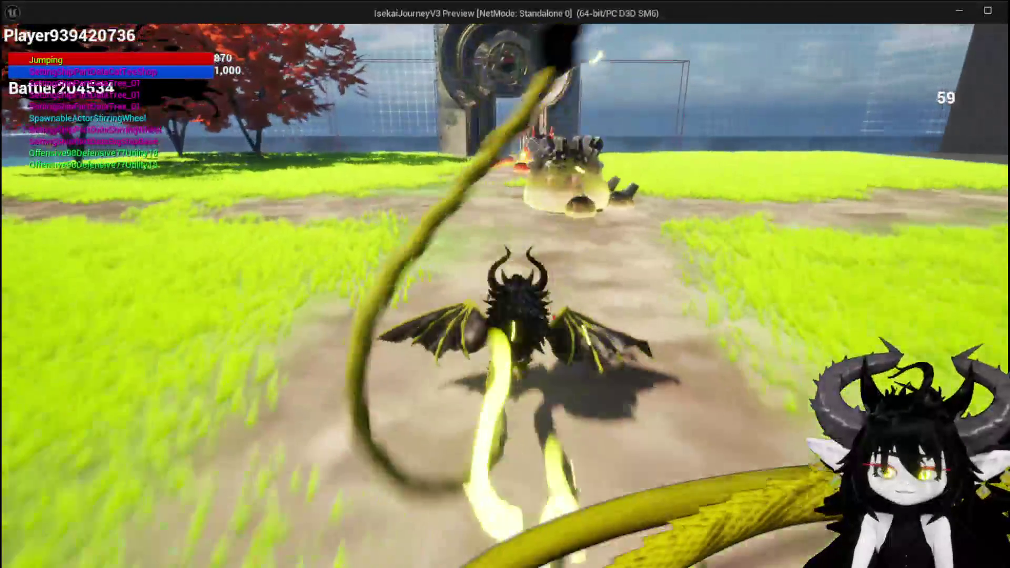
key("w")
key("w")
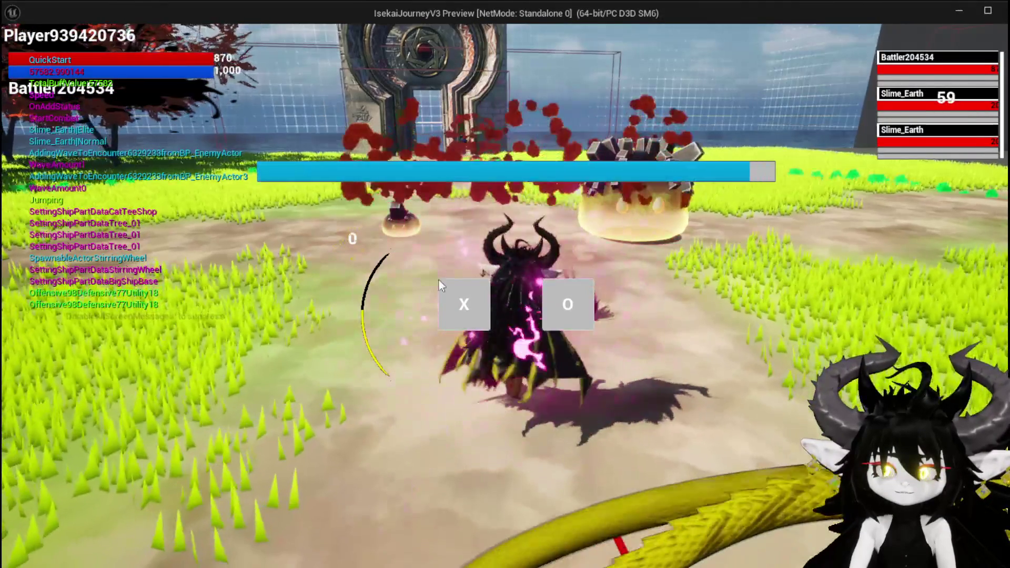
left_click(478, 319)
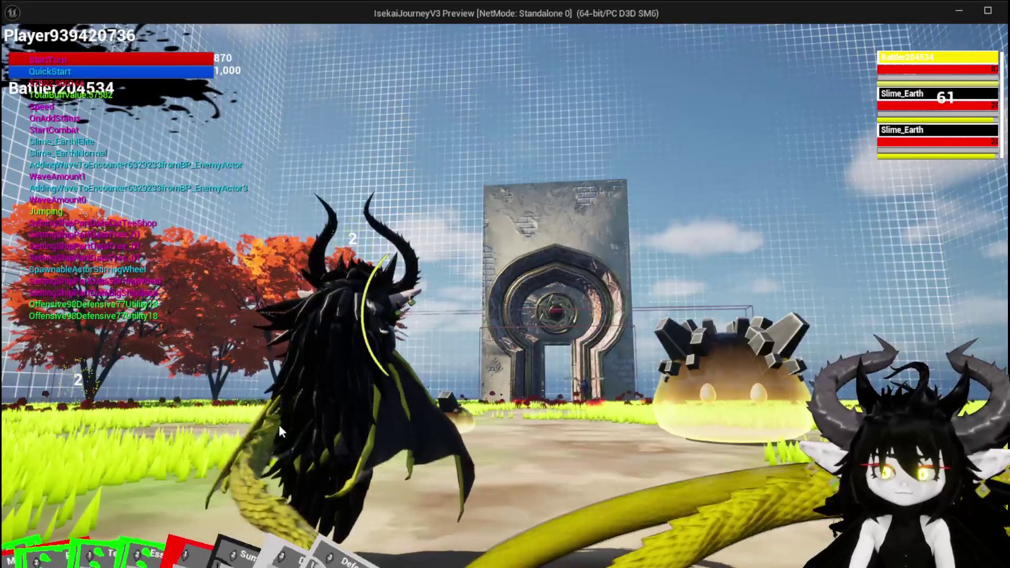
mouse_move(25, 548)
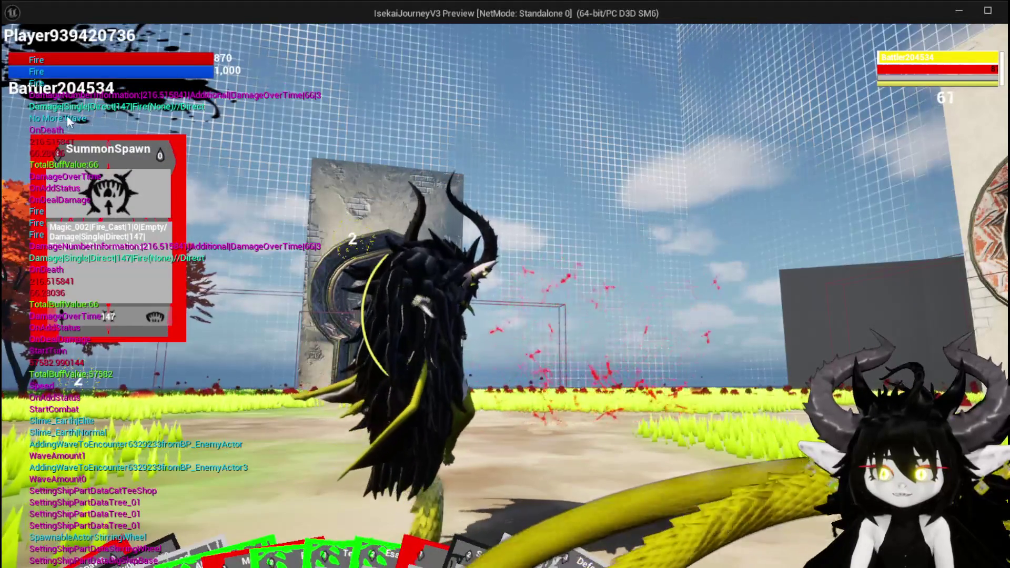
key("Escape")
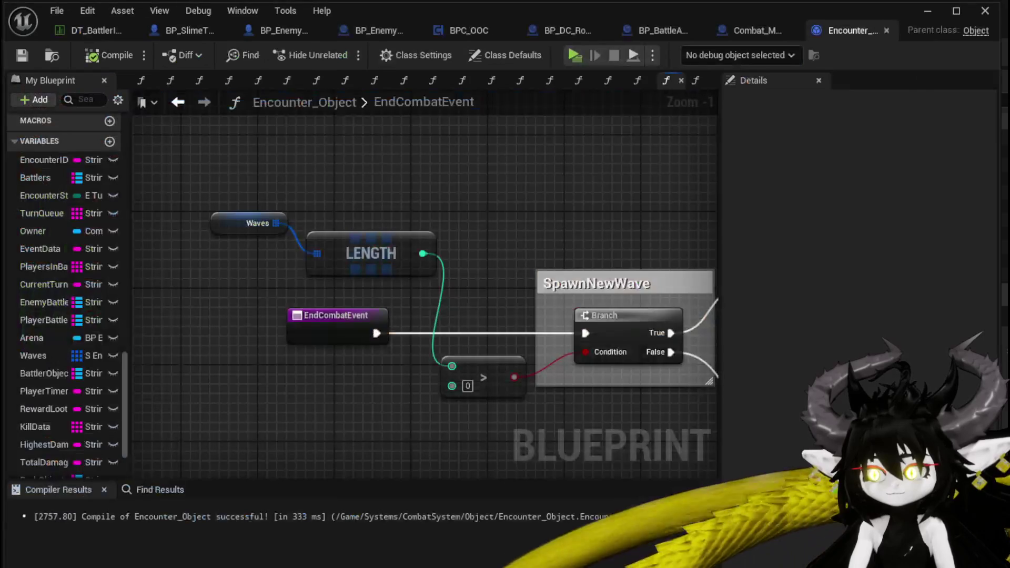
Step: In Combat_Manager's StartEncounter graph, inspect the Build Combat Location function
left_click(763, 31)
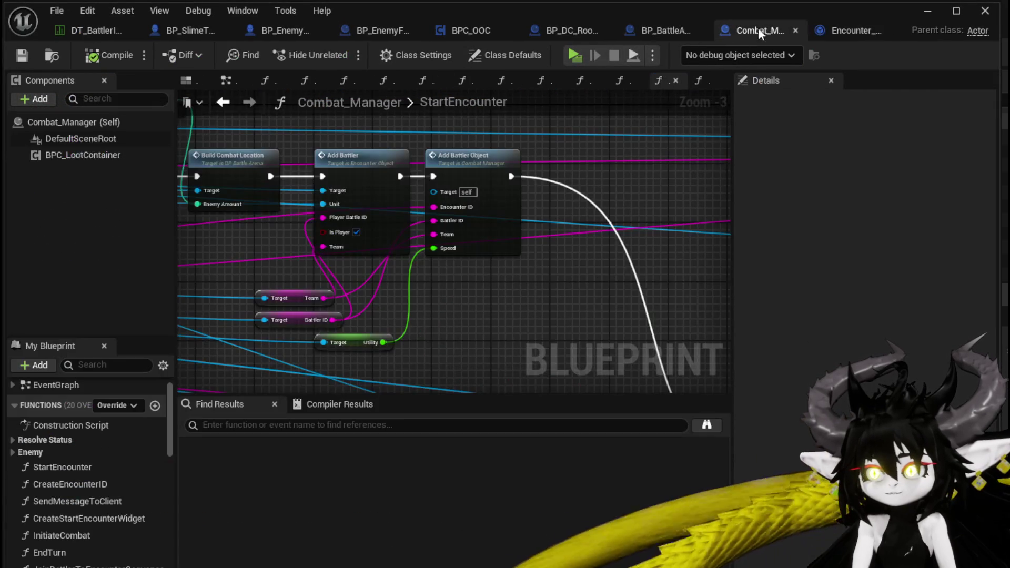
scroll(500, 212, "down", 1)
mouse_move(499, 212)
left_mouse_down()
mouse_move(721, 258)
mouse_move(709, 322)
left_mouse_up()
scroll(443, 241, "up", 3)
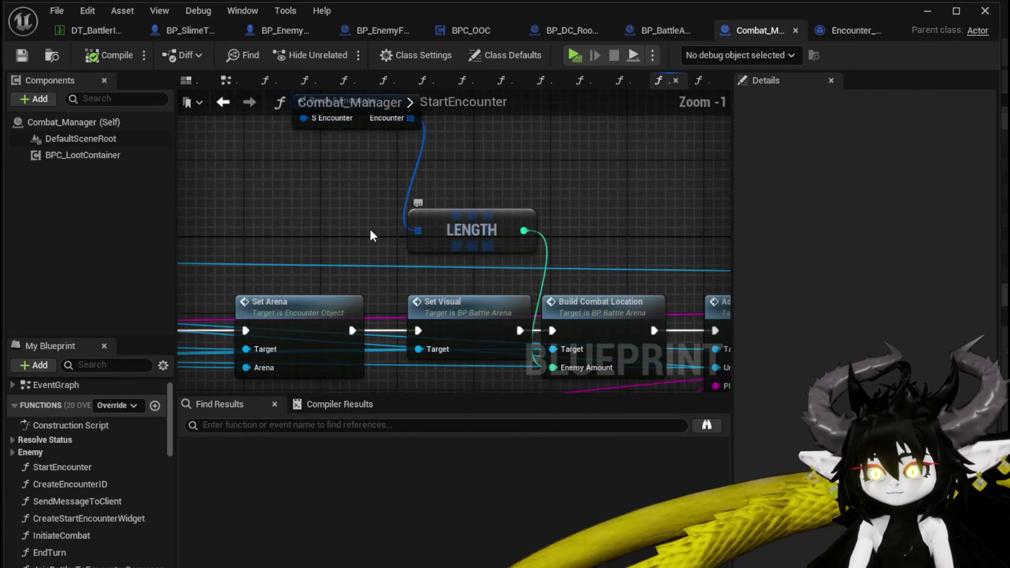
scroll(299, 221, "down", 1)
mouse_move(299, 221)
left_mouse_down()
mouse_move(441, 320)
mouse_move(349, 243)
mouse_move(126, 186)
left_mouse_up()
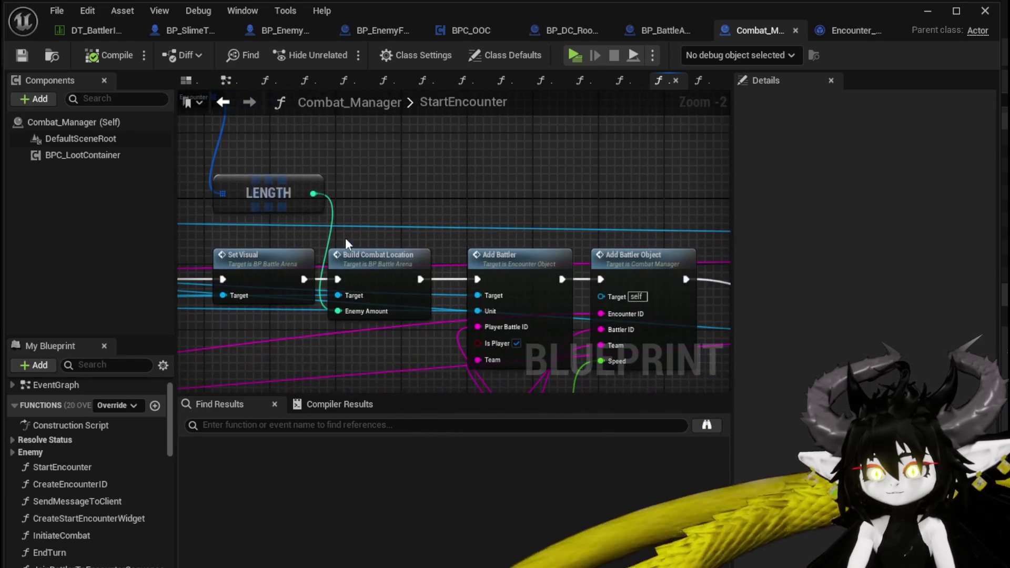
double_click(373, 260)
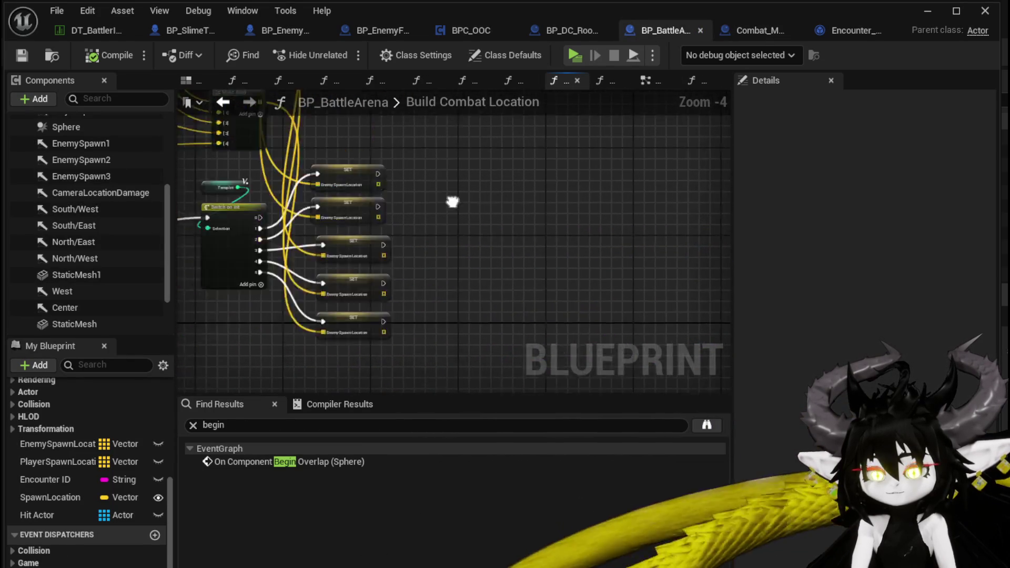
mouse_move(451, 203)
left_mouse_down()
mouse_move(661, 306)
mouse_move(789, 321)
mouse_move(732, 252)
mouse_move(627, 226)
left_mouse_up()
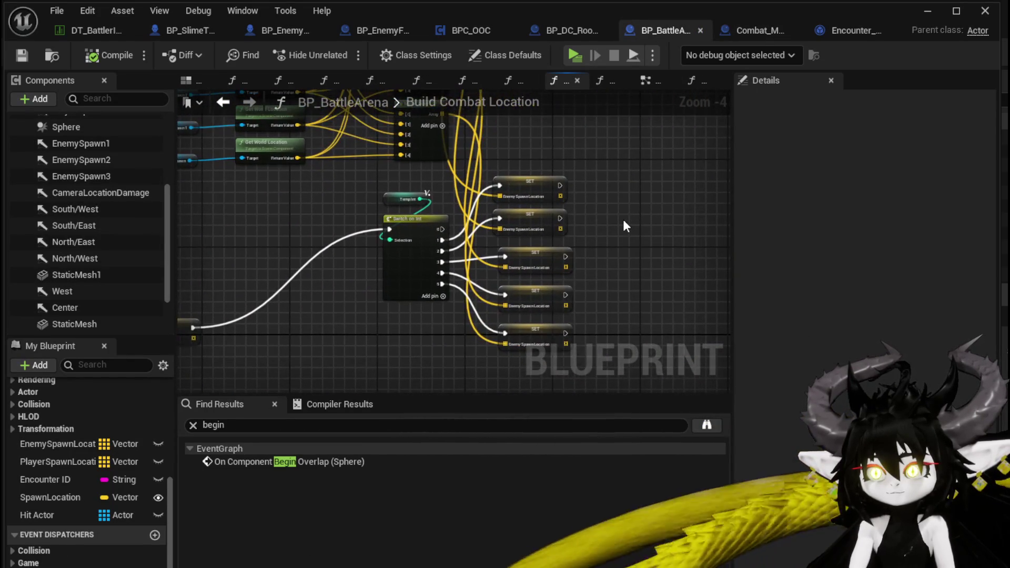
left_click(223, 103)
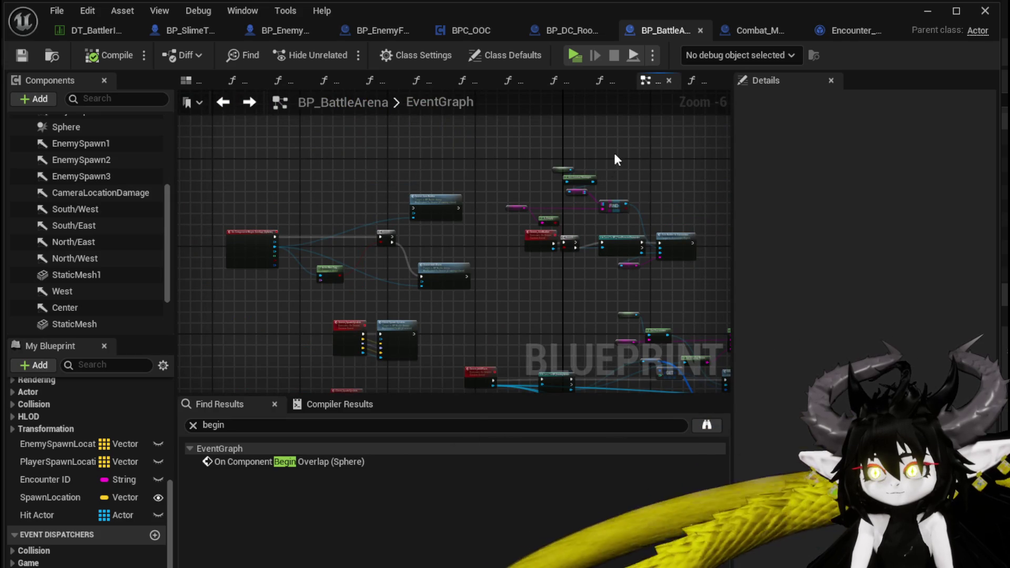
Step: Return to StartEncounter and locate the Temp Encounter and GET nodes that set the waves
left_click(757, 31)
scroll(682, 125, "down", 2)
scroll(329, 154, "up", 1)
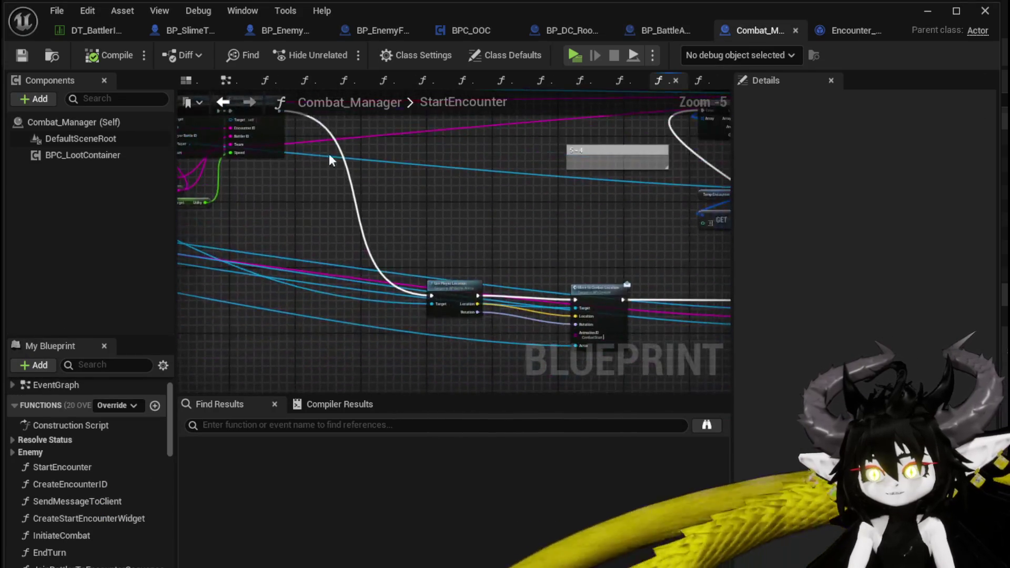
scroll(479, 197, "up", 4)
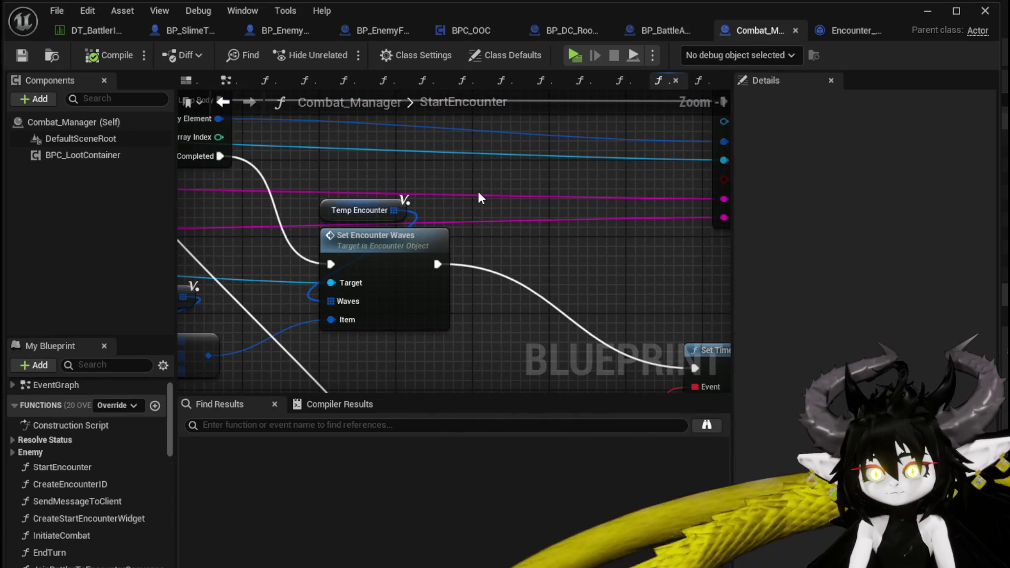
left_click_drag(480, 197, 616, 203)
mouse_move(323, 226)
left_mouse_down()
mouse_move(364, 166)
mouse_move(395, 338)
left_mouse_up()
left_click_drag(415, 259, 444, 383)
Step: Open SetEncounterWaves and disconnect its entry from the REMOVE node
left_click_drag(354, 311, 444, 384)
mouse_move(726, 389)
left_mouse_down()
mouse_move(663, 363)
mouse_move(404, 204)
mouse_move(331, 199)
left_mouse_up()
double_click(331, 199)
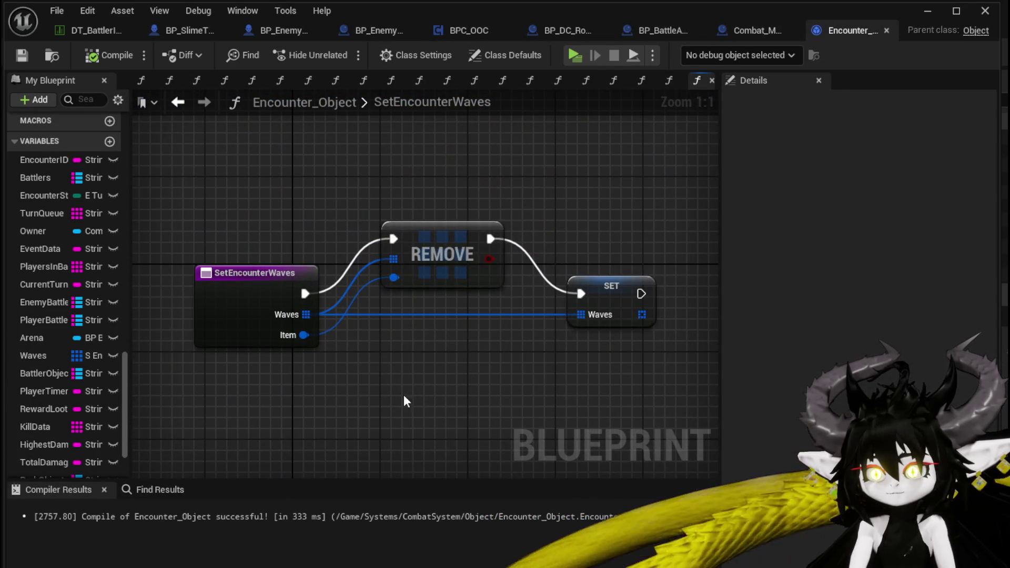
left_click_drag(621, 353, 613, 321)
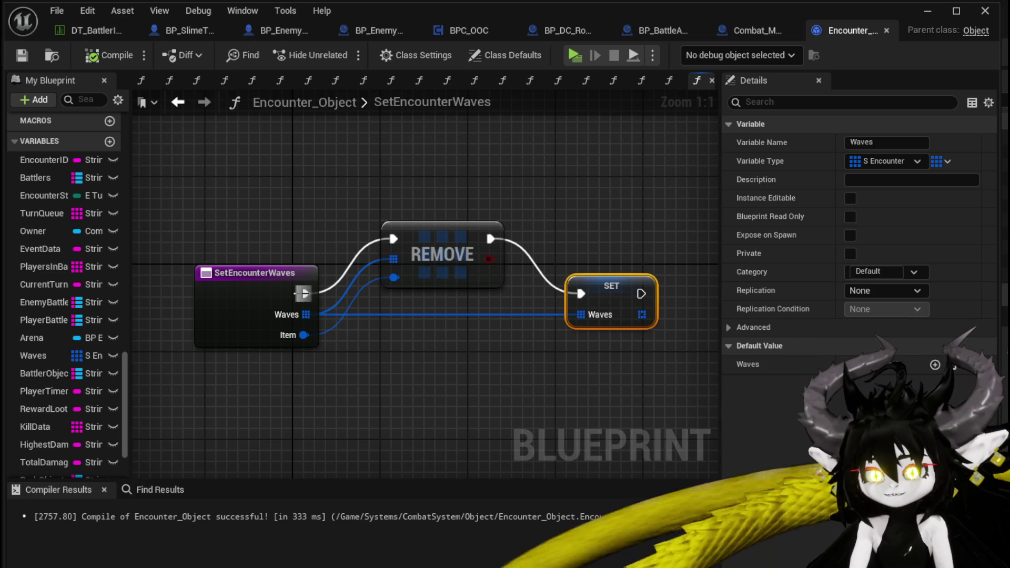
left_click(321, 269)
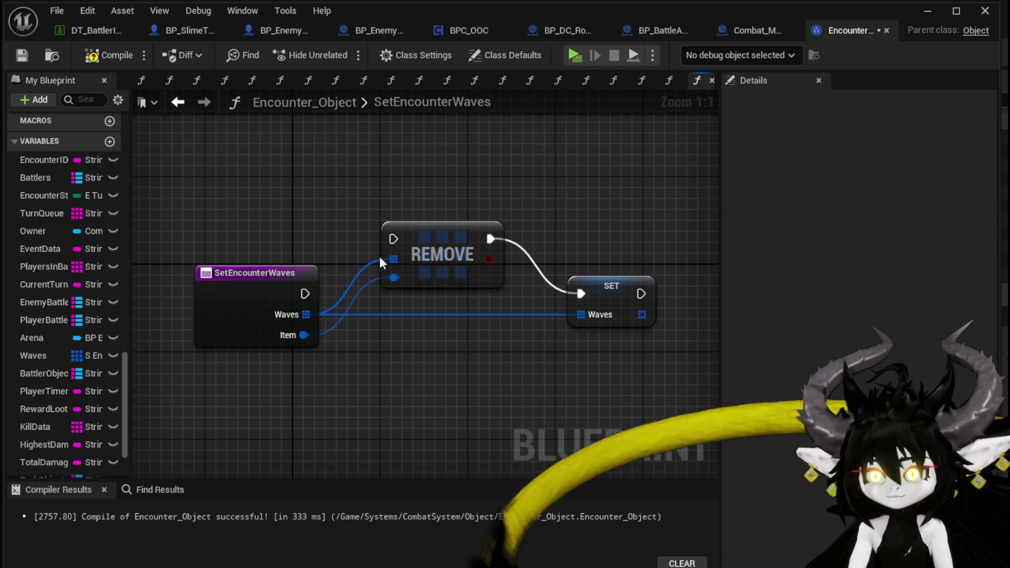
Step: Compile and save Encounter_Object, then minimize the blueprint editor
left_click(104, 53)
left_click(24, 55)
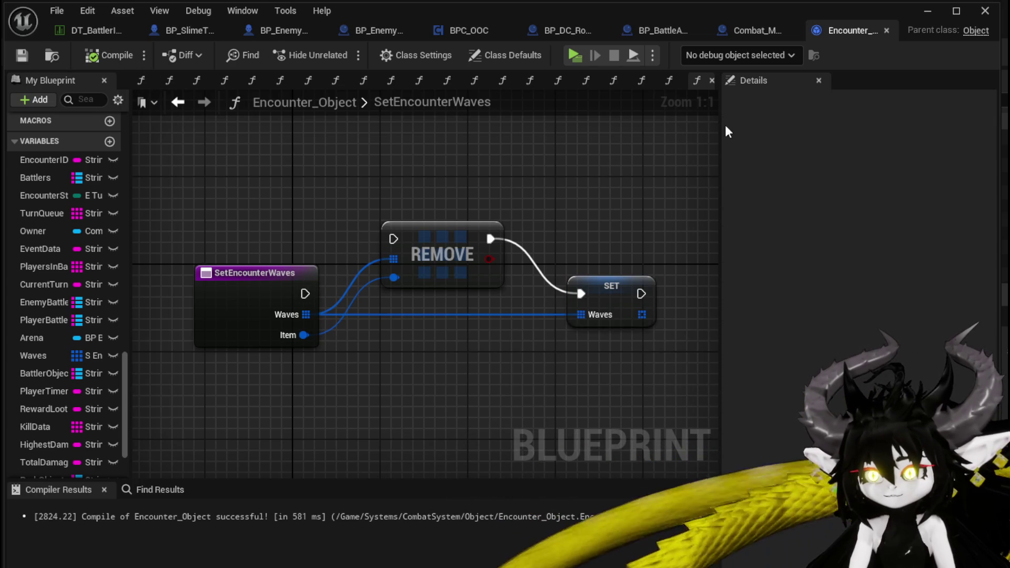
left_click(928, 12)
Step: Fight the spiked slime, play SummonSpawn, switch target to the new Slime_Earth, then exit
left_click(333, 55)
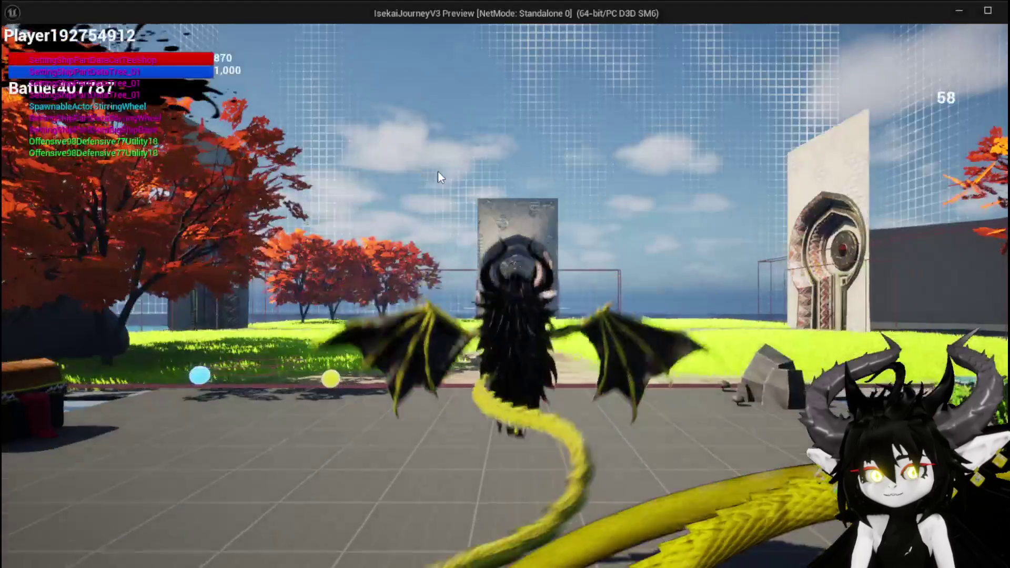
key("space")
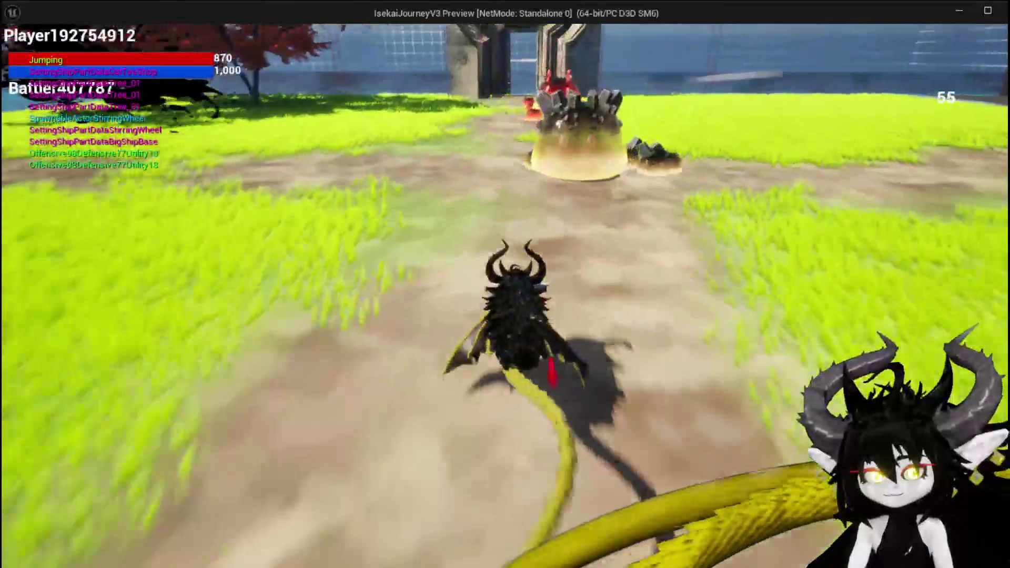
key("e")
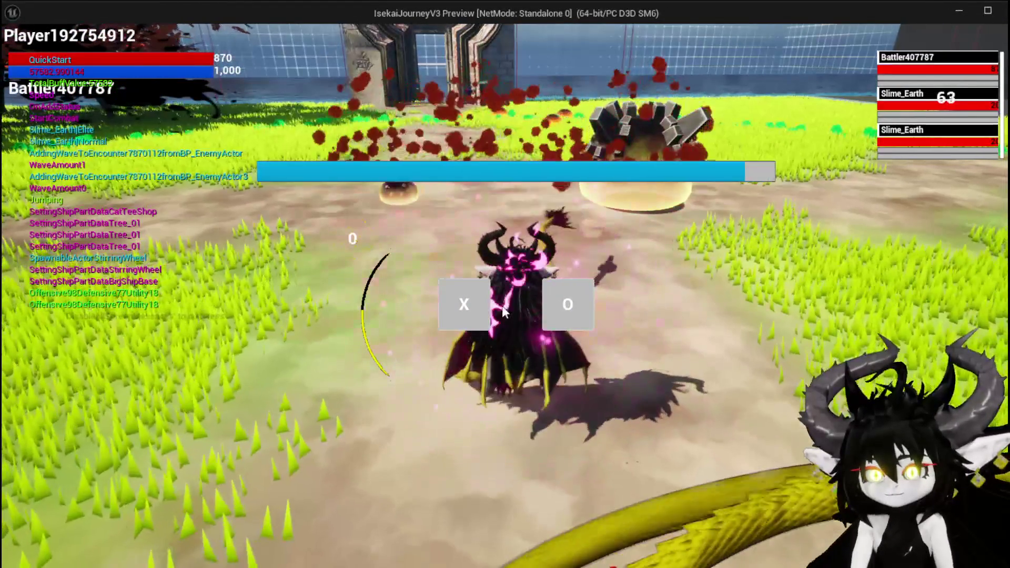
left_click(466, 308)
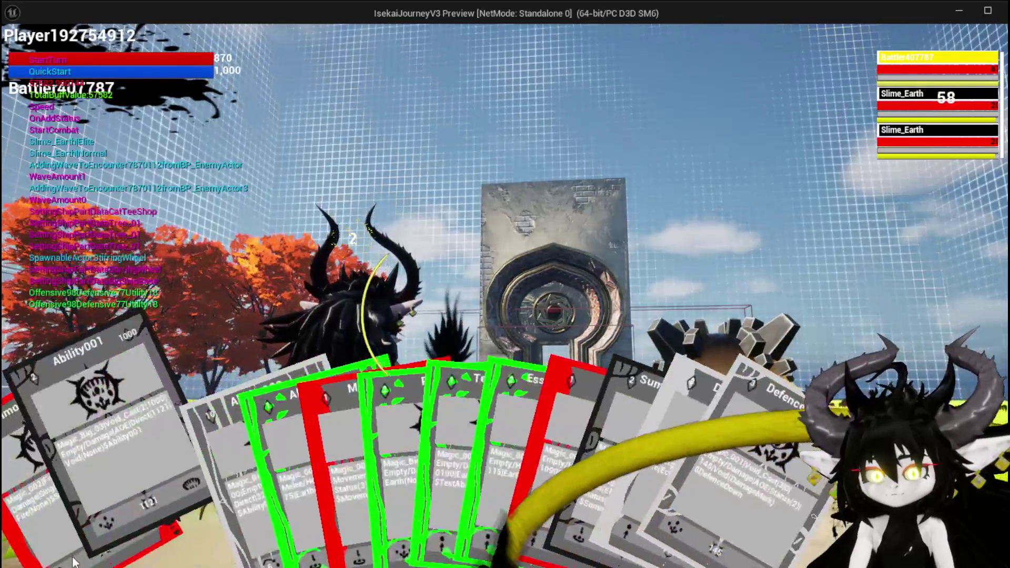
left_click(32, 473)
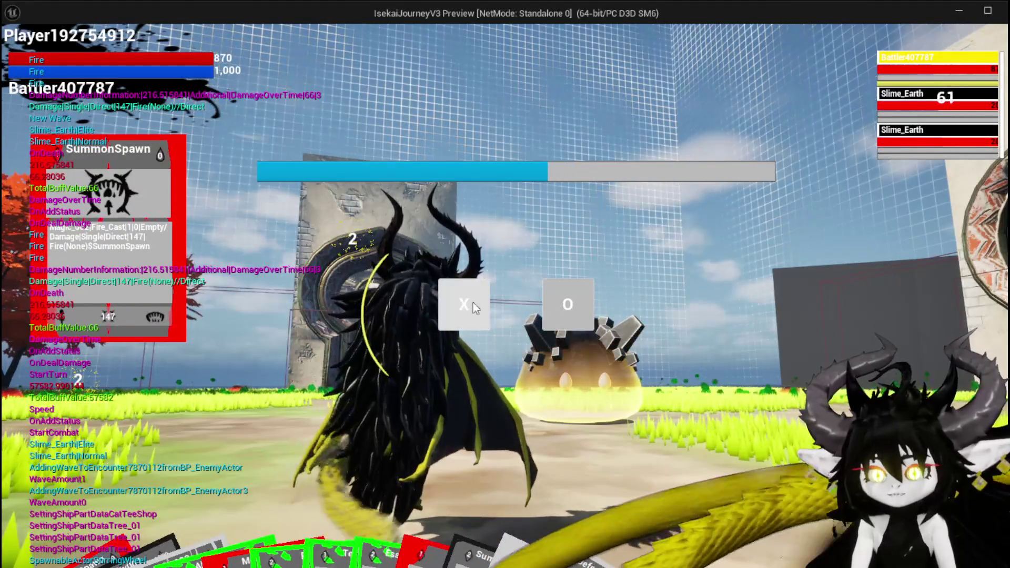
left_click(472, 303)
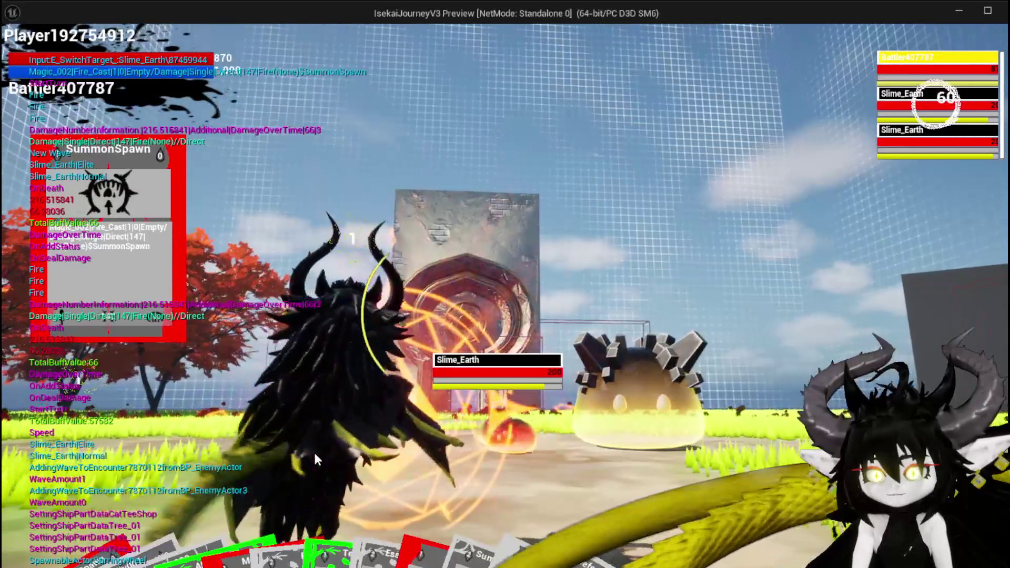
key("e")
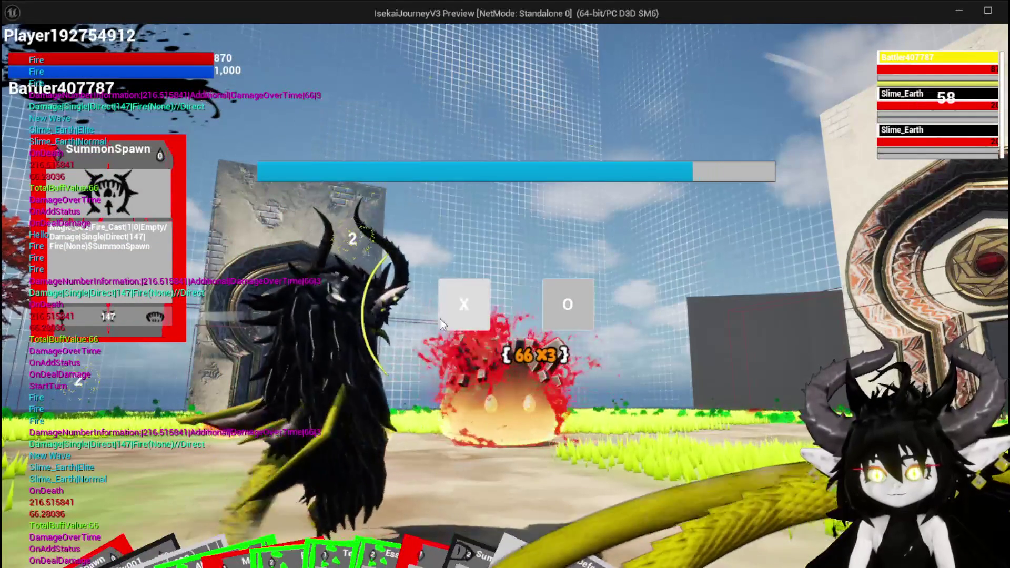
key("Escape")
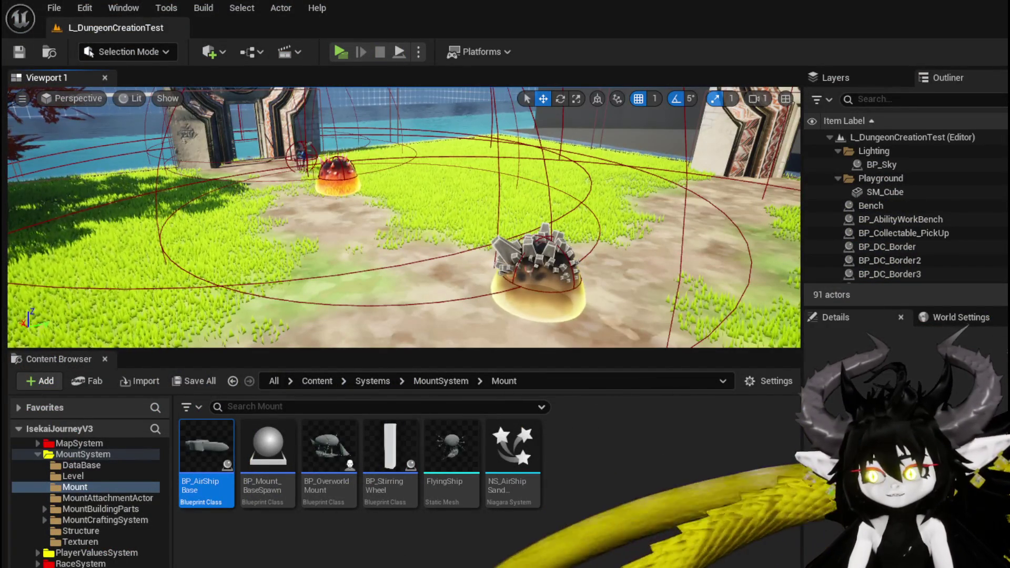
Step: Return to Encounter_Object and open EndCombatEvent from the My Blueprint functions list
key("alt+Tab")
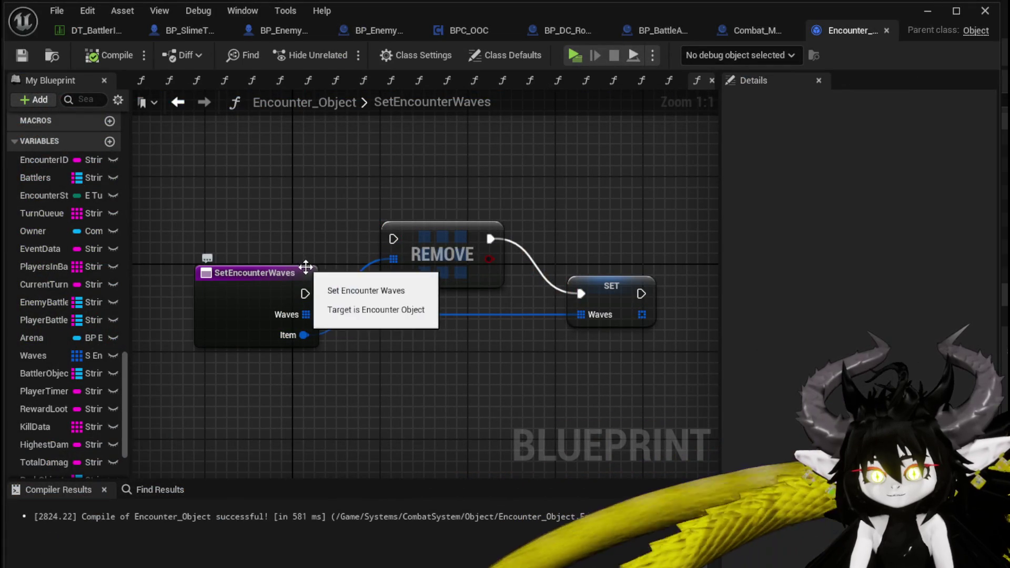
key("ctrl+a")
scroll(104, 252, "up", 10)
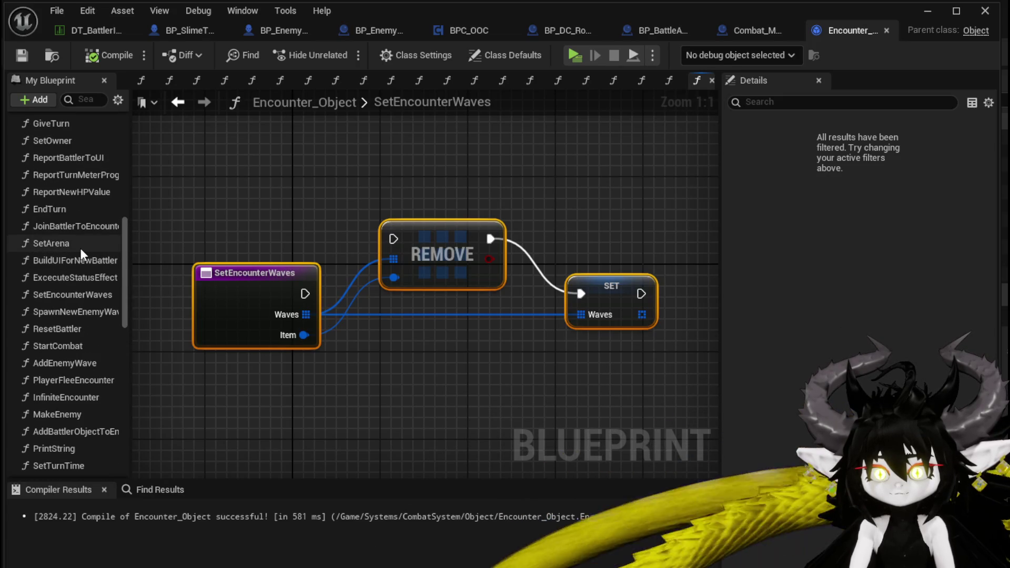
scroll(88, 236, "up", 3)
scroll(88, 236, "up", 7)
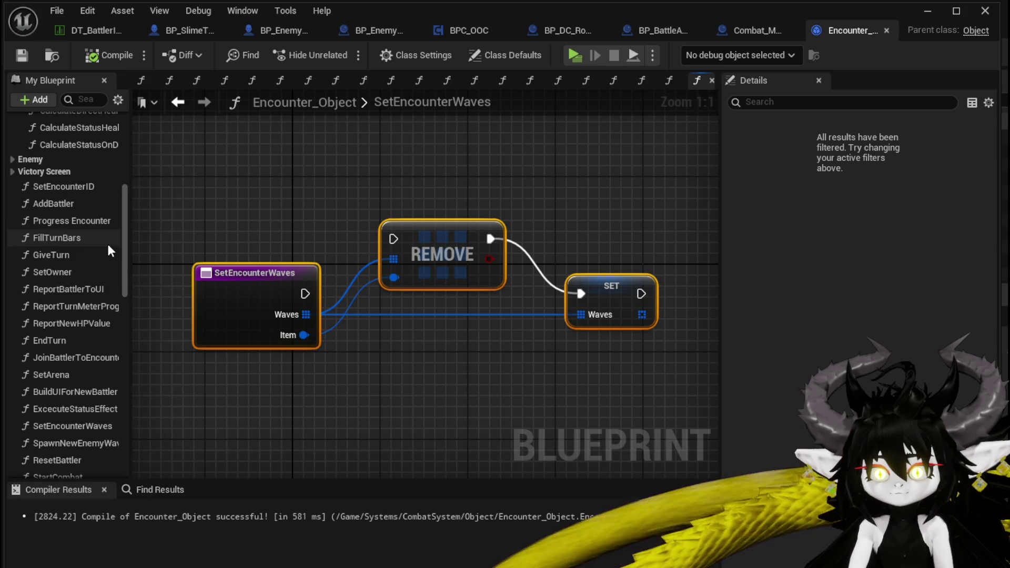
scroll(108, 246, "down", 1)
left_click(340, 219)
scroll(58, 200, "up", 15)
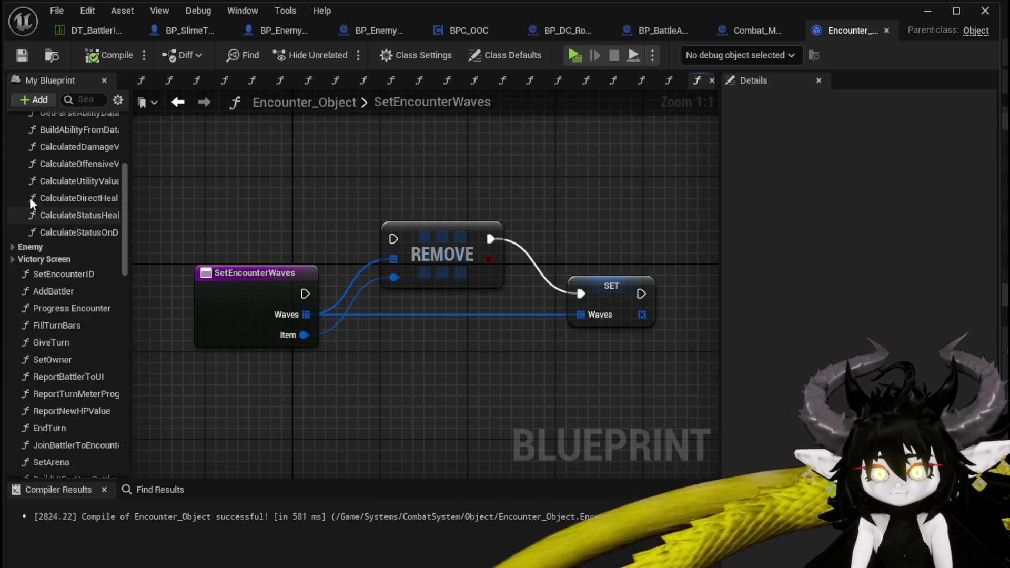
scroll(59, 197, "down", 15)
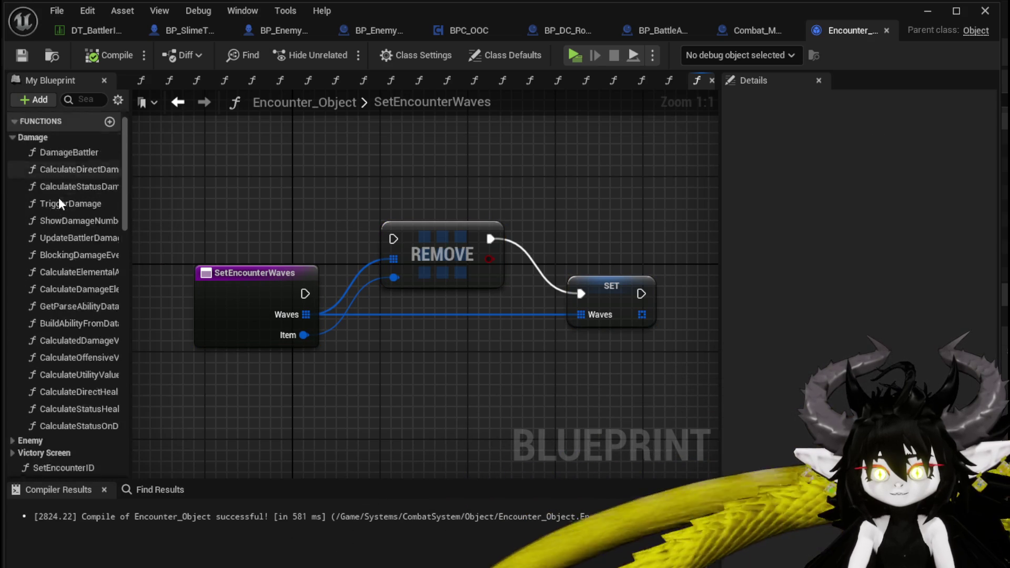
mouse_move(122, 227)
left_mouse_down()
mouse_move(122, 383)
mouse_move(121, 345)
left_mouse_up()
double_click(45, 306)
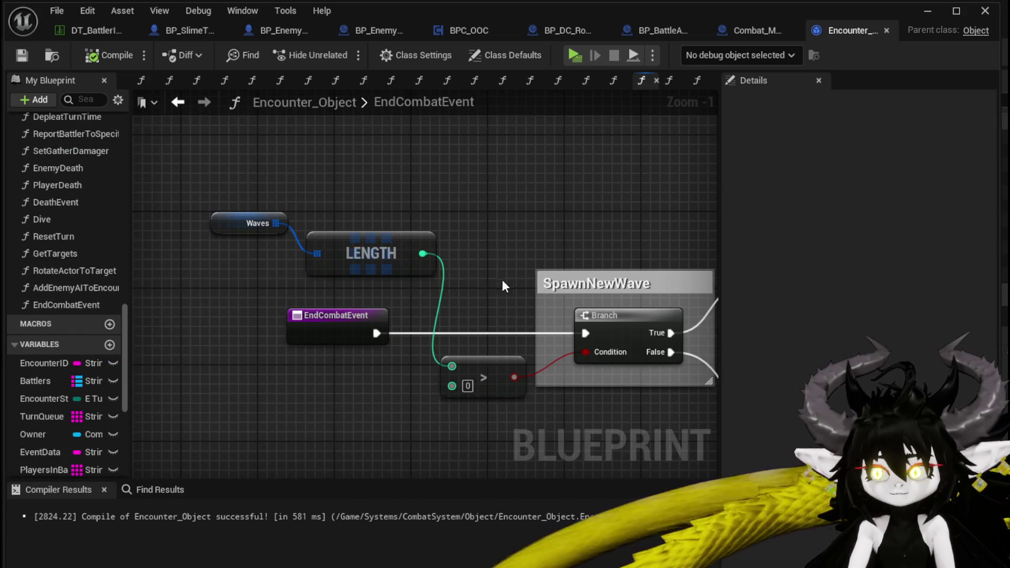
Step: Add GET (index 0) and REMOVE INDEX nodes on the Waves array
scroll(502, 279, "down", 1)
mouse_move(348, 295)
left_mouse_down()
mouse_move(180, 158)
mouse_move(112, 232)
left_mouse_up()
left_click_drag(431, 177, 479, 158)
mouse_move(319, 163)
left_mouse_down()
mouse_move(323, 186)
mouse_move(572, 235)
mouse_move(662, 235)
left_mouse_up()
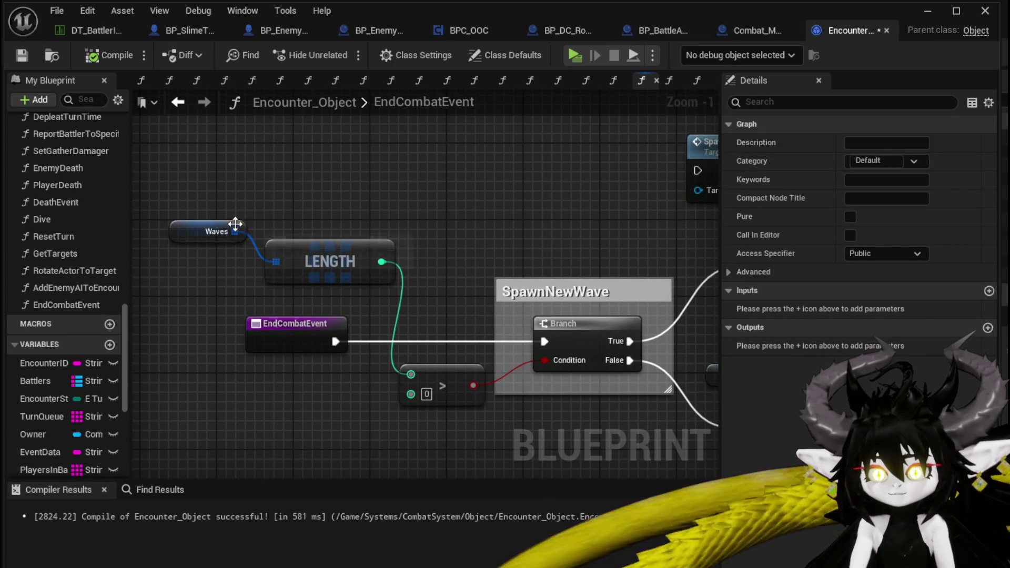
left_click_drag(235, 232, 345, 179)
type("get")
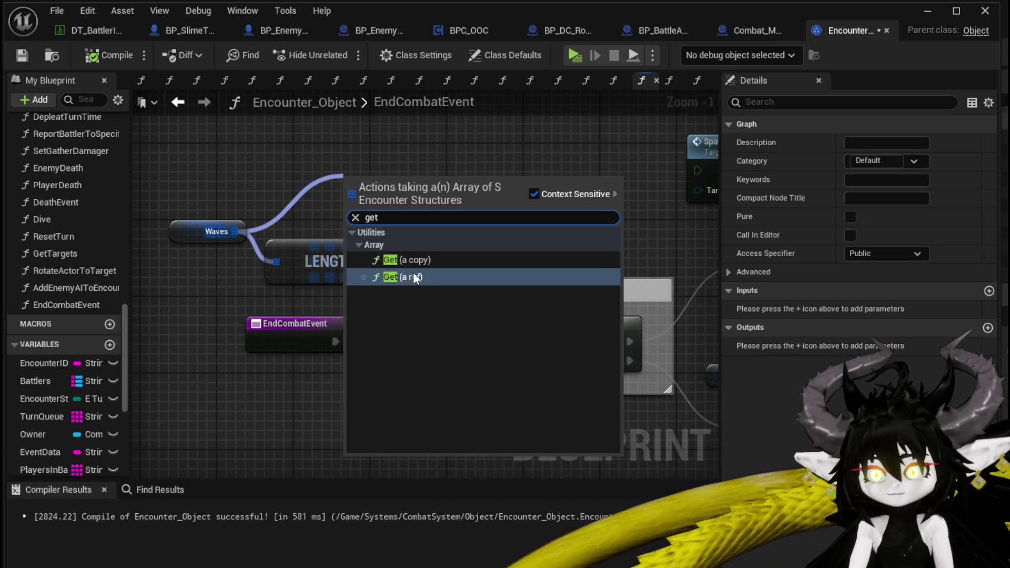
left_click(416, 277)
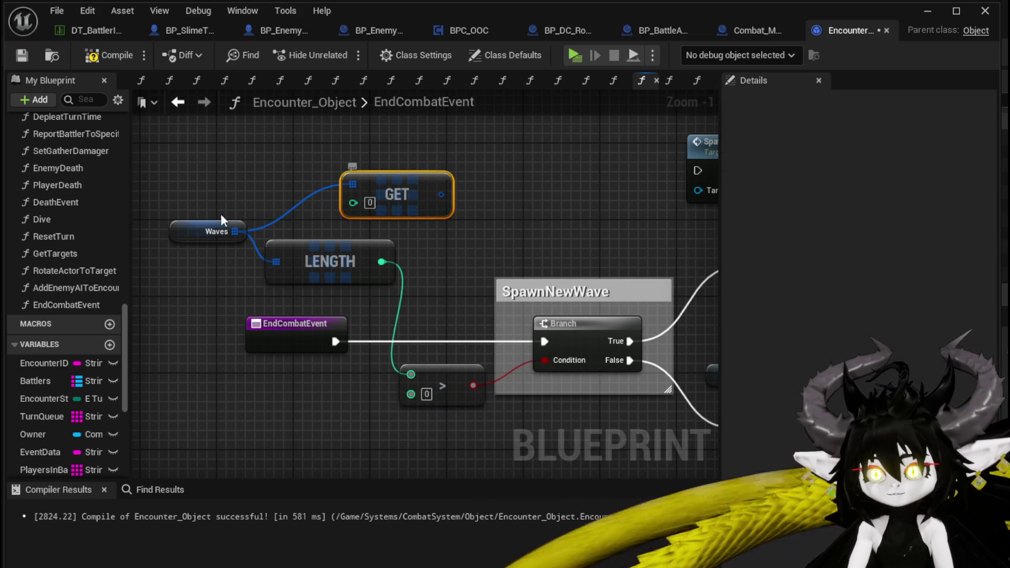
left_click_drag(255, 157, 255, 157)
type("Remove")
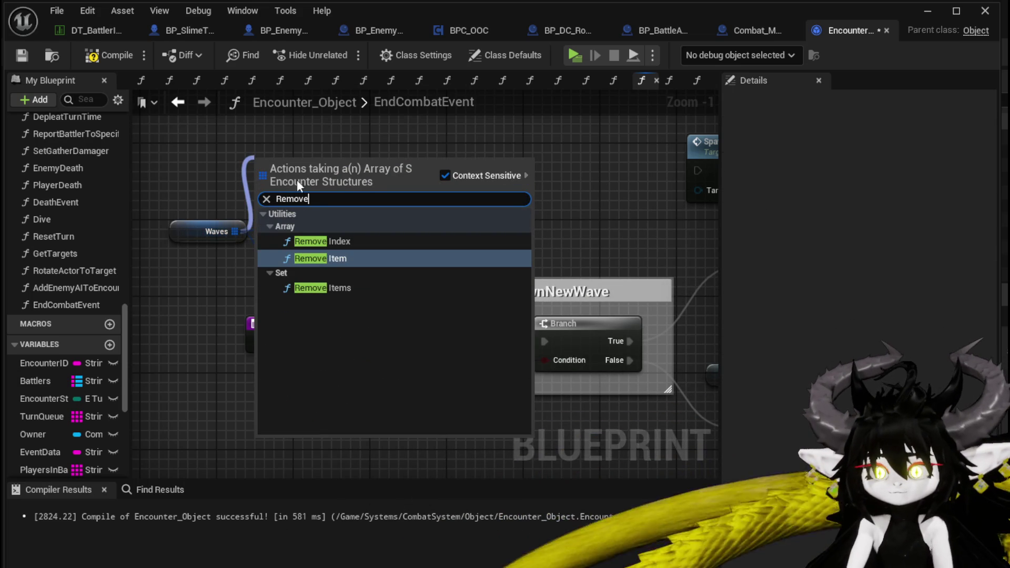
left_click(326, 241)
Step: Wire REMOVE INDEX between EndCombatEvent and the Branch
left_click_drag(315, 181, 437, 317)
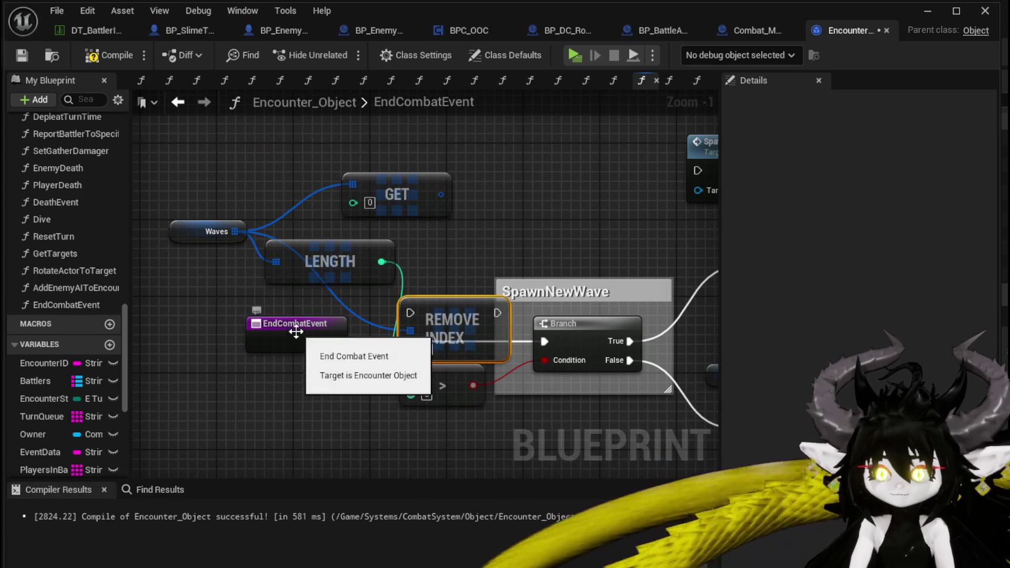
left_click_drag(296, 331, 209, 331)
left_click_drag(448, 304, 333, 333)
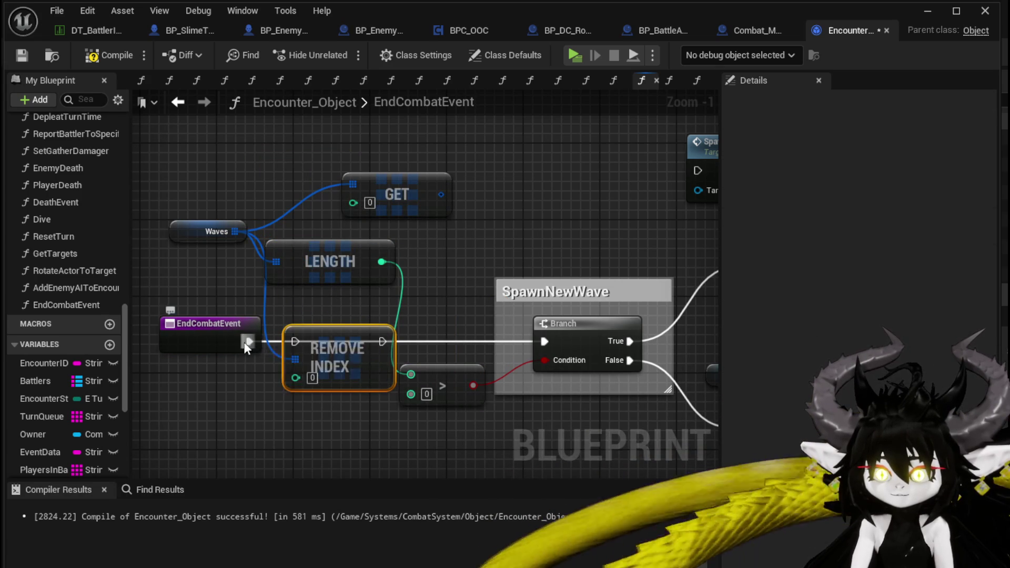
left_click_drag(245, 342, 264, 341)
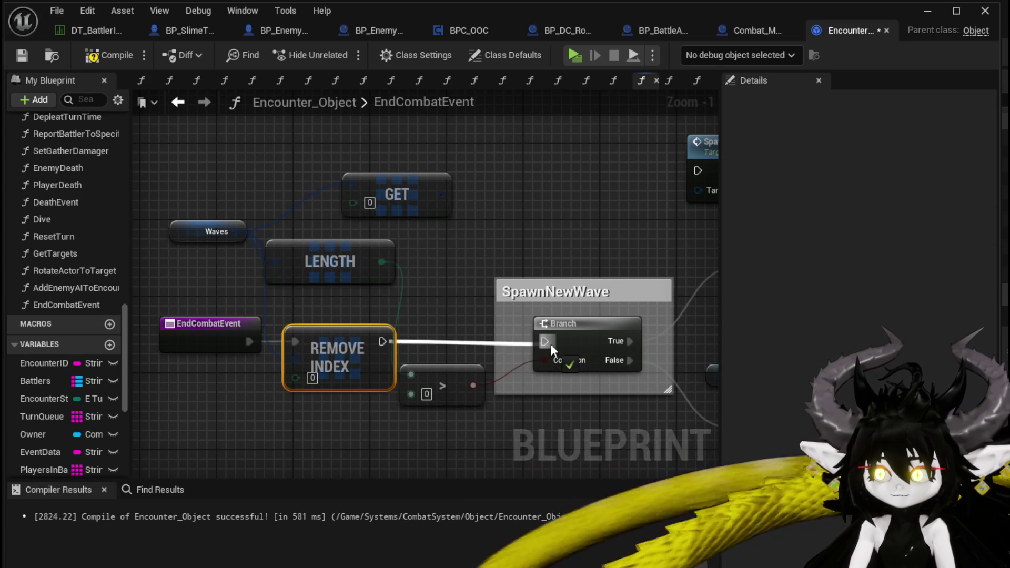
left_click_drag(551, 344, 549, 341)
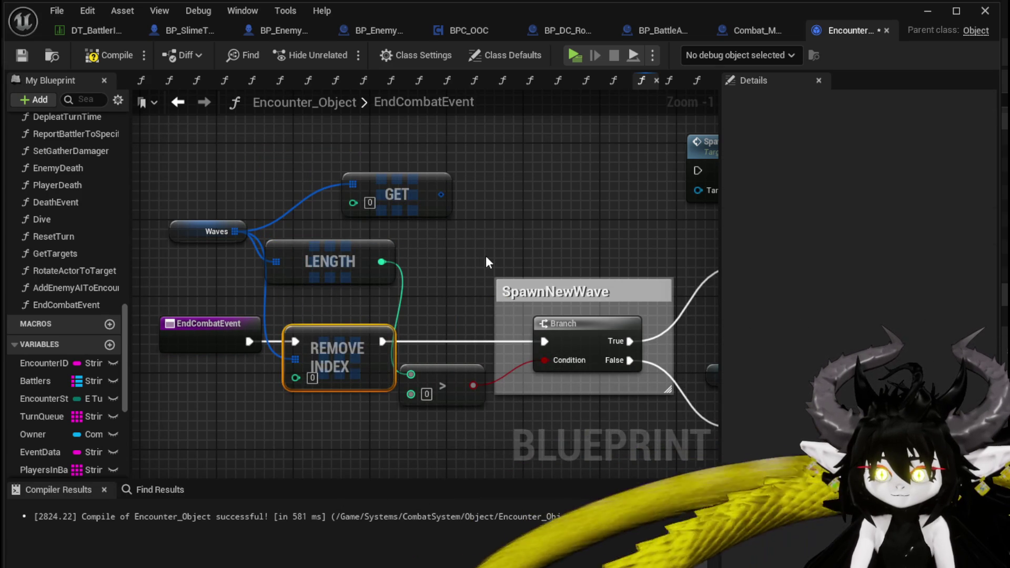
Step: Replace the Waves LENGTH check with an IS NOT EMPTY node feeding the Branch
mouse_move(466, 254)
left_mouse_down()
mouse_move(333, 263)
mouse_move(369, 266)
left_mouse_up()
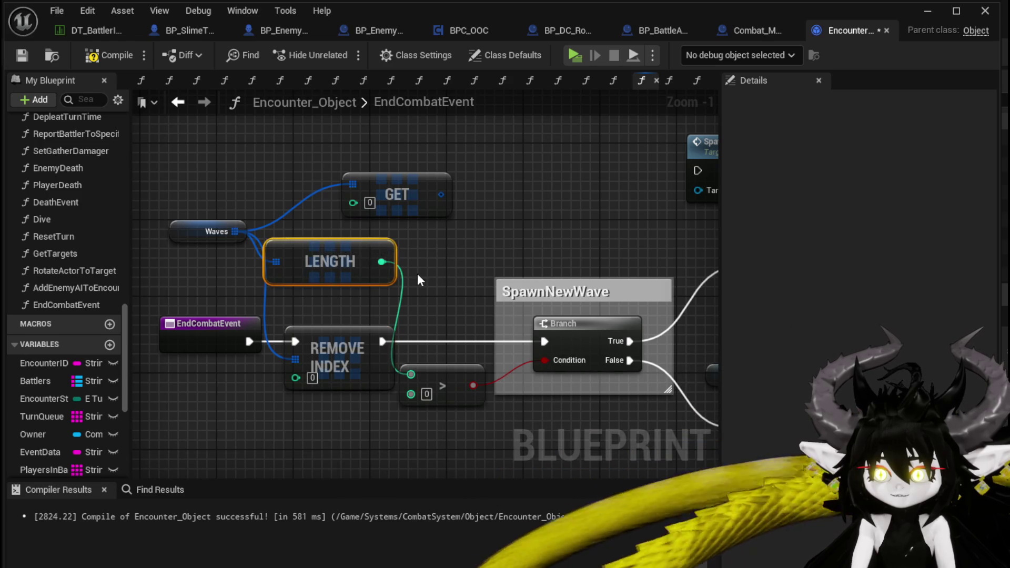
mouse_move(234, 231)
left_mouse_down()
mouse_move(352, 277)
mouse_move(377, 275)
left_mouse_up()
type("is em")
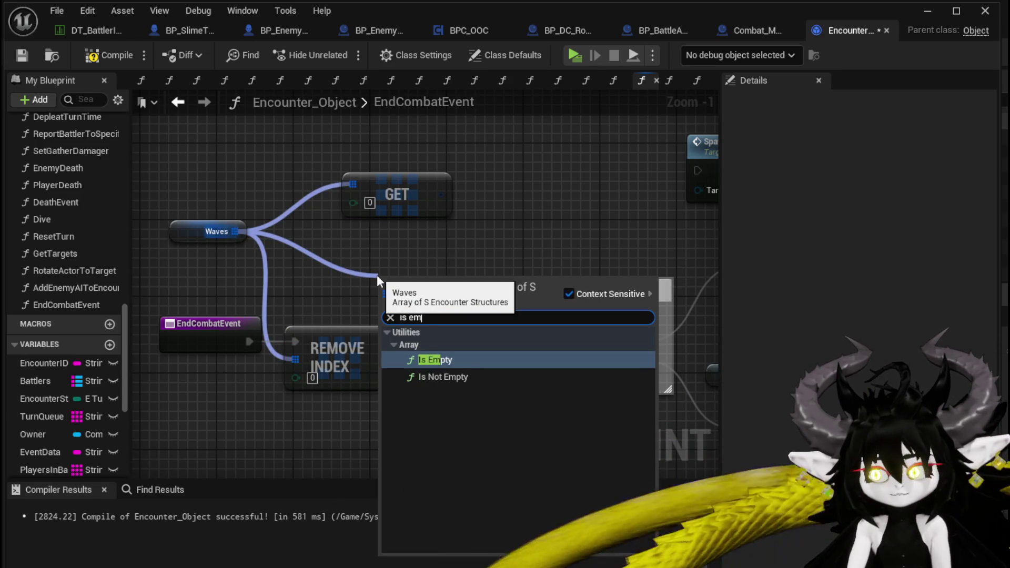
left_click(445, 382)
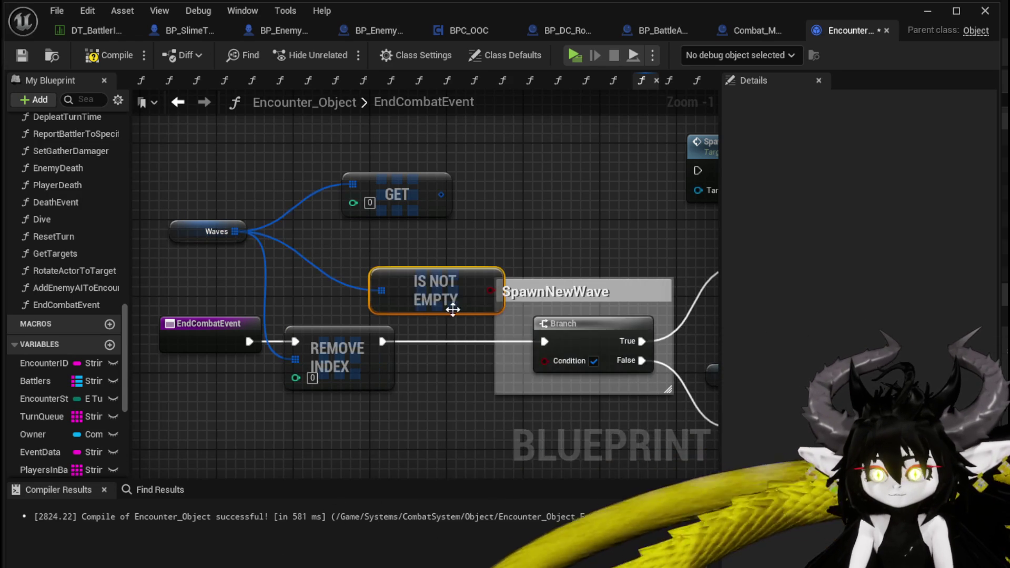
mouse_move(485, 289)
left_mouse_down()
mouse_move(403, 257)
mouse_move(552, 368)
mouse_move(546, 361)
left_mouse_up()
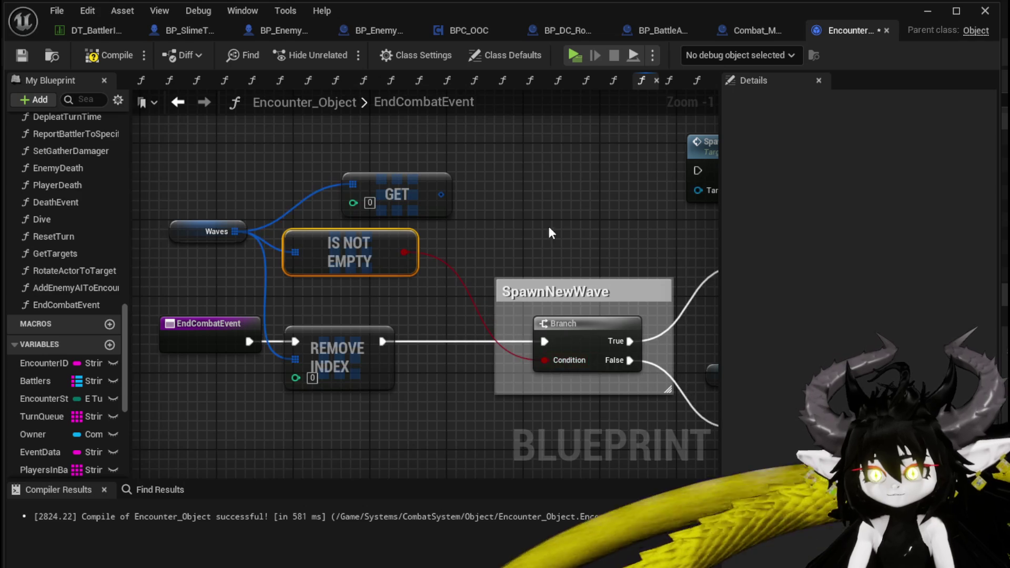
left_click_drag(406, 197, 206, 194)
Step: Open the SpawnNewEnemyWave function graph and delete the Use Enemy Location node
double_click(468, 189)
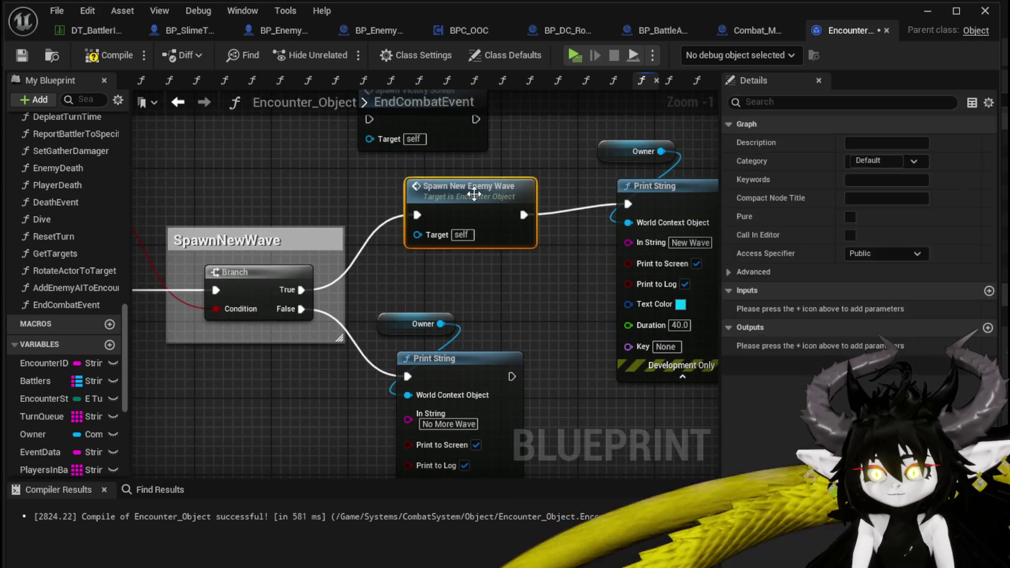
scroll(400, 322, "up", 4)
left_click_drag(449, 295, 248, 299)
left_click_drag(371, 363, 380, 363)
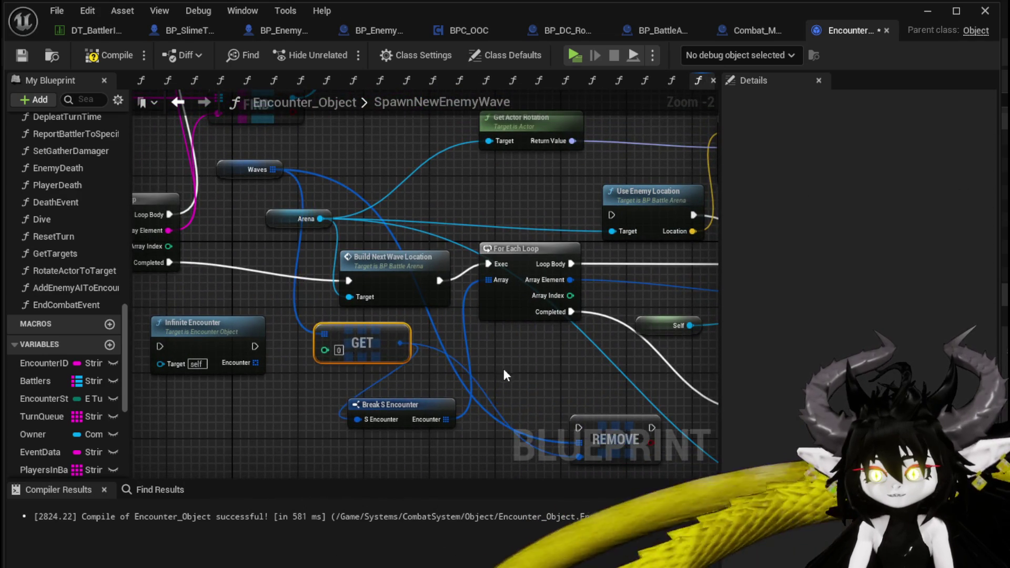
mouse_move(503, 375)
left_mouse_down()
mouse_move(408, 321)
mouse_move(199, 313)
mouse_move(334, 376)
mouse_move(278, 414)
left_mouse_up()
left_click(432, 246)
key("Delete")
Step: Delete the Make Transform, Use Enemy Location and REMOVE nodes from the graph
mouse_move(468, 302)
left_mouse_down()
mouse_move(402, 274)
mouse_move(417, 321)
left_mouse_up()
left_click(454, 251)
key("Delete")
mouse_move(420, 270)
left_mouse_down()
mouse_move(513, 256)
mouse_move(507, 248)
left_mouse_up()
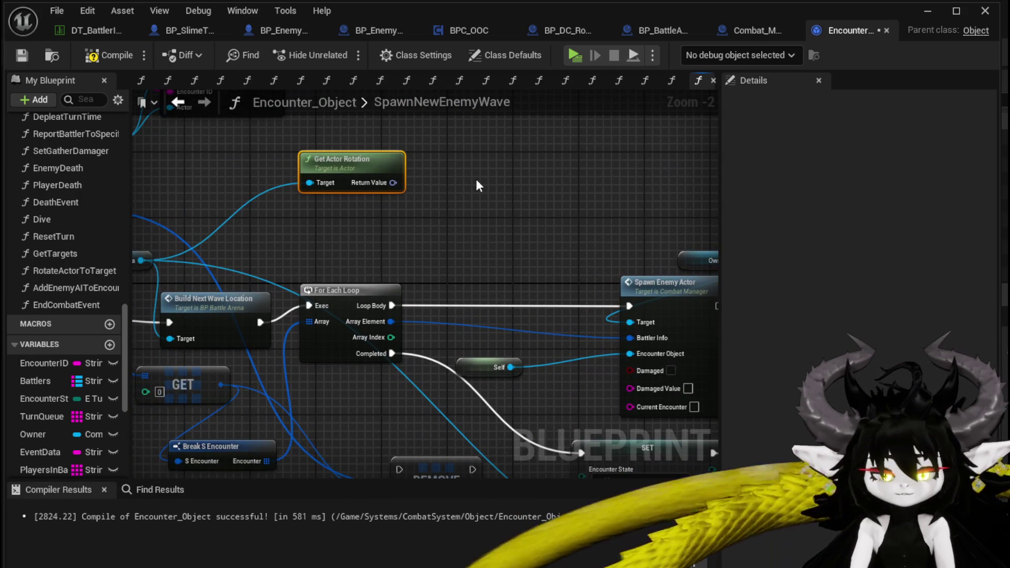
key("ctrl+z")
key("ctrl+z")
left_click(545, 160)
left_click(514, 233, "ctrl")
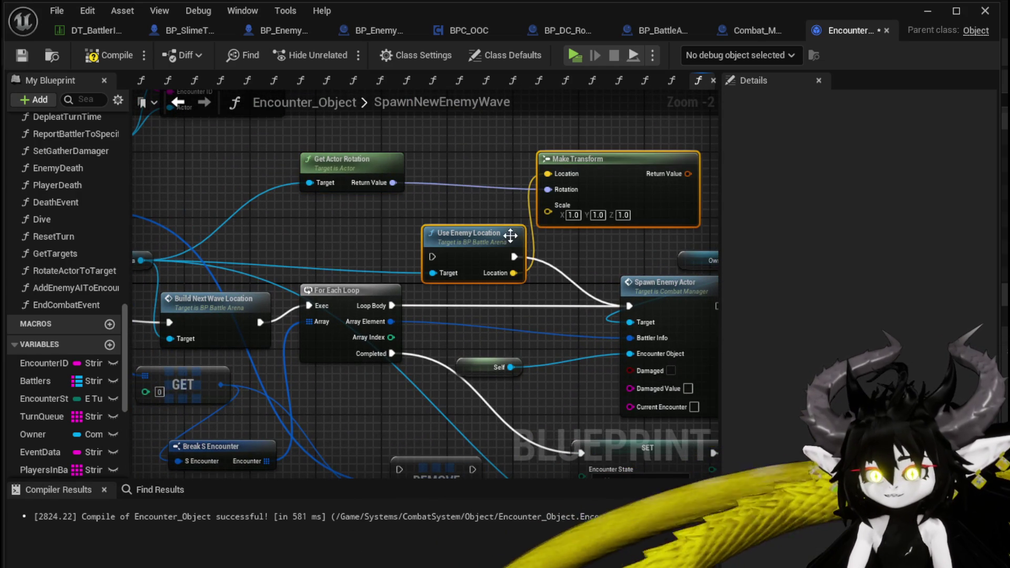
key("Delete")
left_click_drag(337, 433, 410, 337)
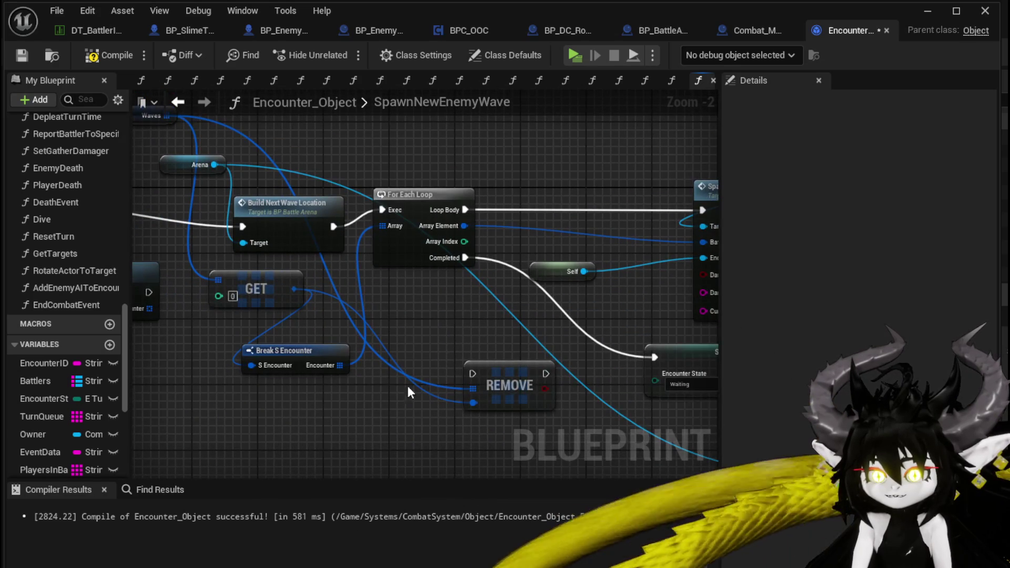
key("Delete")
Step: Place Server Waiting for Wave beside SET Encounter State and tidy the Self node
mouse_move(691, 366)
left_mouse_down()
mouse_move(428, 318)
mouse_move(235, 314)
left_mouse_up()
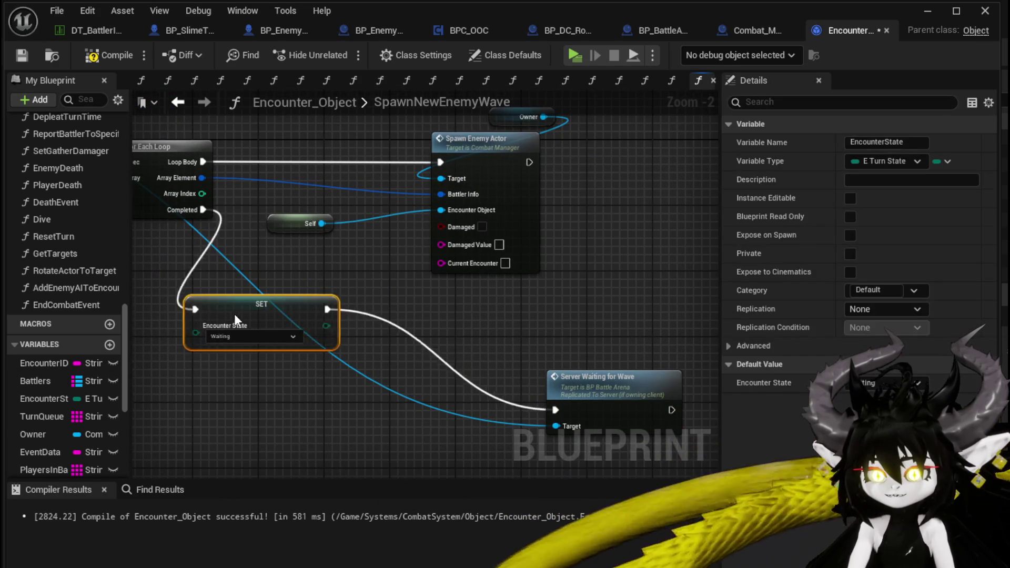
mouse_move(602, 390)
left_mouse_down()
mouse_move(449, 319)
mouse_move(363, 296)
mouse_move(364, 322)
left_mouse_up()
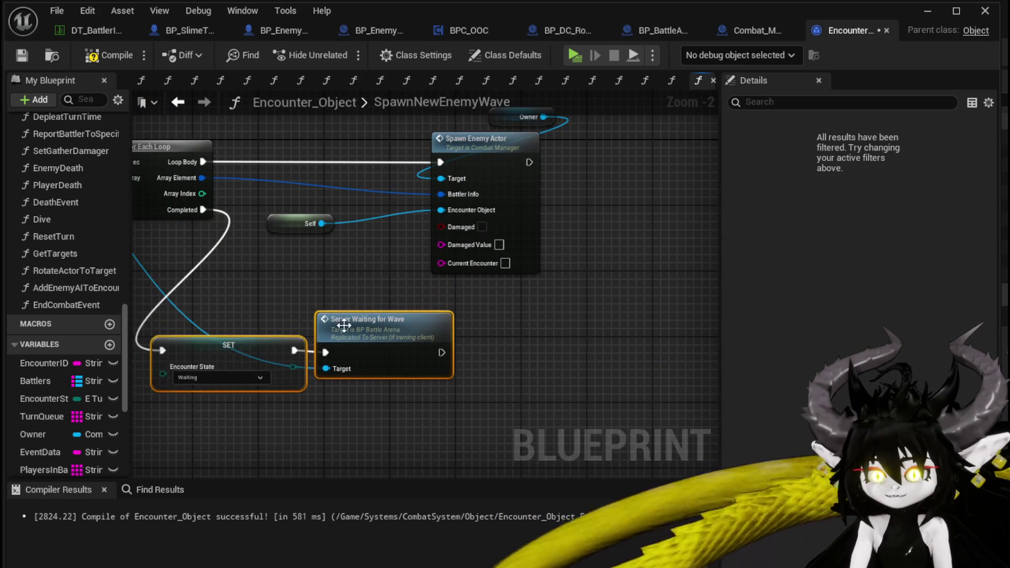
scroll(419, 302, "down", 1)
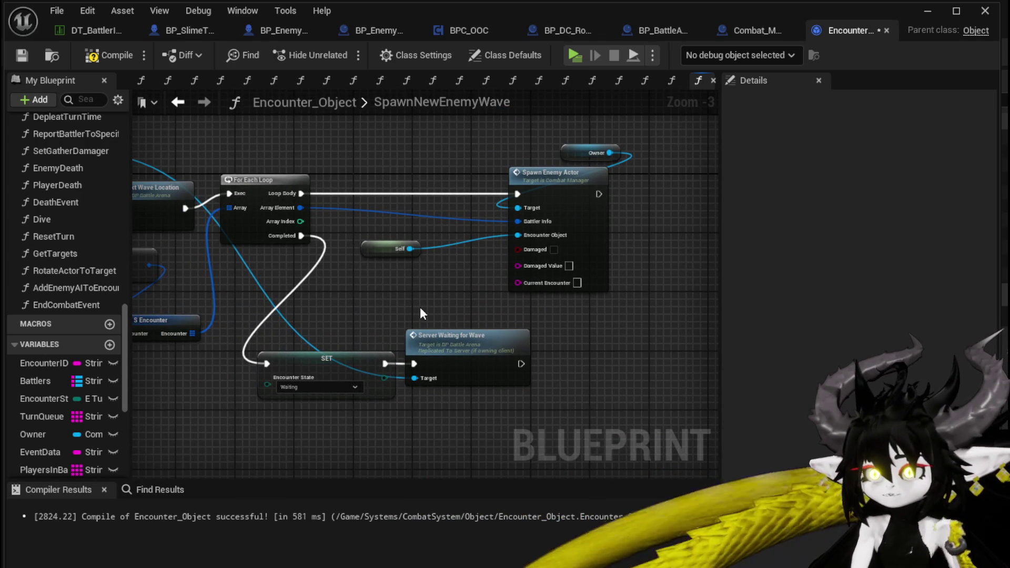
left_click_drag(373, 249, 419, 228)
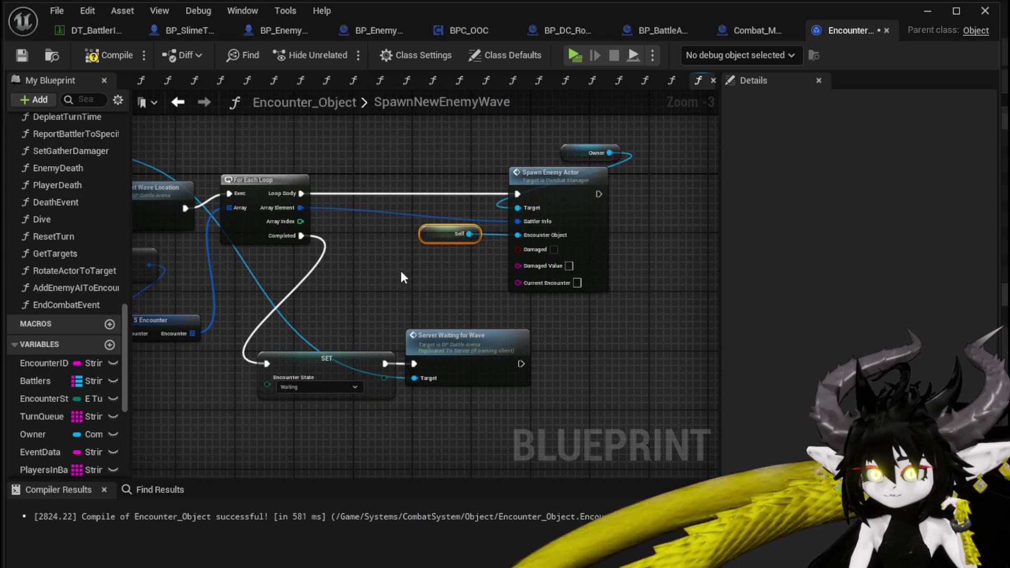
left_click_drag(409, 158, 576, 219)
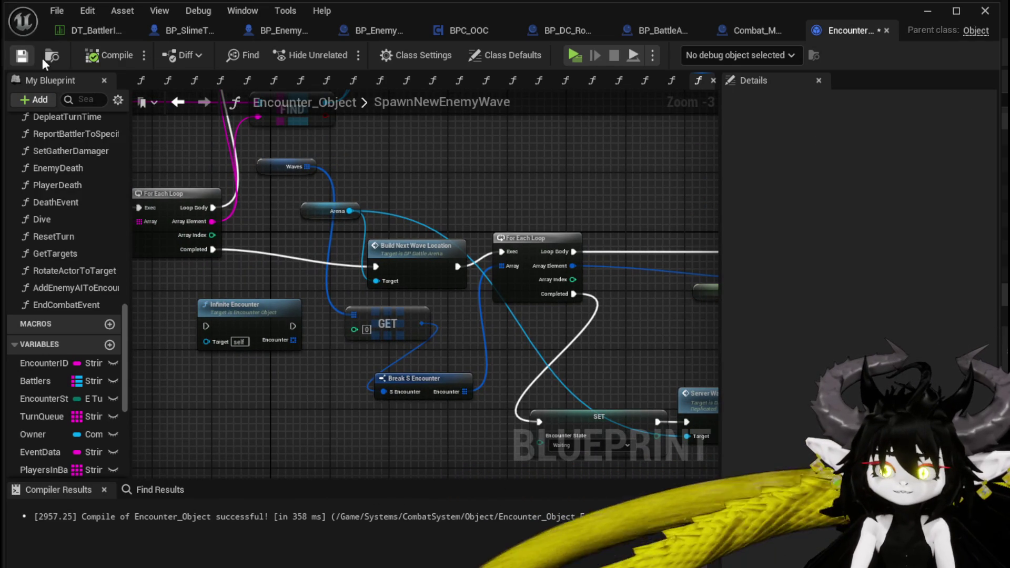
Step: Playtest the level, fight the slimes with the SummonSpawn card, then stop the session
left_click(928, 10)
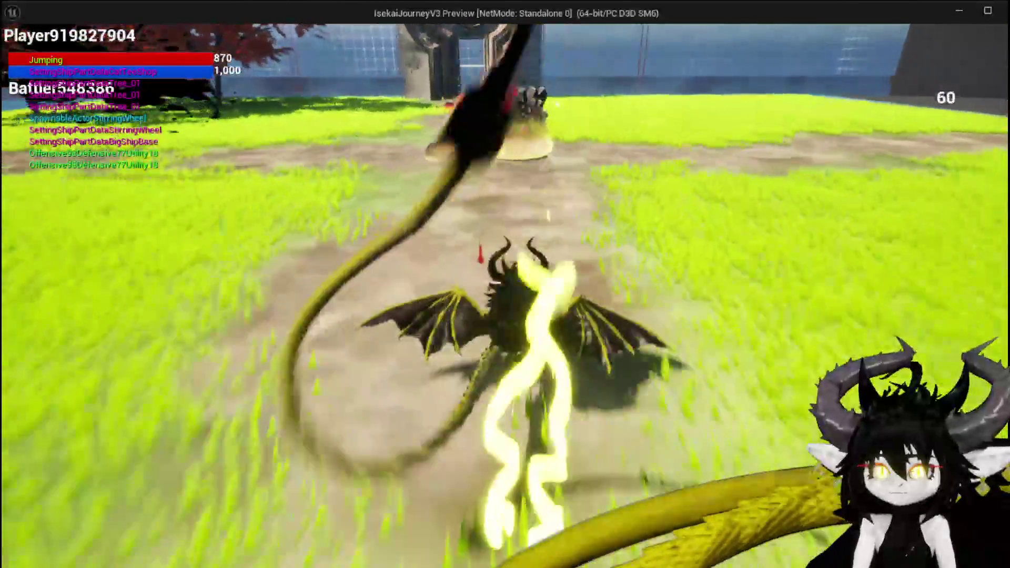
key("w")
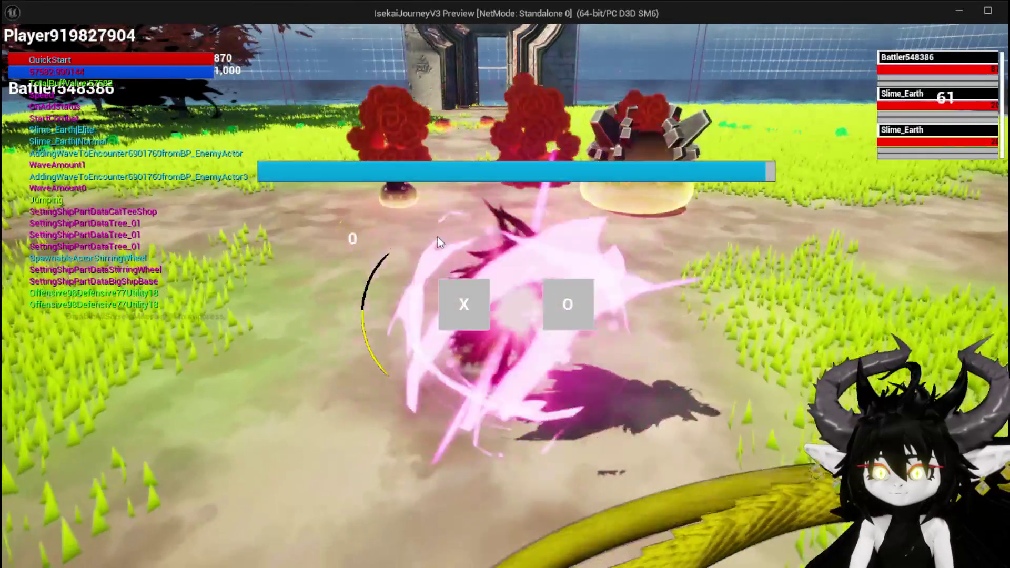
left_click(483, 329)
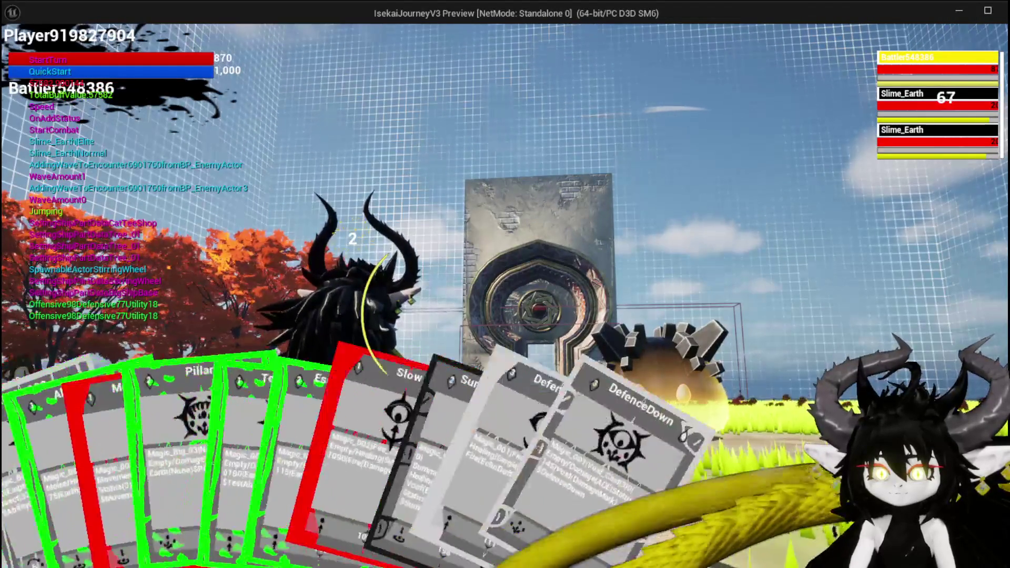
left_click(56, 532)
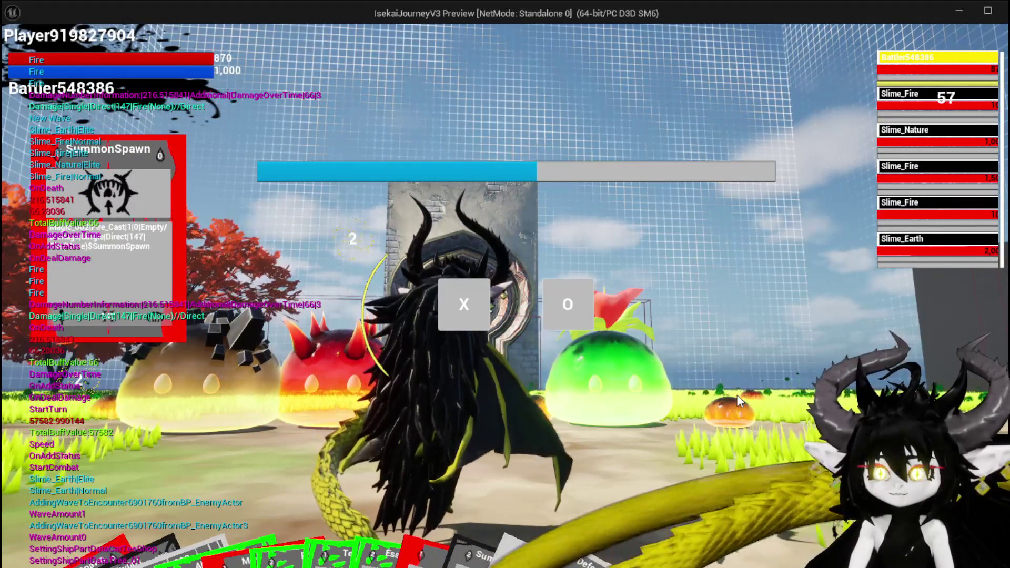
left_click(478, 311)
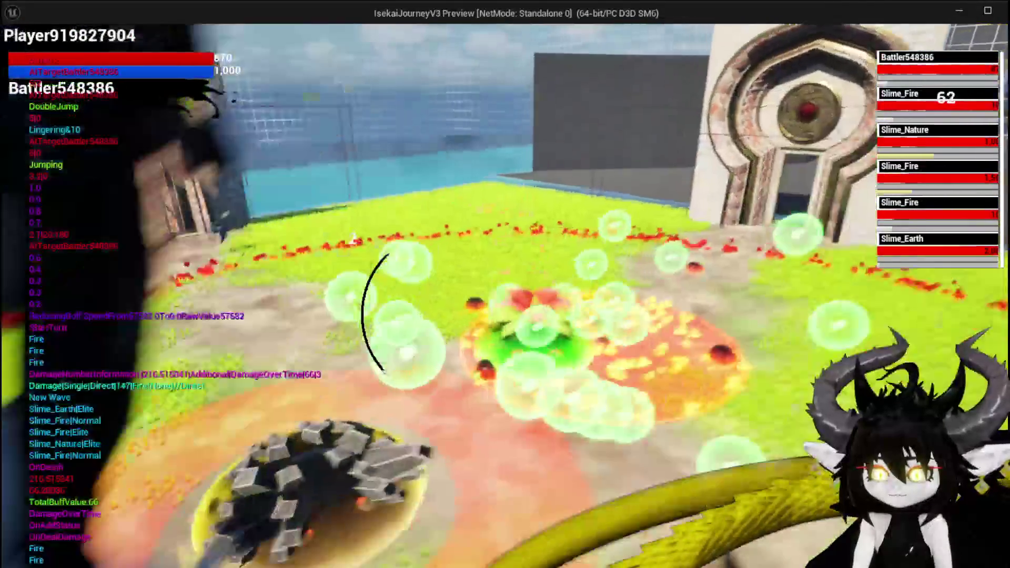
key("alt+Tab")
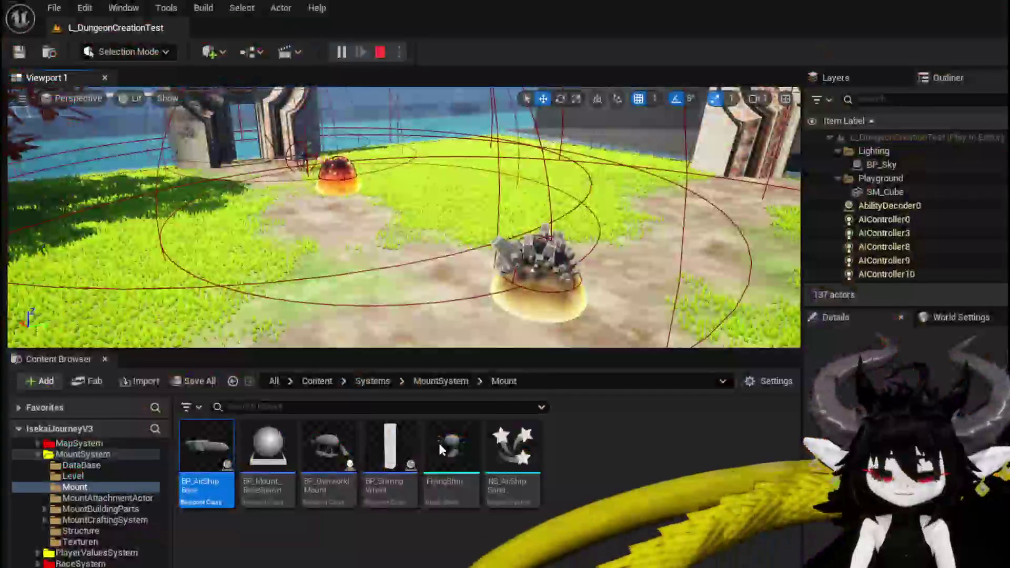
key("Escape")
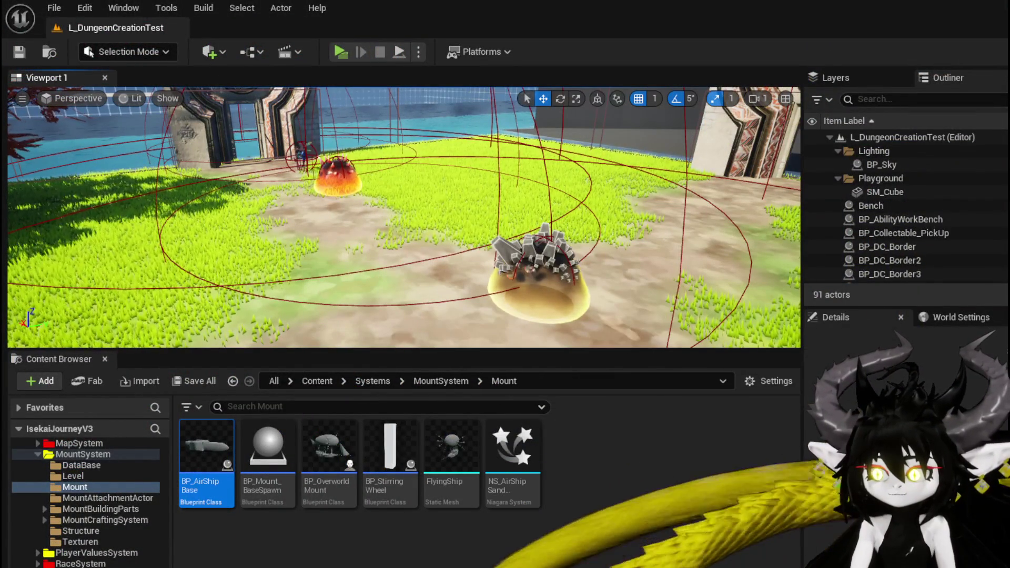
Step: Return to Encounter_Object's SpawnNewEnemyWave graph and view the Reset Battler and FIND nodes
key("alt+Tab")
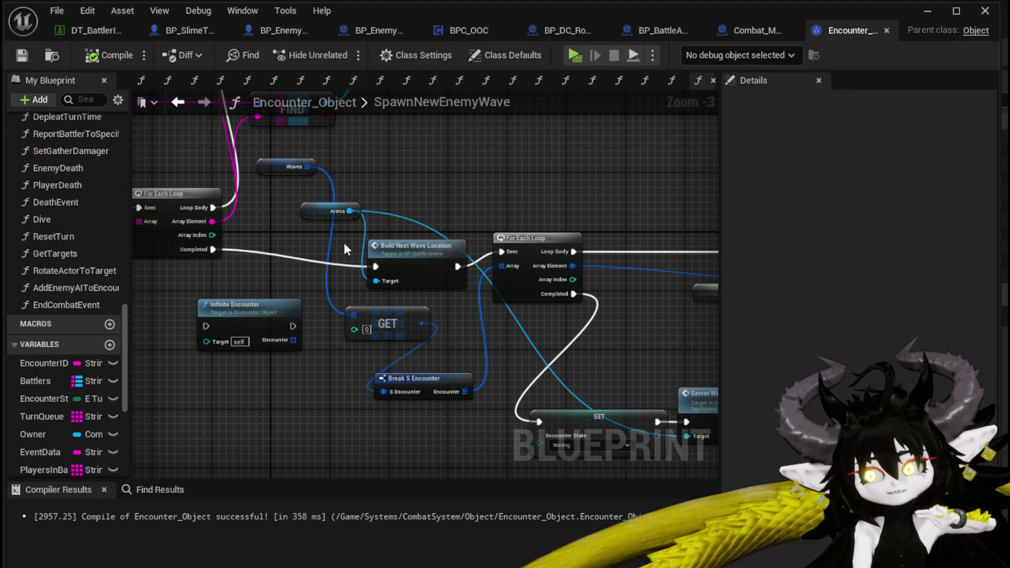
mouse_move(344, 244)
left_mouse_down()
mouse_move(351, 315)
mouse_move(381, 399)
mouse_move(547, 362)
mouse_move(615, 360)
left_mouse_up()
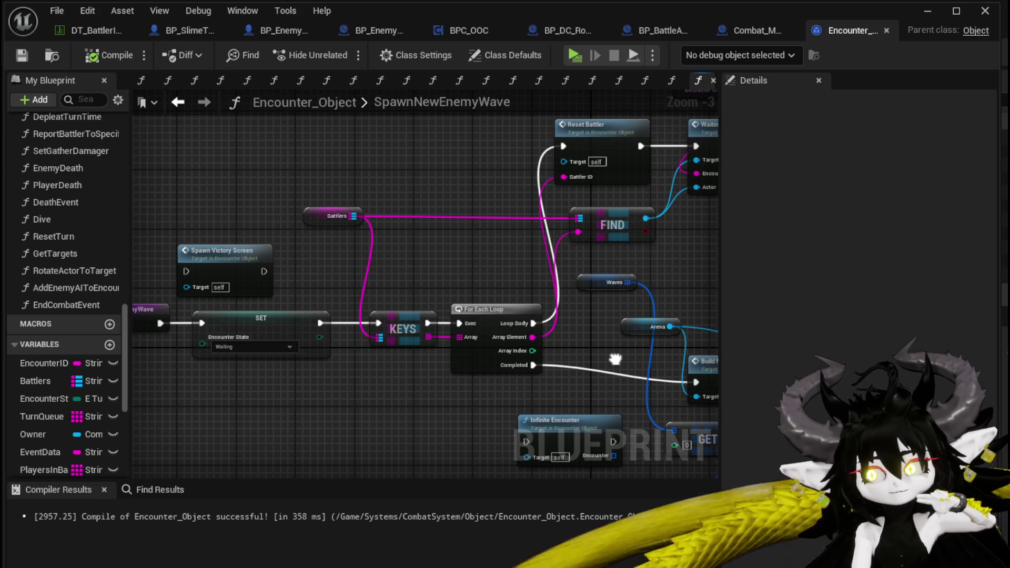
mouse_move(300, 273)
left_mouse_down()
mouse_move(349, 182)
mouse_move(283, 221)
mouse_move(323, 220)
left_mouse_up()
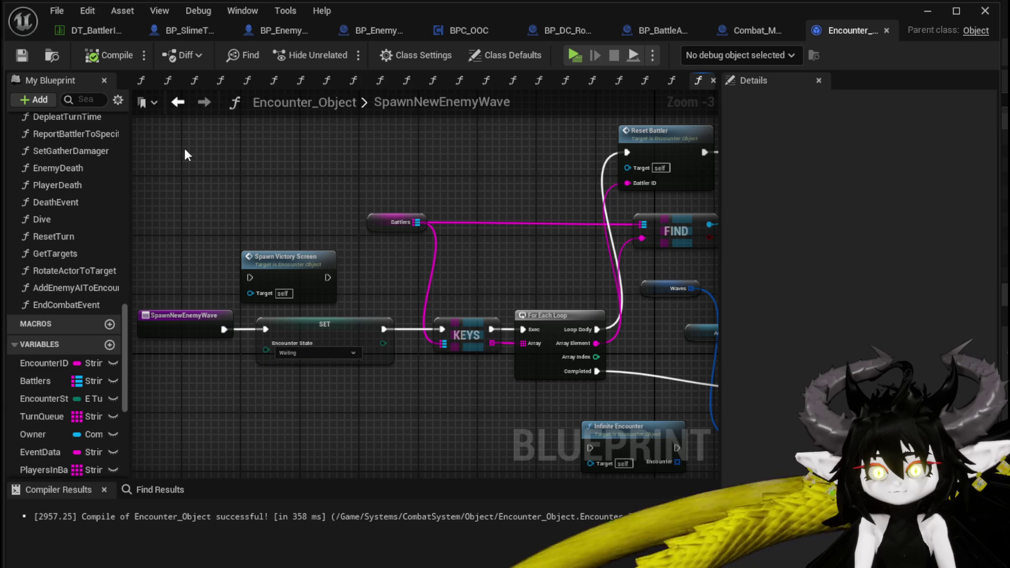
Step: Return to EndCombatEvent and move the New Wave print nodes aside to make room
left_click(177, 111)
scroll(484, 308, "down", 1)
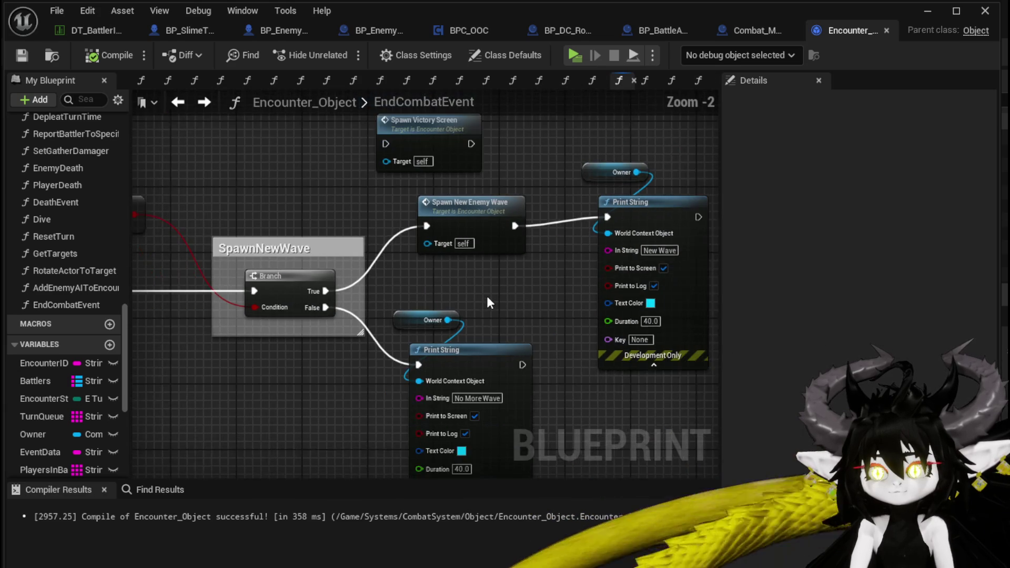
left_click_drag(487, 296, 421, 326)
mouse_move(542, 160)
left_mouse_down()
mouse_move(572, 246)
mouse_move(653, 255)
left_mouse_up()
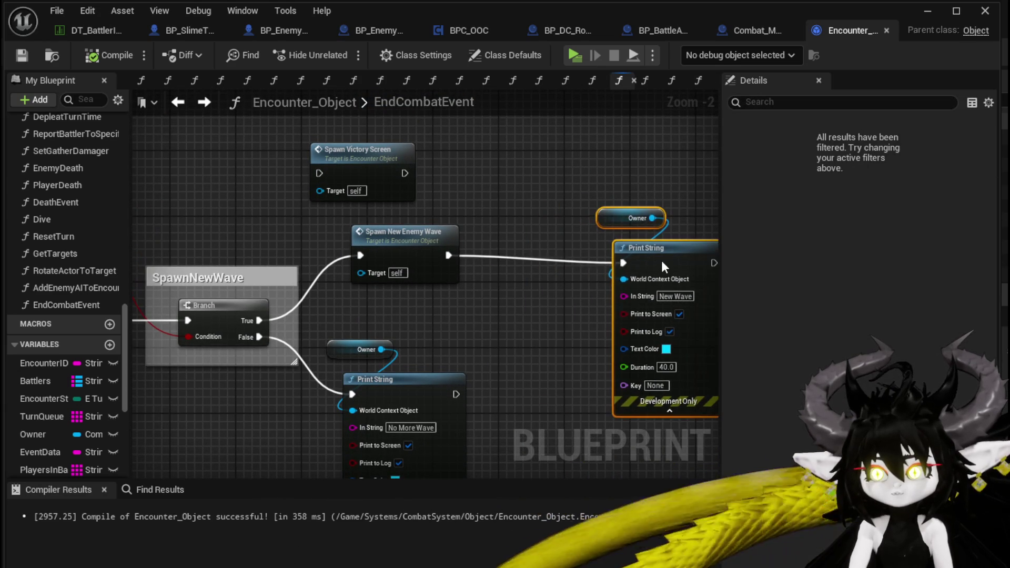
mouse_move(464, 277)
left_mouse_down()
mouse_move(648, 277)
mouse_move(478, 320)
mouse_move(337, 327)
left_mouse_up()
left_click(352, 274)
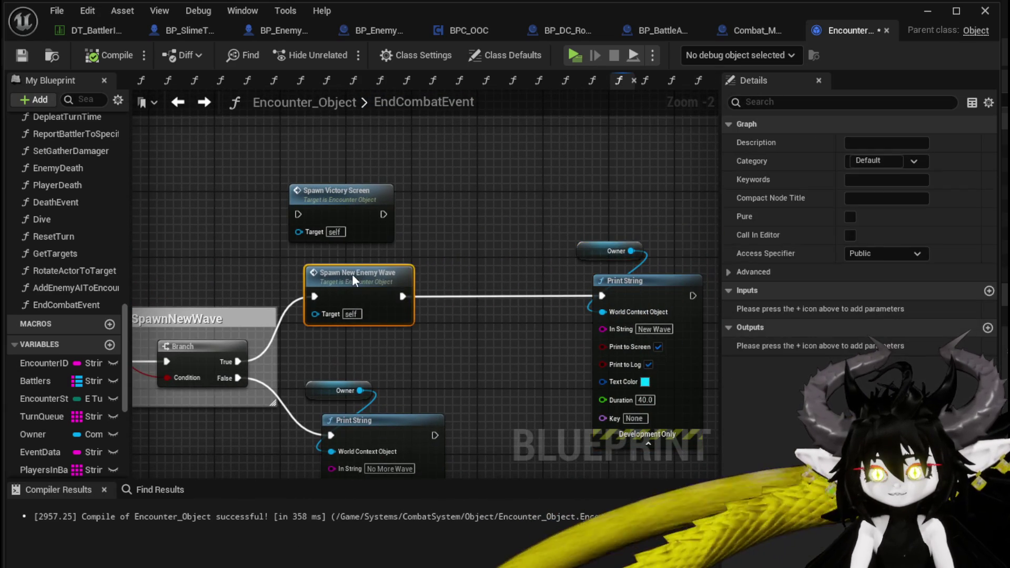
left_click_drag(468, 261, 641, 308)
left_click_drag(576, 288, 659, 289)
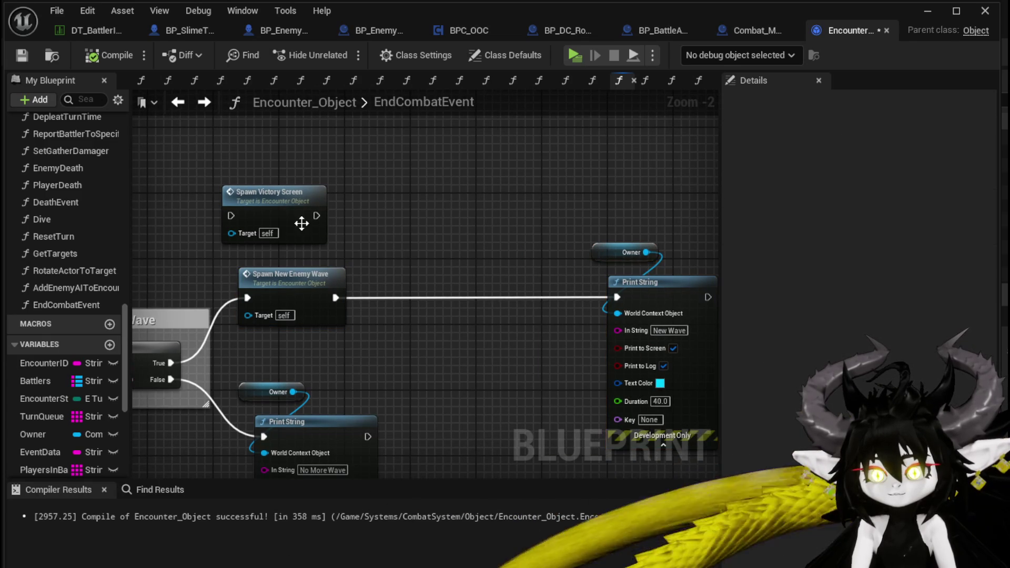
scroll(104, 393, "down", 4)
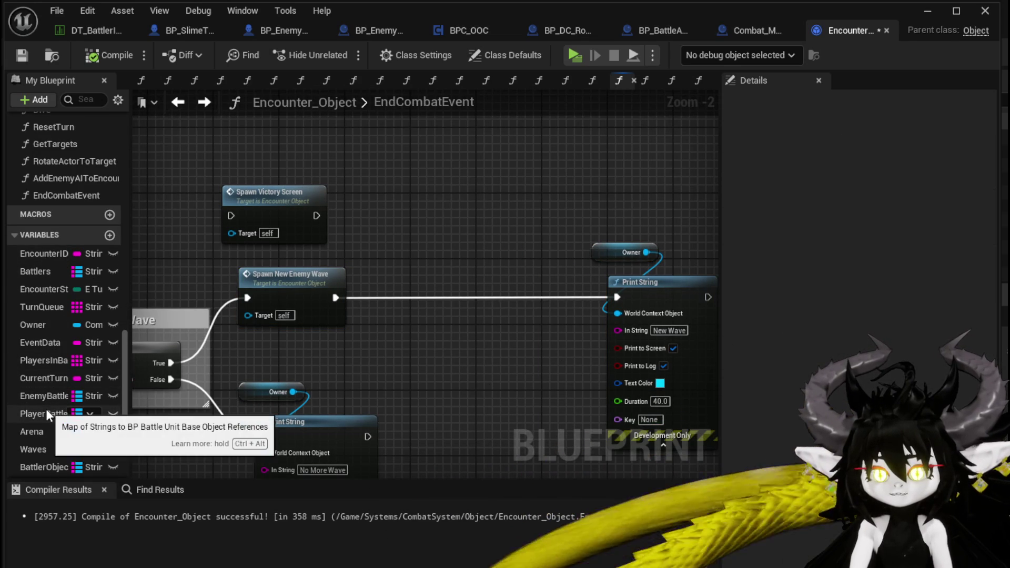
Step: Add a Player Battlers getter with a Values node placed after Spawn New Enemy Wave
left_click_drag(46, 413, 259, 142)
left_click(284, 152)
left_click_drag(320, 145, 410, 176)
type("ge")
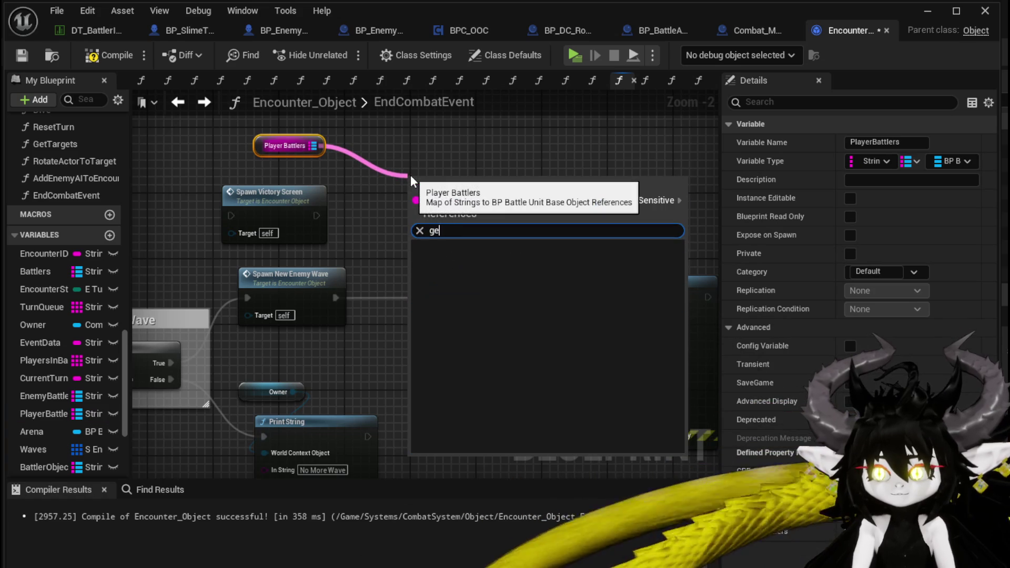
type("t")
key("BackSpace")
key("BackSpace")
key("BackSpace")
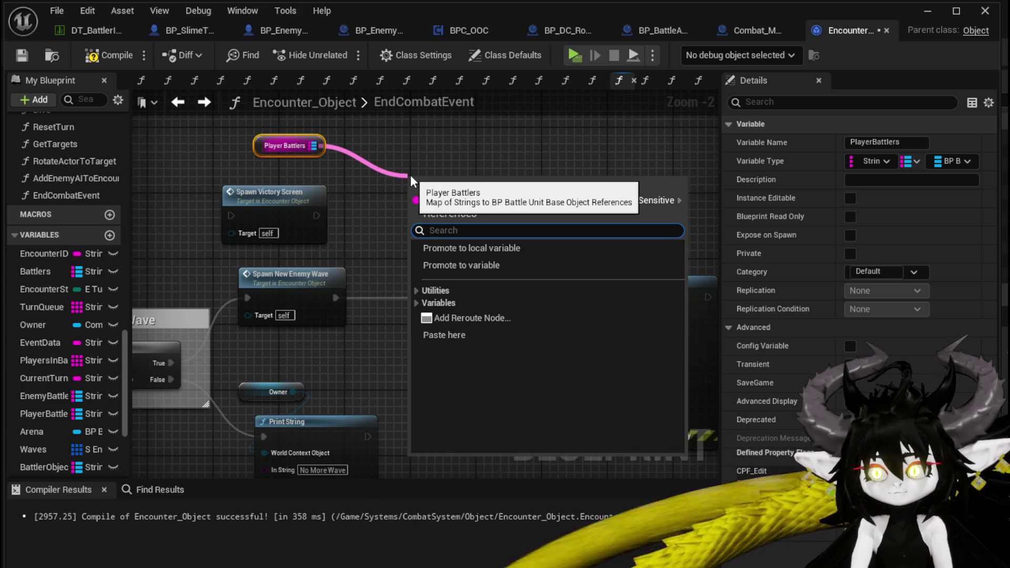
type("V")
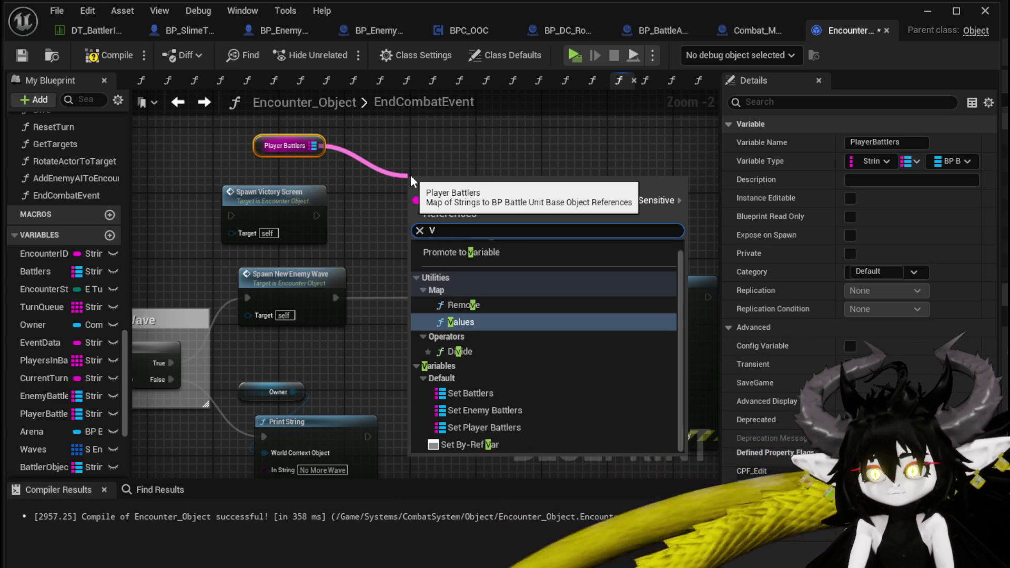
type("alue")
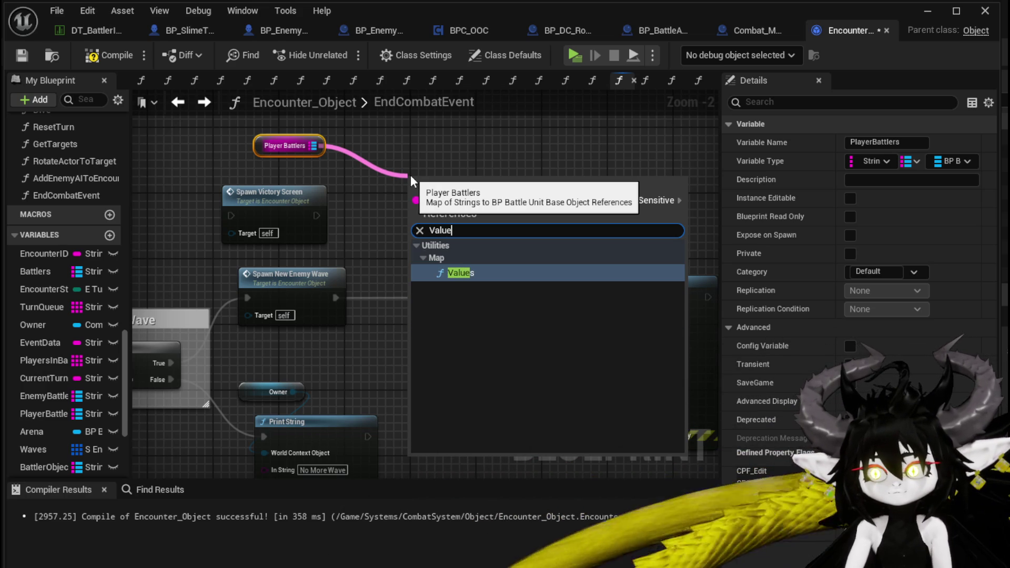
key("Return")
left_click_drag(411, 175, 405, 306)
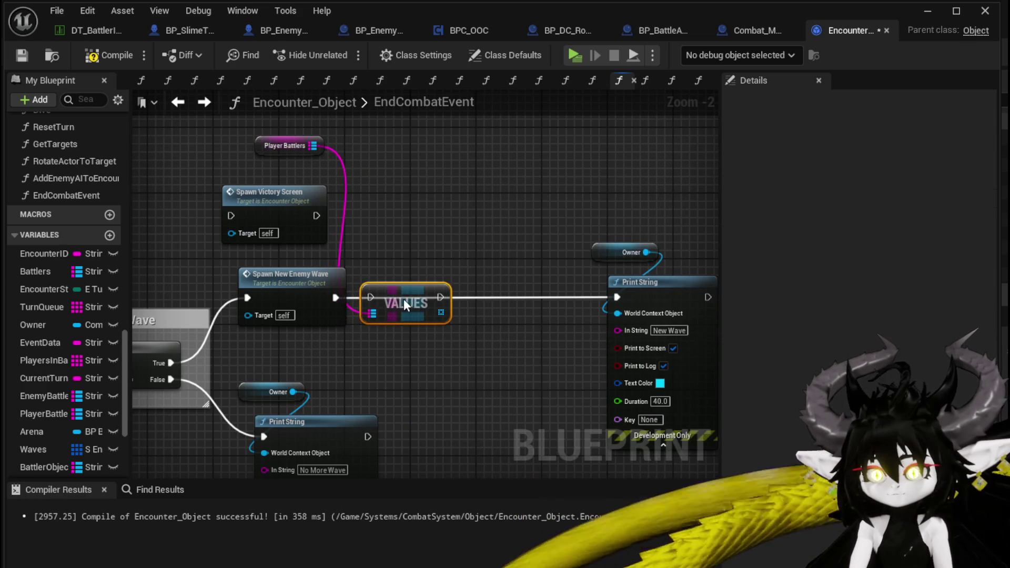
left_click_drag(342, 303, 377, 299)
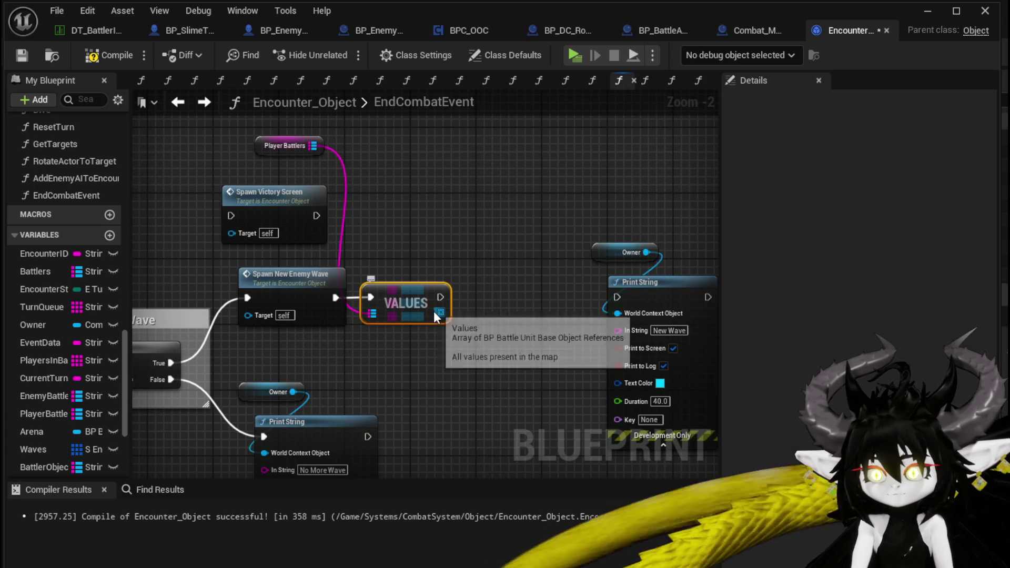
Step: Get element 0 of the values array and begin searching for End Turn from it
left_click_drag(441, 312, 470, 217)
type("get")
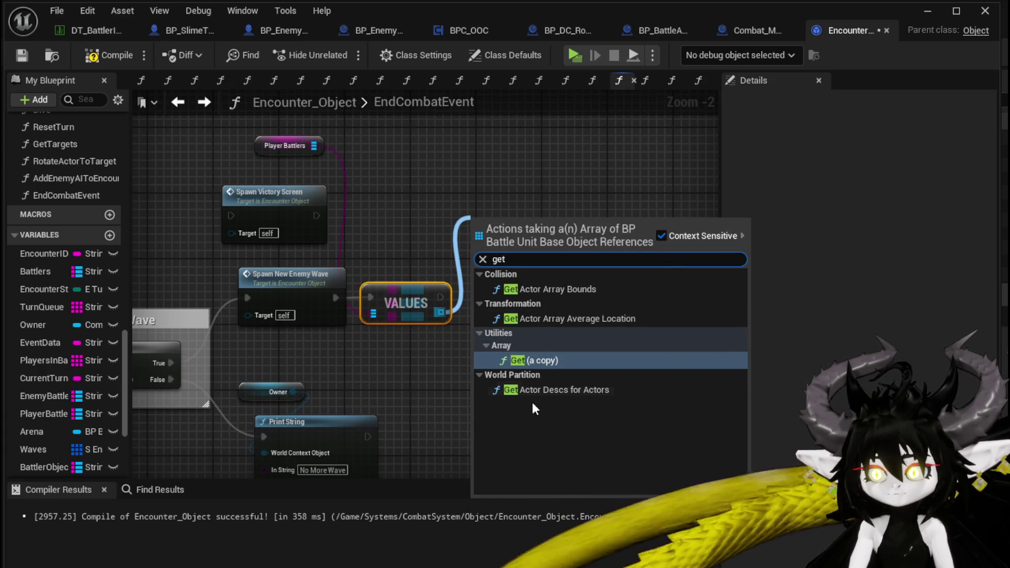
left_click(536, 362)
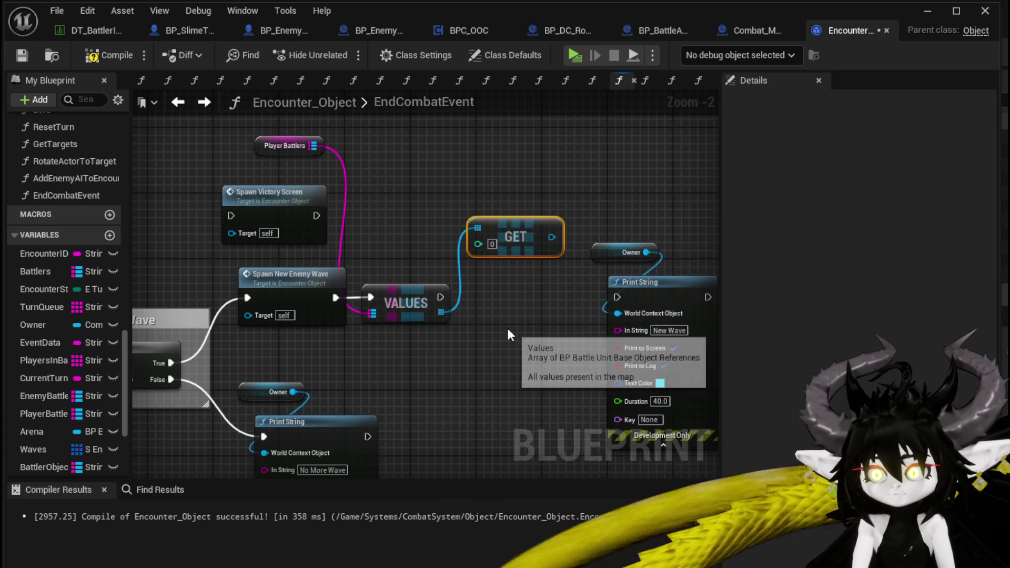
left_click_drag(551, 236, 566, 190)
type("E")
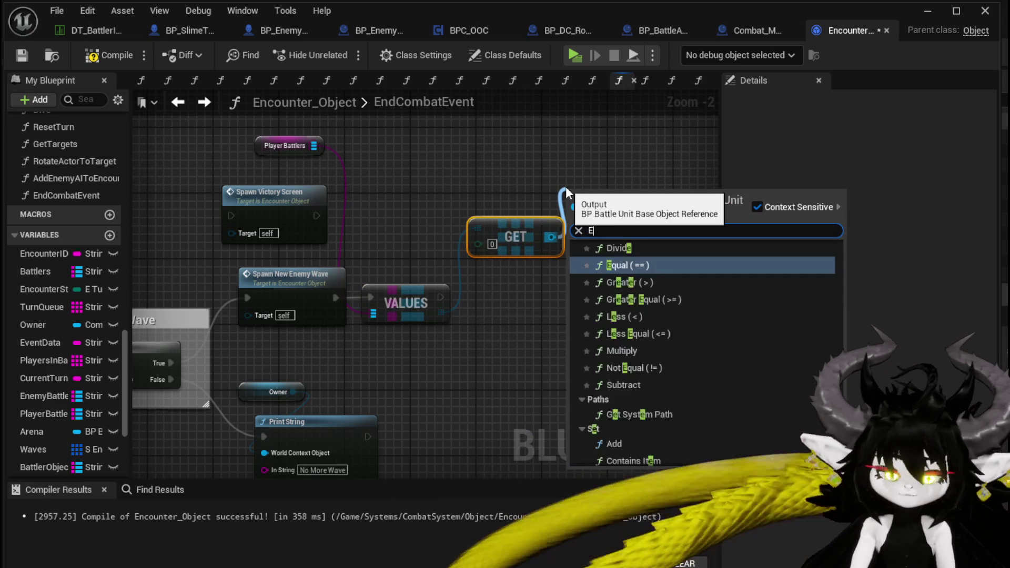
type("ndTu")
key("BackSpace")
key("BackSpace")
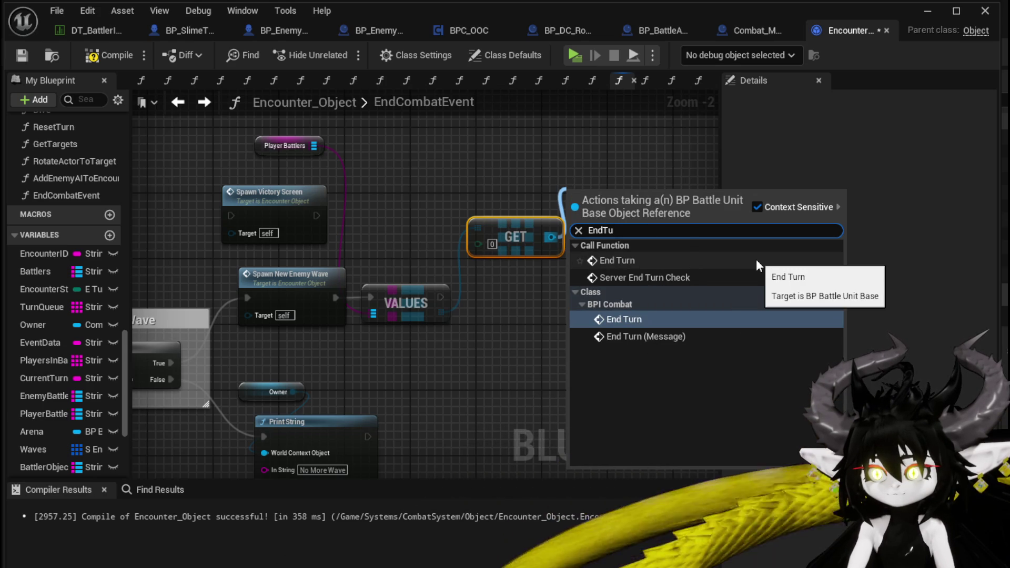
Step: Add End Turn on the battler and wire Branch True → Values → End Turn → Spawn New Enemy Wave
left_click(756, 259)
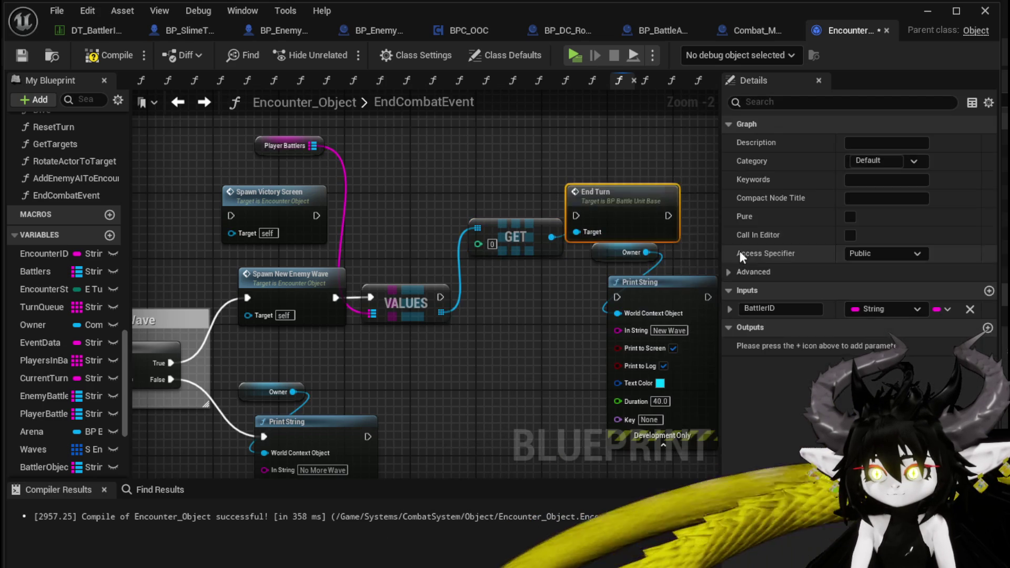
left_click_drag(678, 208, 612, 162)
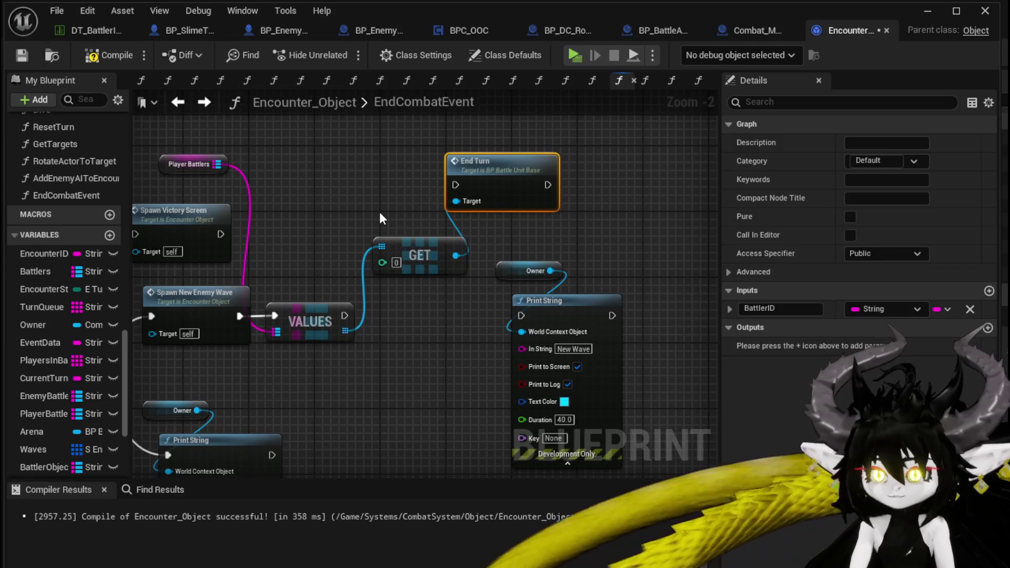
left_click_drag(421, 253, 396, 243)
left_click_drag(374, 326, 444, 310)
left_click_drag(145, 366, 358, 300)
left_click_drag(305, 286, 526, 367)
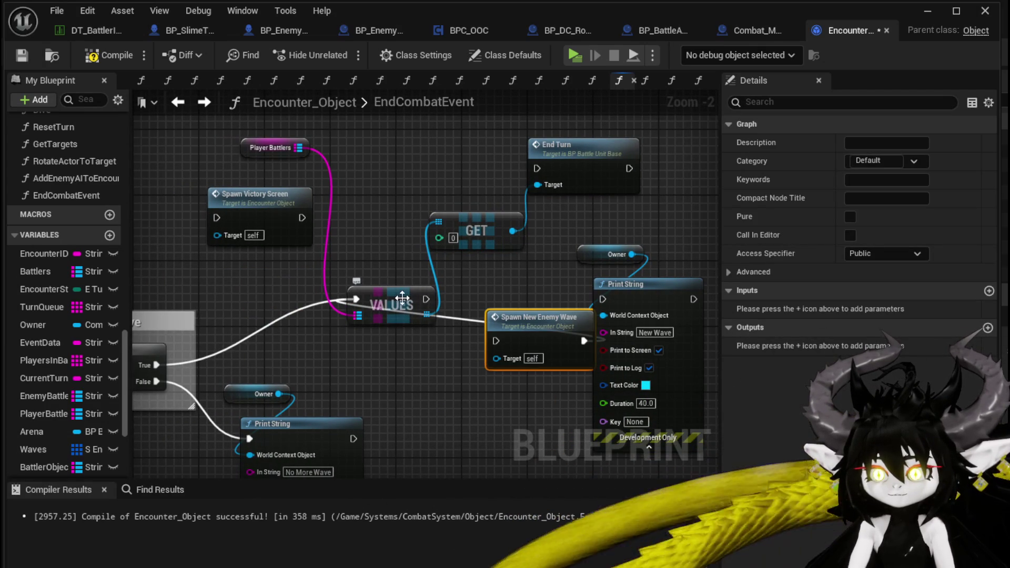
left_click_drag(402, 298, 278, 299)
left_click_drag(584, 162, 400, 286)
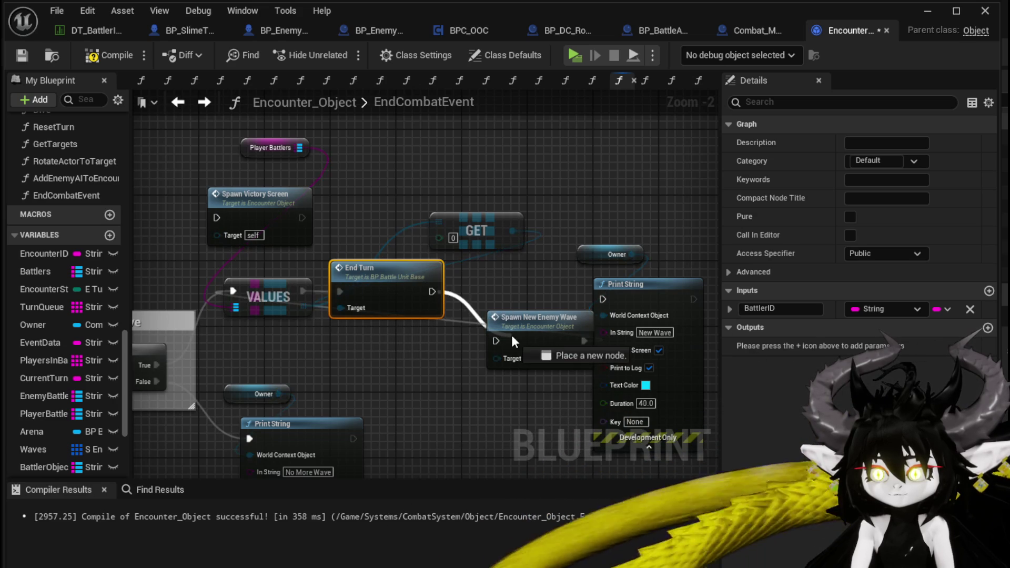
left_click_drag(556, 317, 547, 292)
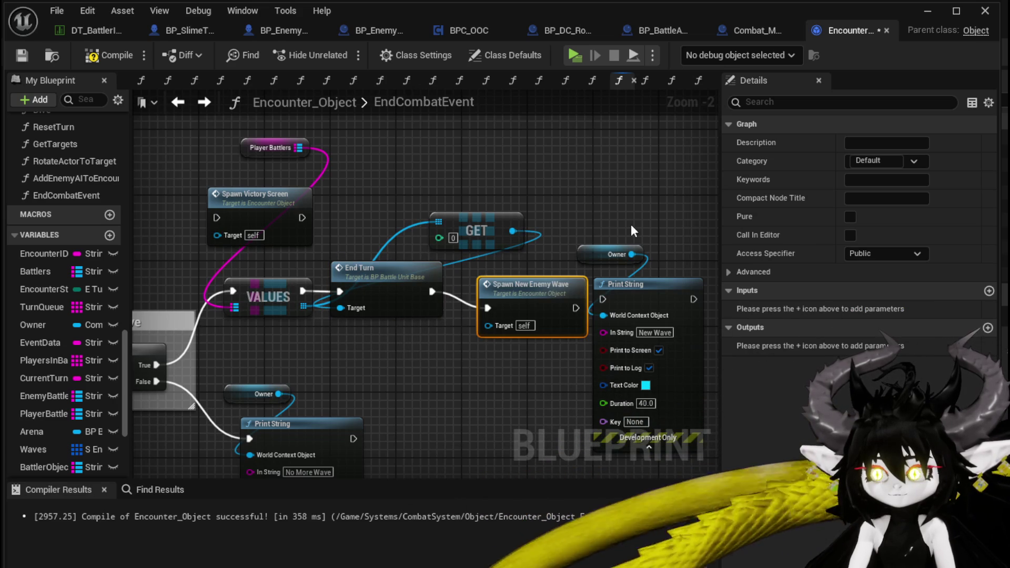
Step: Delete the New Wave print nodes, compile, and move Spawn New Enemy Wave further right
left_click_drag(654, 345, 654, 346)
key("Delete")
left_click_drag(456, 390, 538, 381)
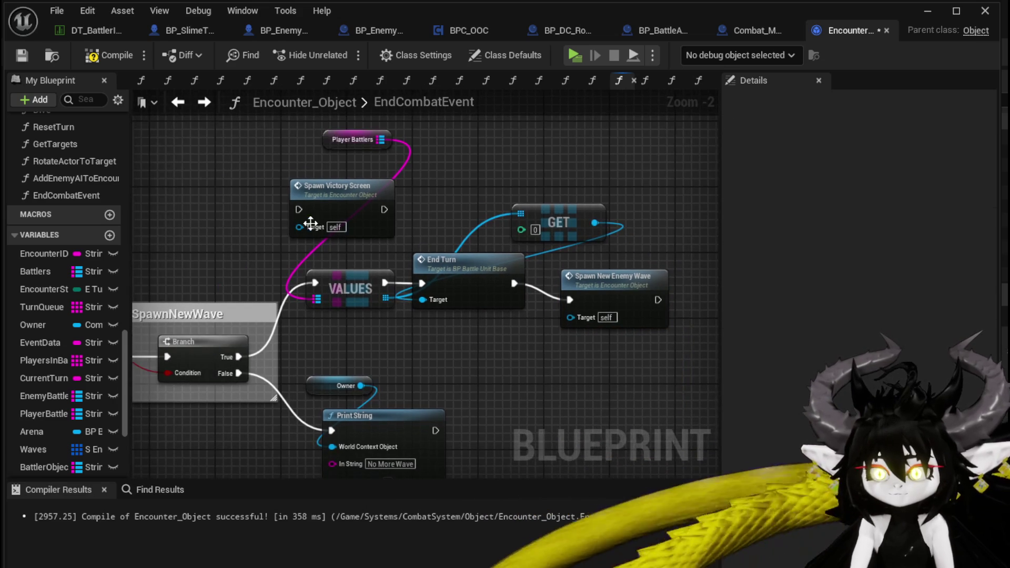
left_click(21, 55)
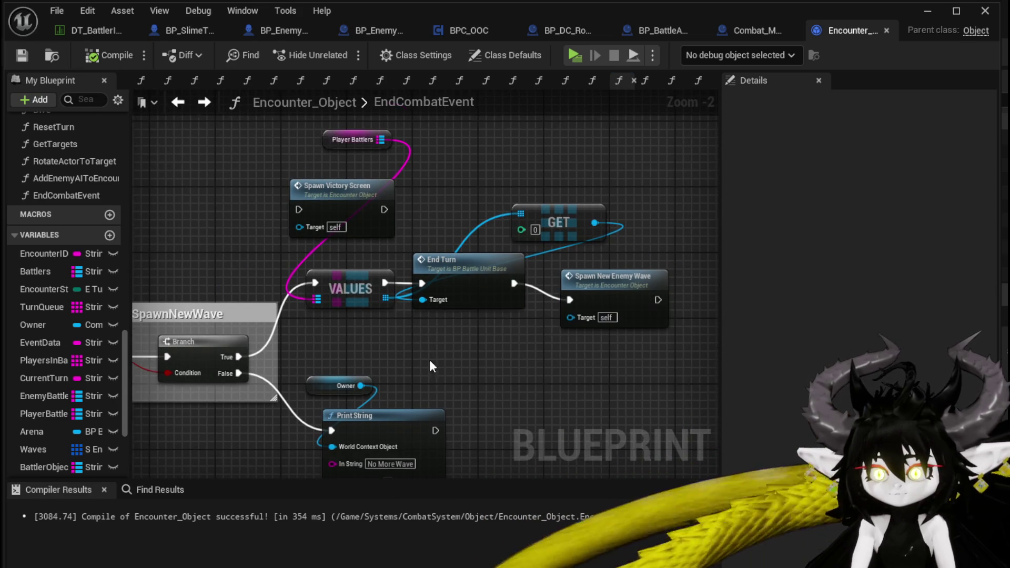
left_click_drag(441, 386, 478, 428)
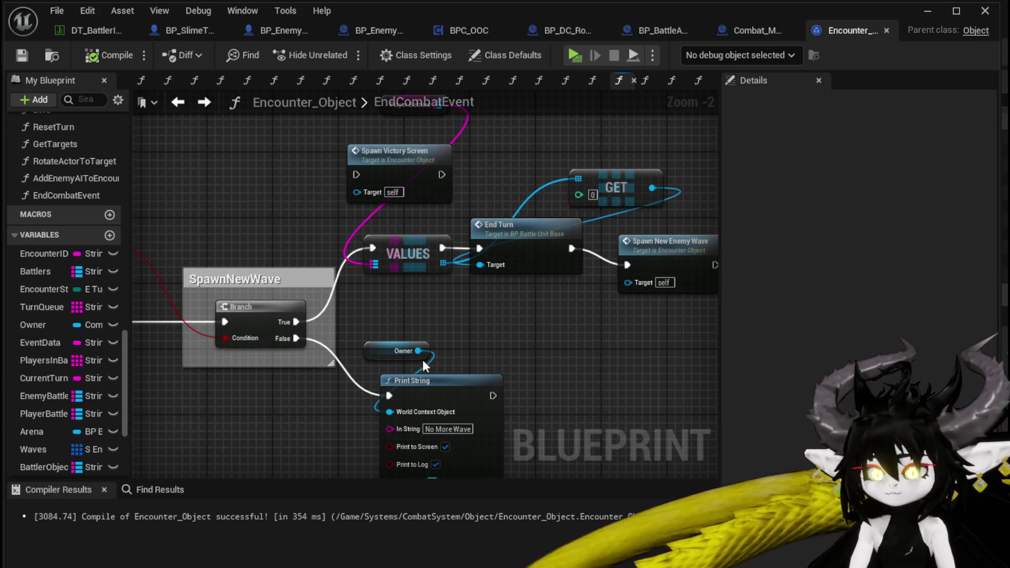
mouse_move(453, 332)
left_mouse_down()
mouse_move(505, 263)
mouse_move(319, 331)
left_mouse_up()
left_click_drag(539, 246, 682, 231)
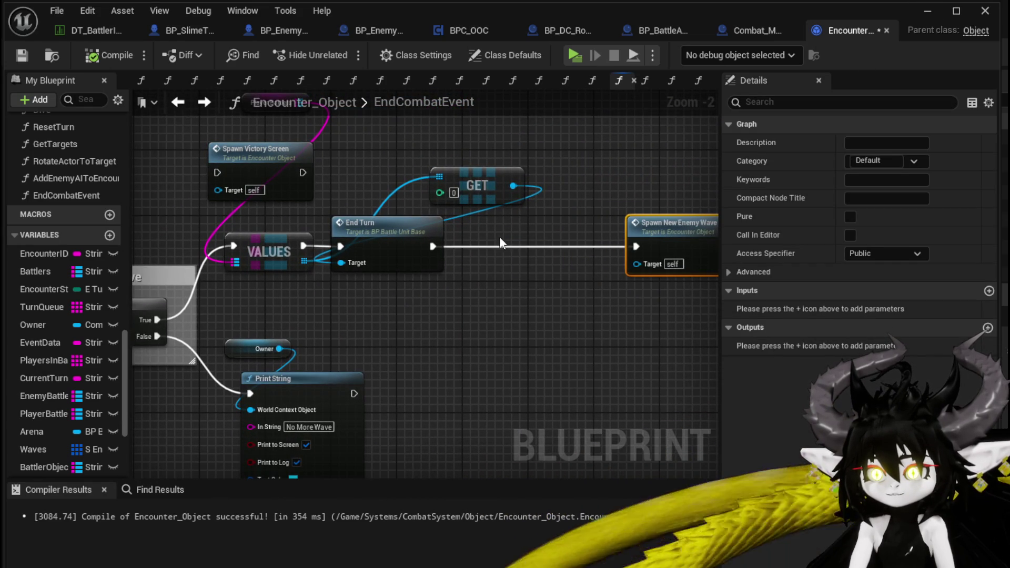
Step: Look up a Delay node after End Turn but dismiss it without adding one
left_click_drag(440, 246, 493, 298)
type("Delay")
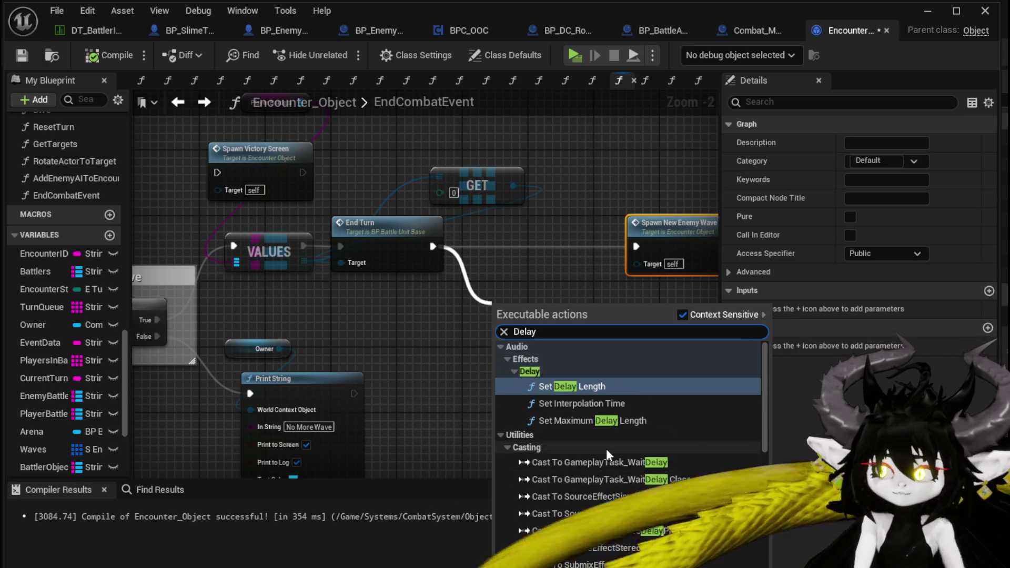
scroll(606, 449, "down", 10)
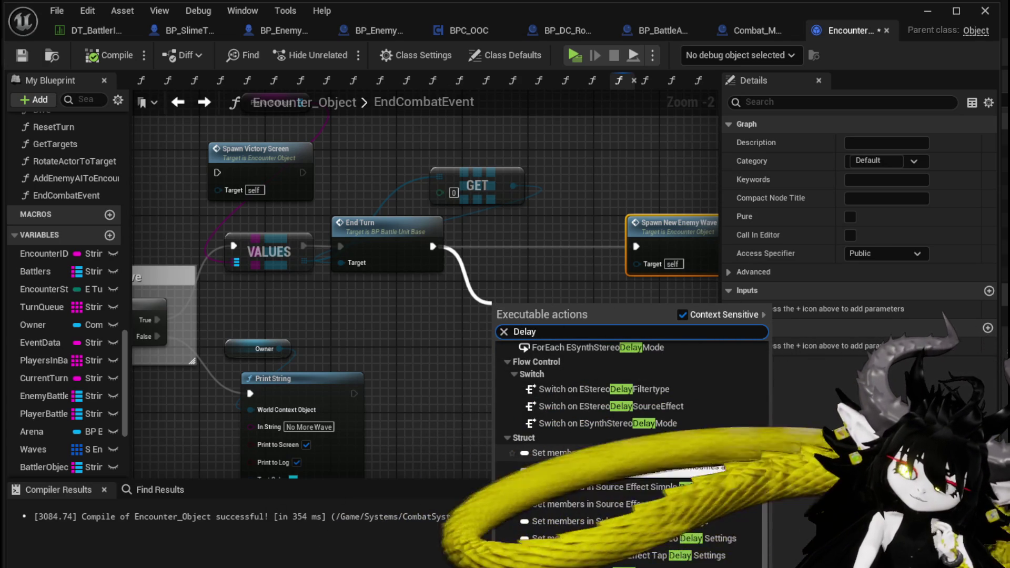
left_click(549, 267)
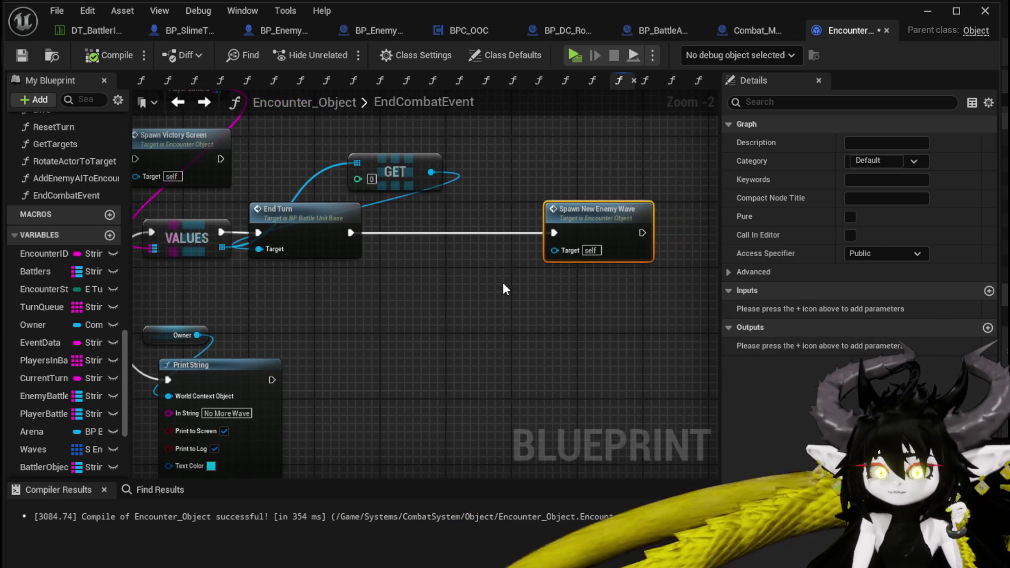
Step: Save the Encounter_Object blueprint and start a play-in-editor test
left_click(32, 54)
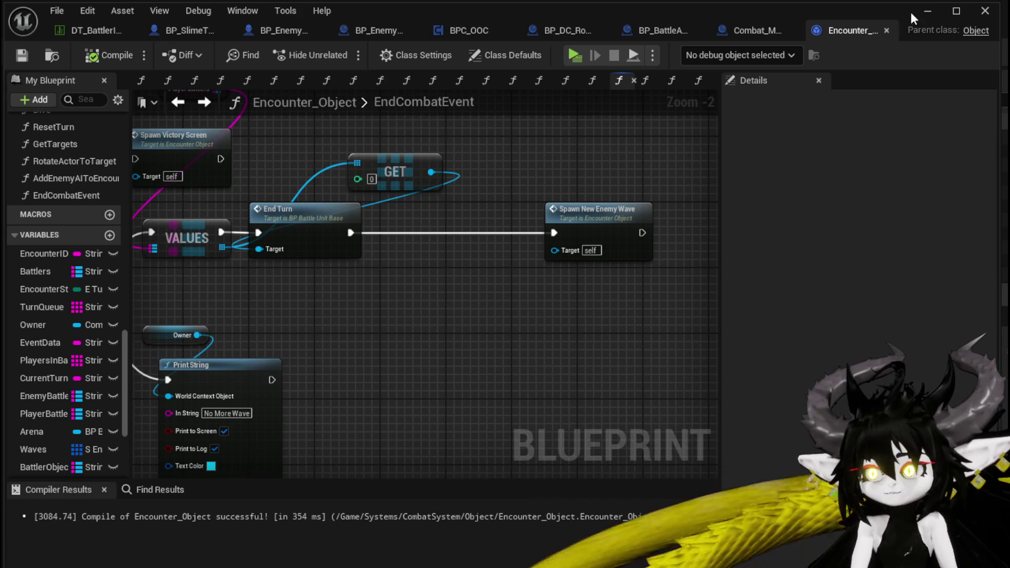
left_click(928, 11)
left_click(342, 52)
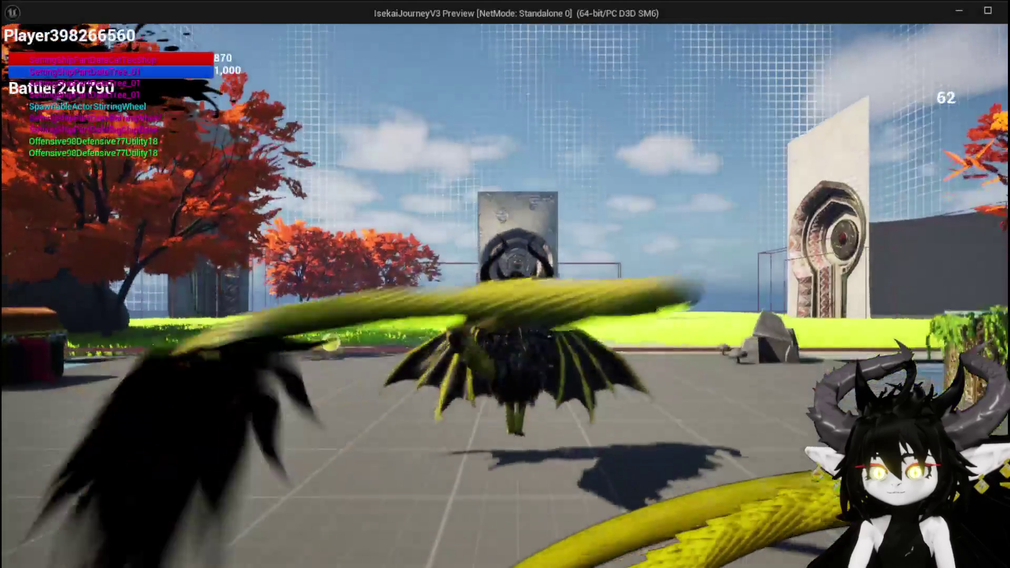
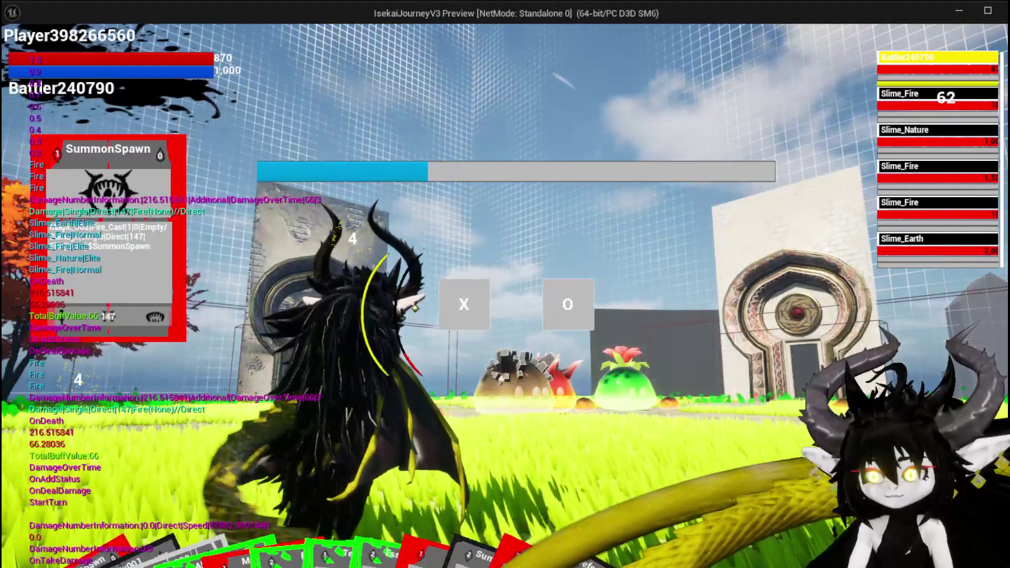
Step: Dismiss the in-game choice prompt and stop the Play-in-Editor session
left_click(464, 308)
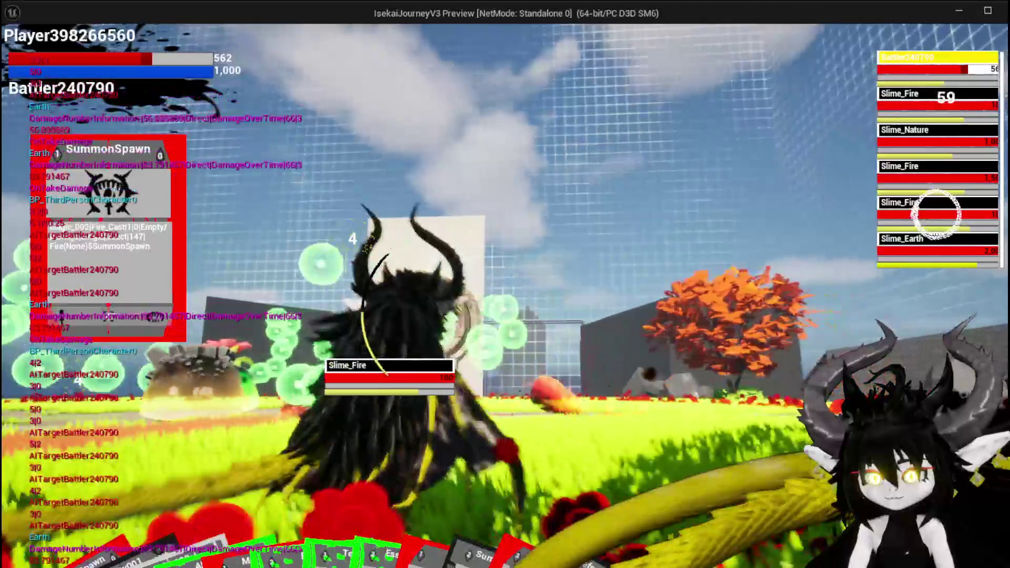
key("alt+Tab")
key("Escape")
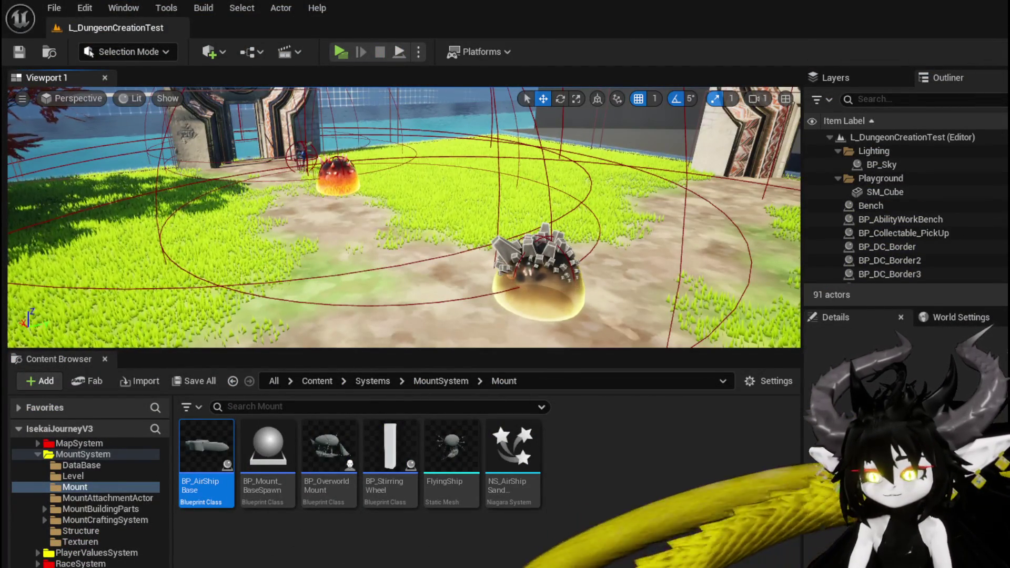
Step: In Encounter_Object's EndCombatEvent, delete the End Turn, VALUES and GET nodes
key("alt+Tab")
left_click(442, 313)
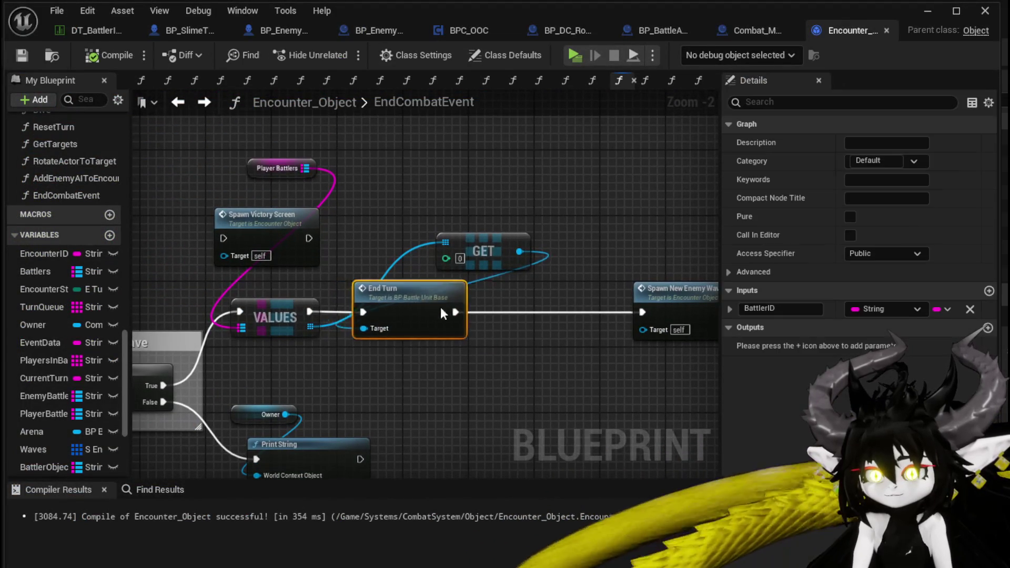
left_click_drag(450, 367, 451, 356)
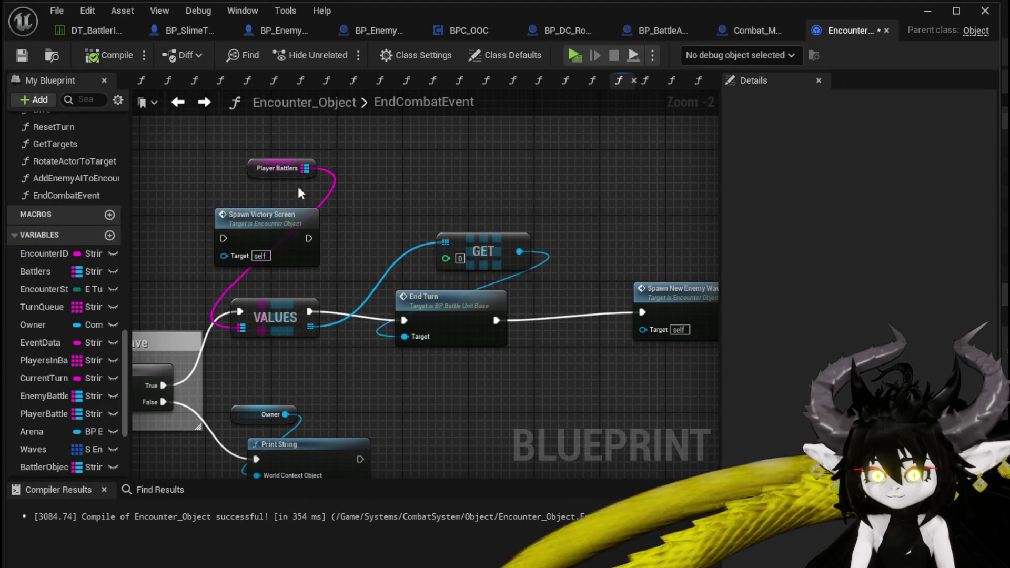
left_click_drag(264, 223, 256, 215)
left_click_drag(475, 163, 475, 162)
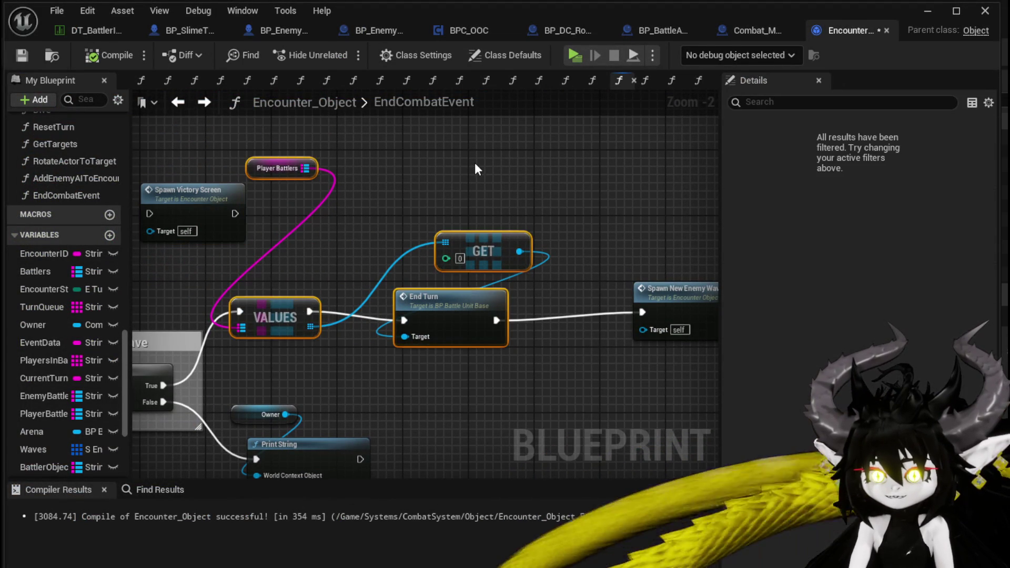
key("Delete")
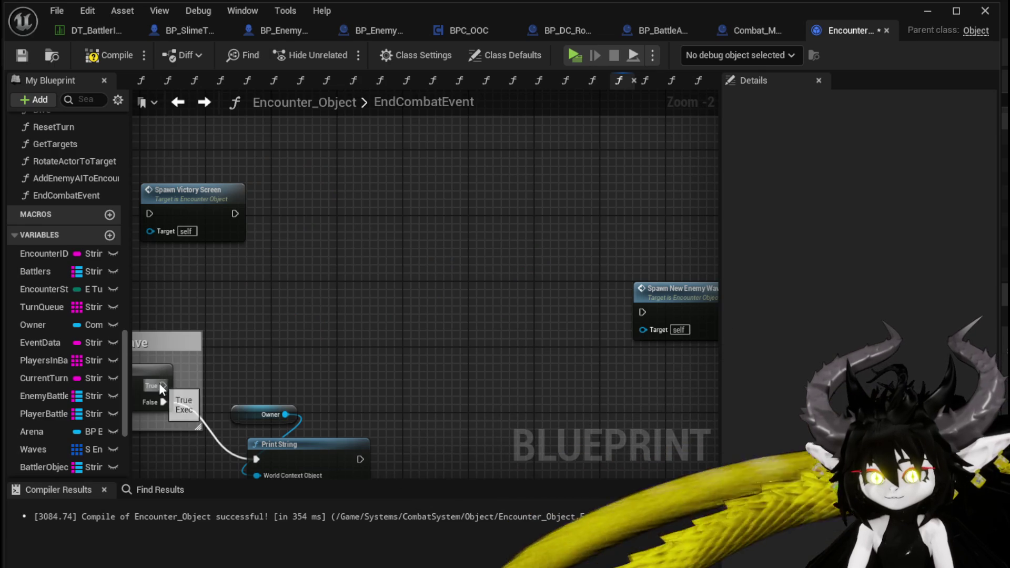
Step: Unlink the Branch's True wire and move the Spawn New Enemy Wave node left
left_click_drag(273, 266, 272, 266)
left_click(186, 261)
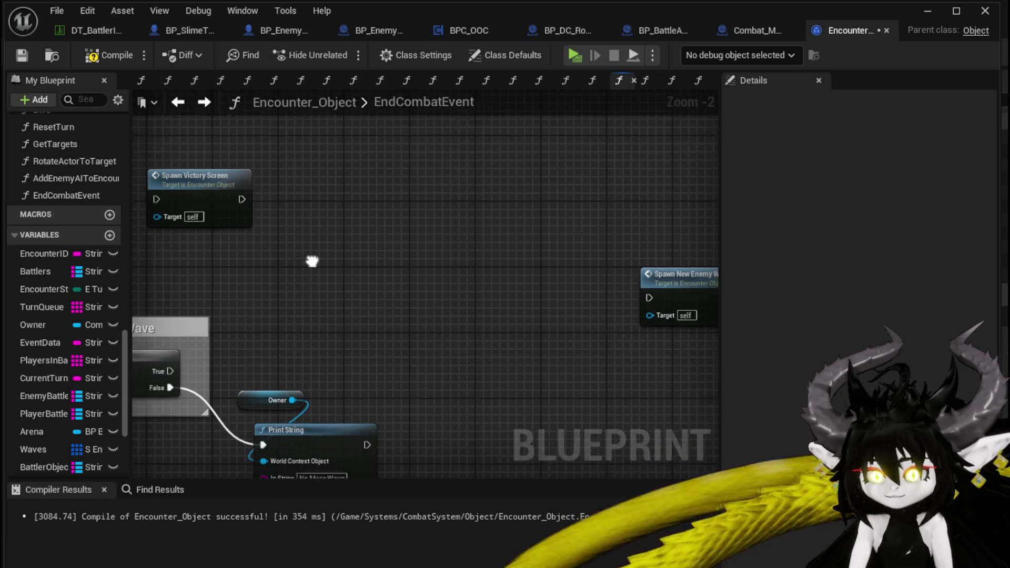
mouse_move(657, 256)
left_mouse_down()
mouse_move(485, 266)
mouse_move(442, 255)
left_mouse_up()
Step: In SpawnNewEnemyWave, shift the Battlers, KEYS and For Each Loop nodes up and right
double_click(463, 253)
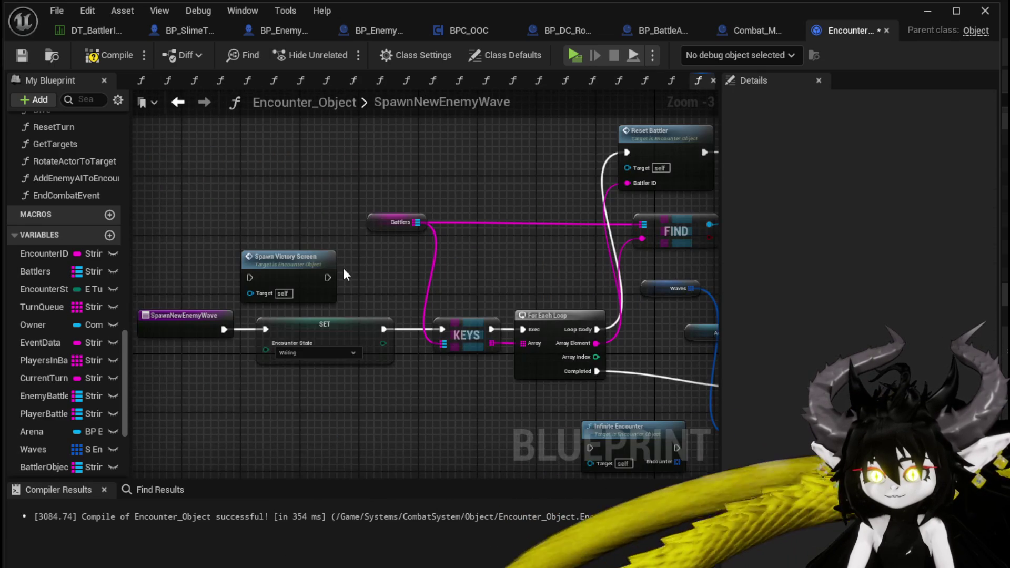
left_click_drag(357, 292, 161, 313)
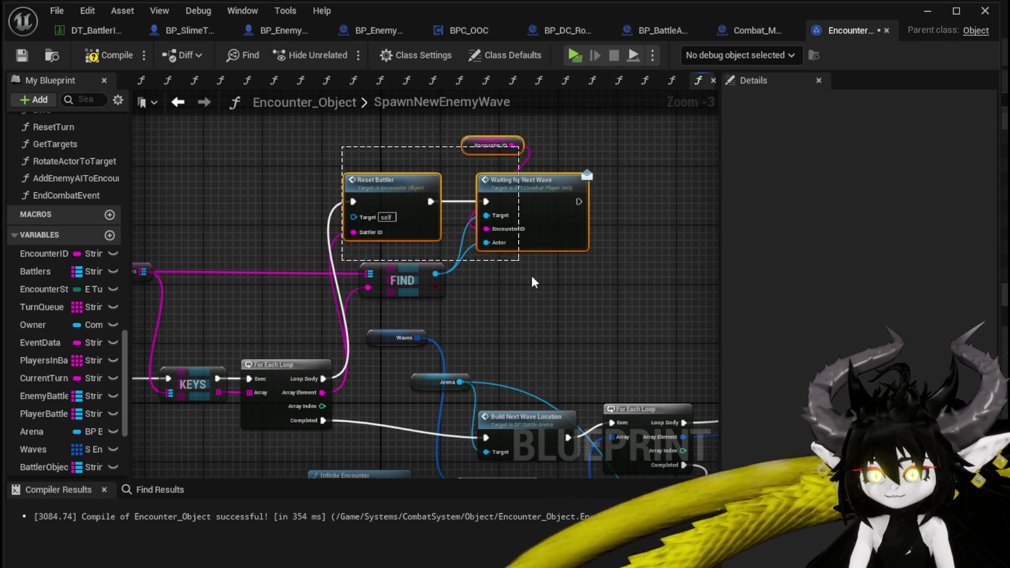
left_click_drag(541, 291, 541, 291)
left_click_drag(217, 273, 389, 251)
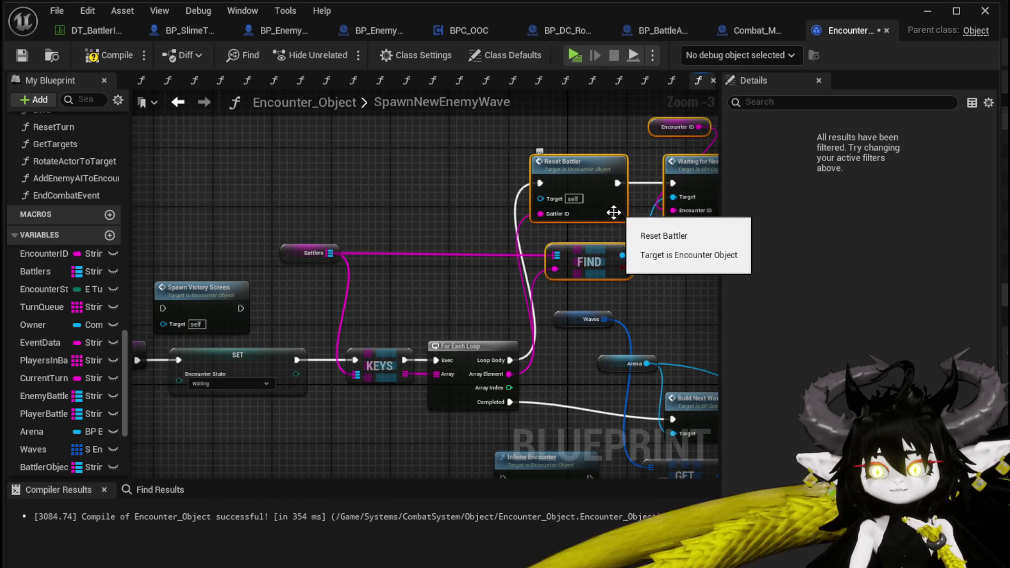
left_click_drag(467, 234, 401, 218)
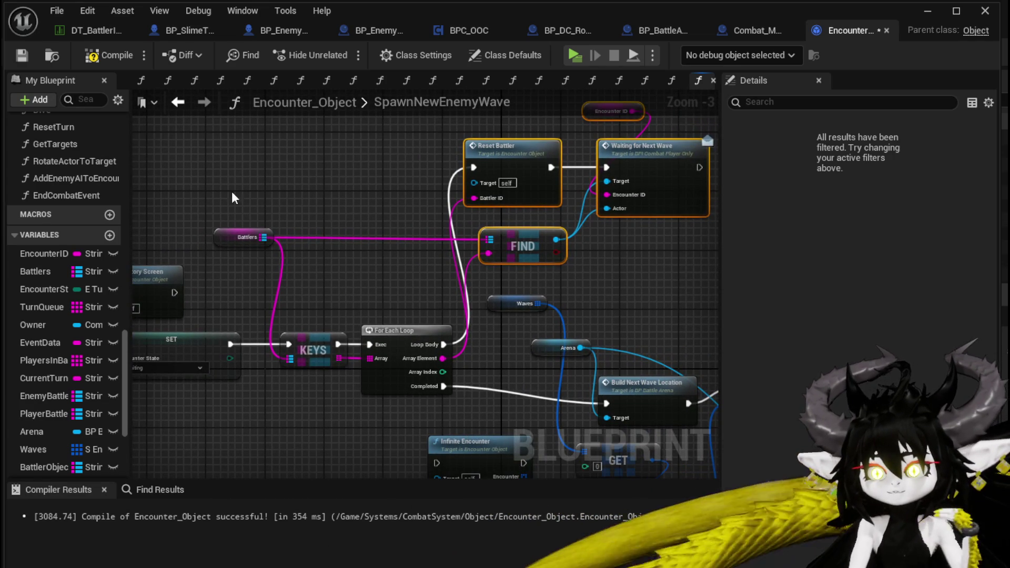
left_click_drag(384, 354, 384, 354)
mouse_move(295, 216)
left_mouse_down()
mouse_move(285, 248)
mouse_move(391, 378)
mouse_move(368, 193)
mouse_move(377, 186)
left_mouse_up()
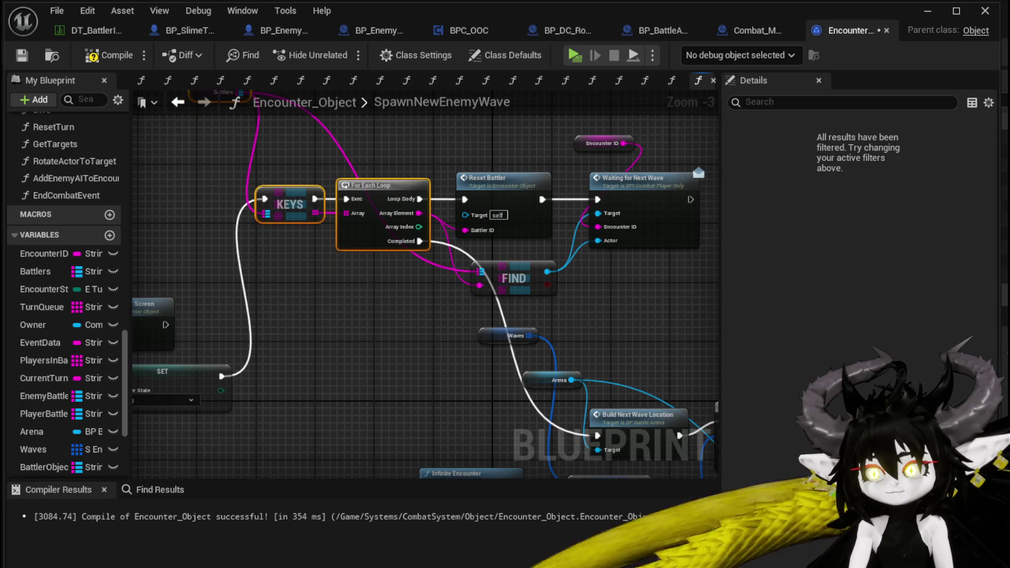
left_click_drag(252, 120, 259, 192)
Step: Move the Encounter State SET node up beside KEYS
mouse_move(600, 361)
left_mouse_down()
mouse_move(472, 259)
mouse_move(383, 287)
left_mouse_up()
mouse_move(618, 326)
left_mouse_down()
mouse_move(717, 352)
mouse_move(520, 355)
left_mouse_up()
left_click_drag(407, 334, 235, 321)
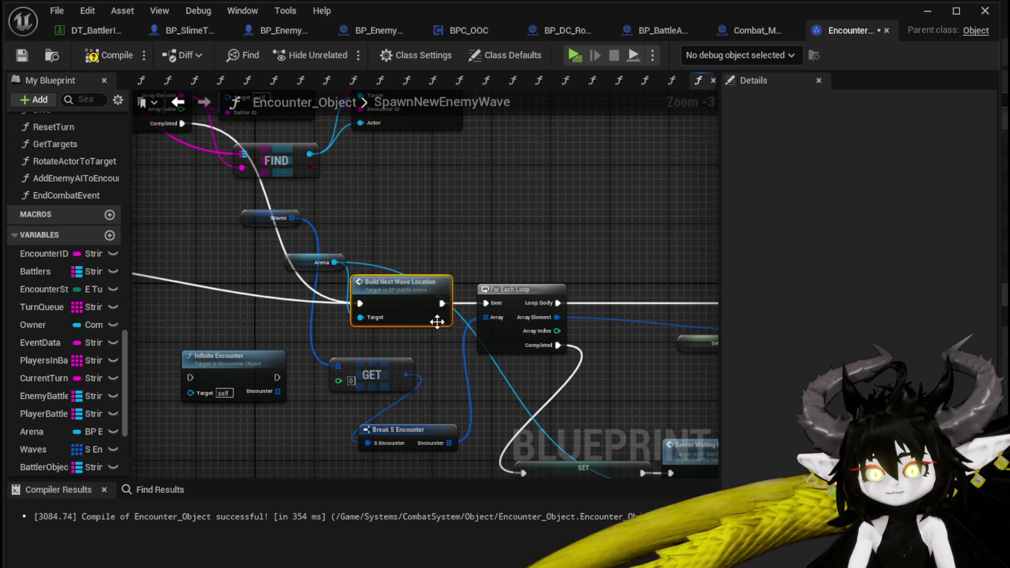
mouse_move(435, 322)
left_mouse_down()
mouse_move(445, 318)
mouse_move(334, 322)
mouse_move(358, 325)
left_mouse_up()
left_click_drag(216, 319, 333, 274)
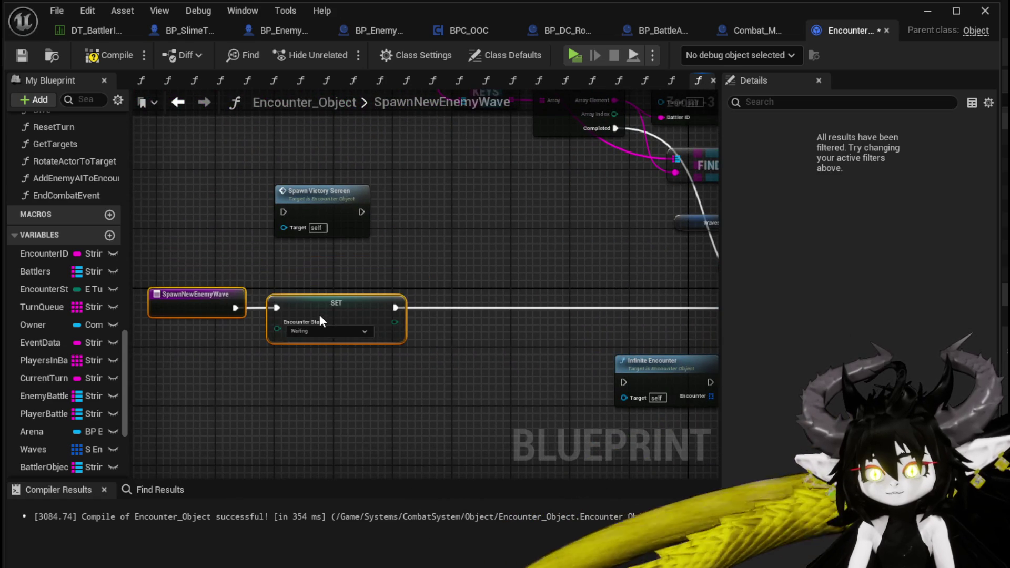
mouse_move(396, 308)
left_mouse_down()
mouse_move(852, 319)
mouse_move(472, 306)
left_mouse_up()
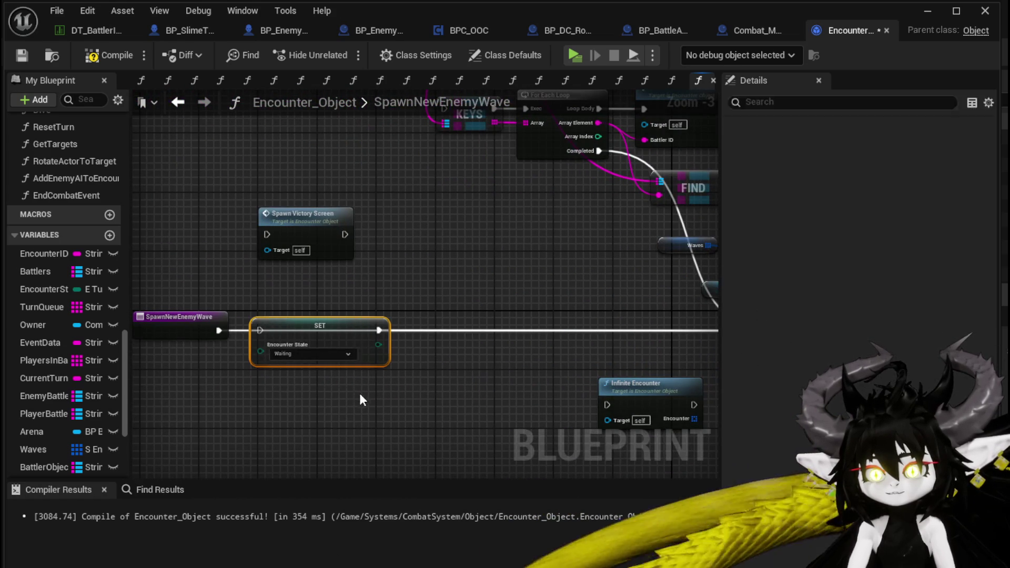
scroll(482, 267, "down", 1)
left_click_drag(482, 266, 347, 305)
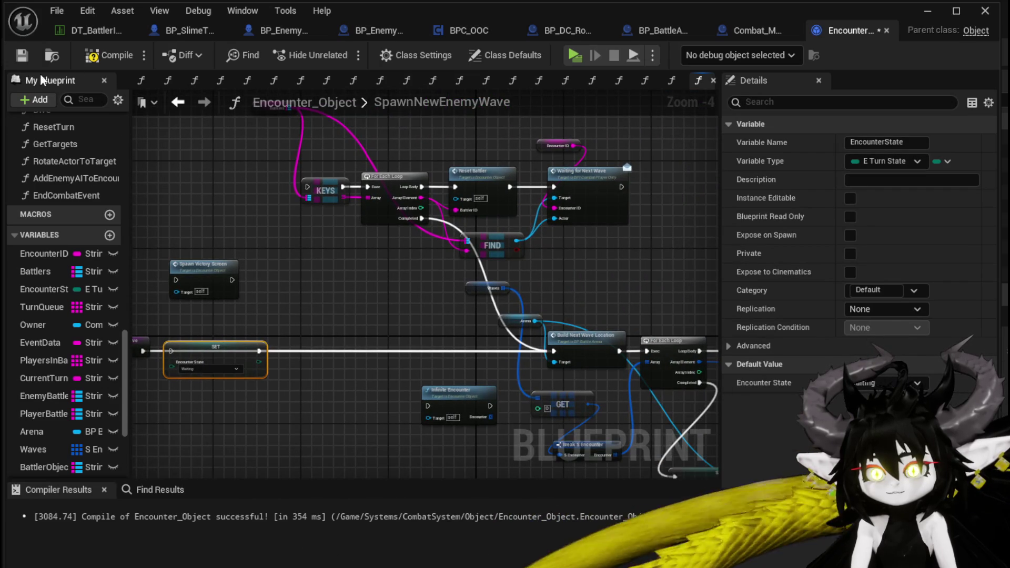
left_click_drag(211, 352, 235, 188)
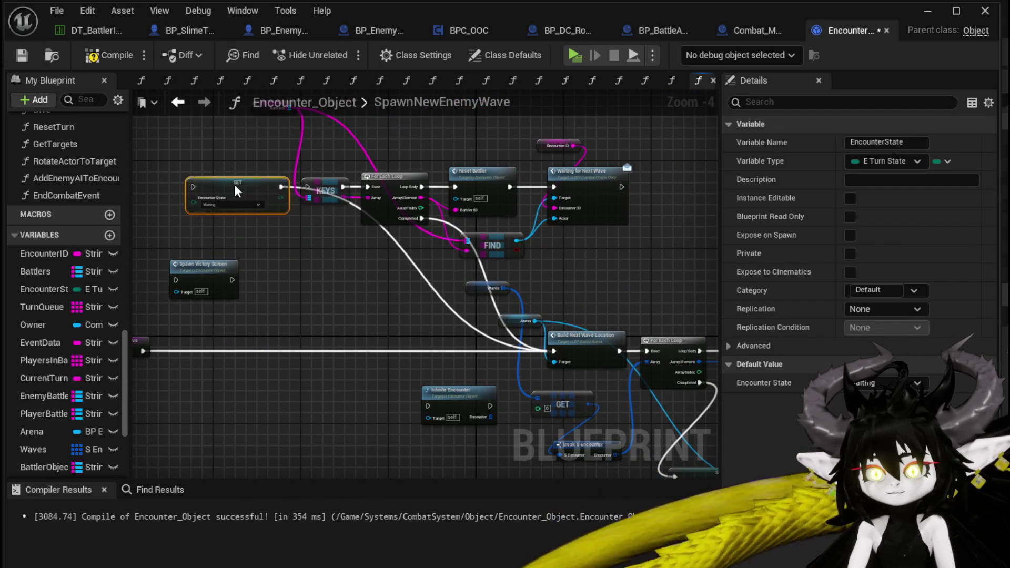
Step: Wire the SET node's execution output into KEYS
scroll(459, 188, "up", 3)
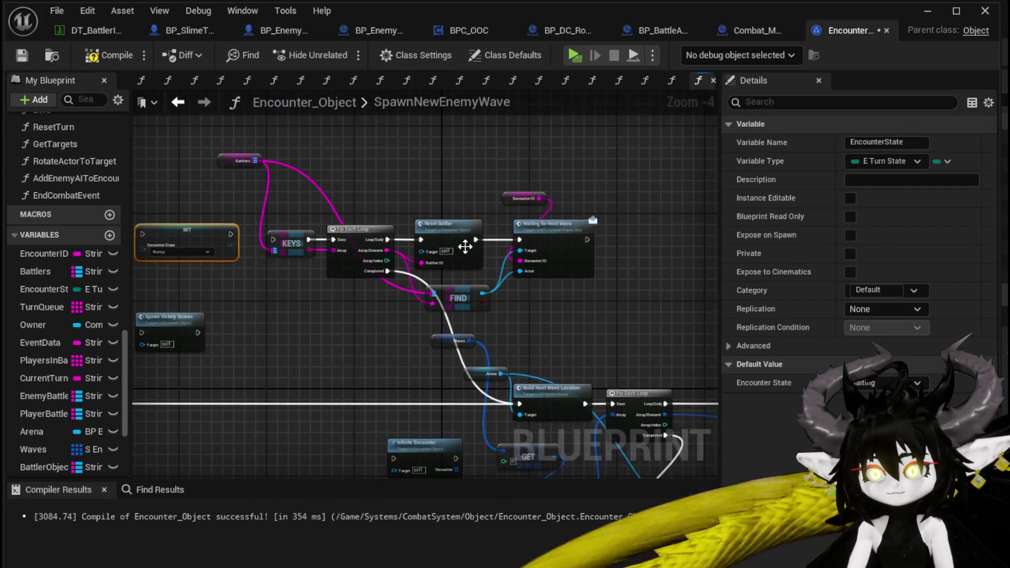
left_click(441, 175)
scroll(424, 179, "down", 1)
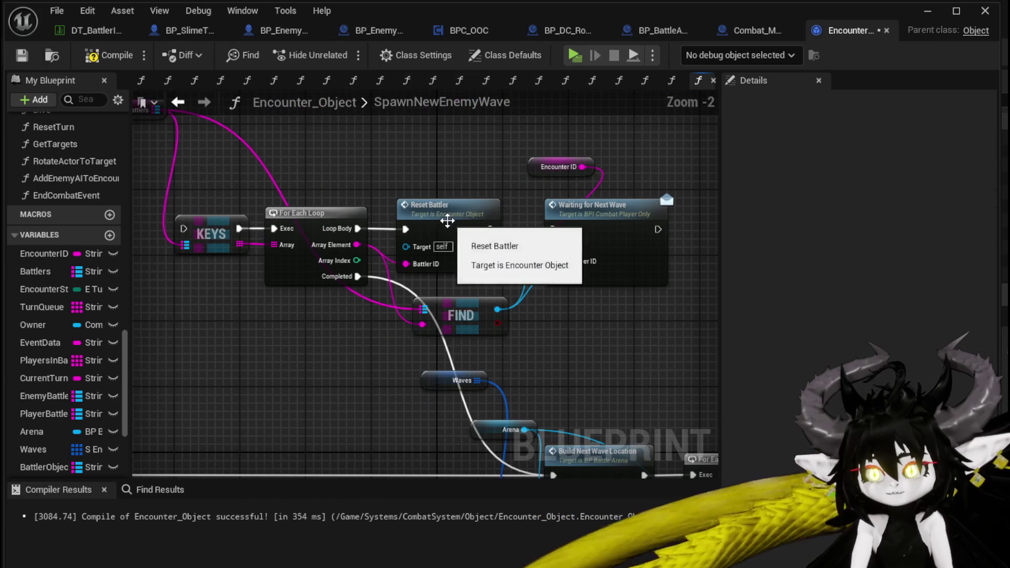
left_click_drag(273, 210, 475, 226)
left_click(305, 250)
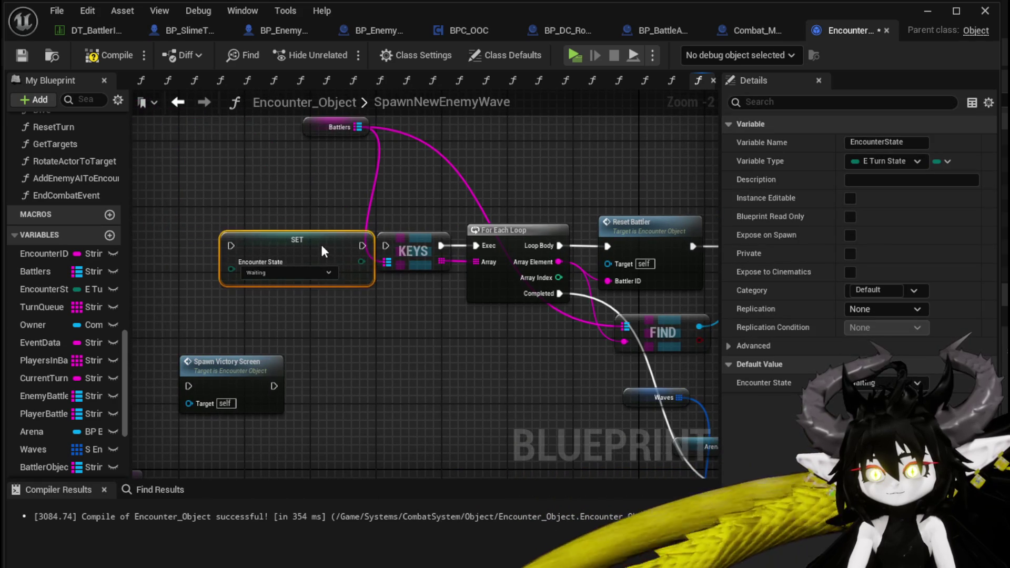
left_click_drag(379, 248, 384, 246)
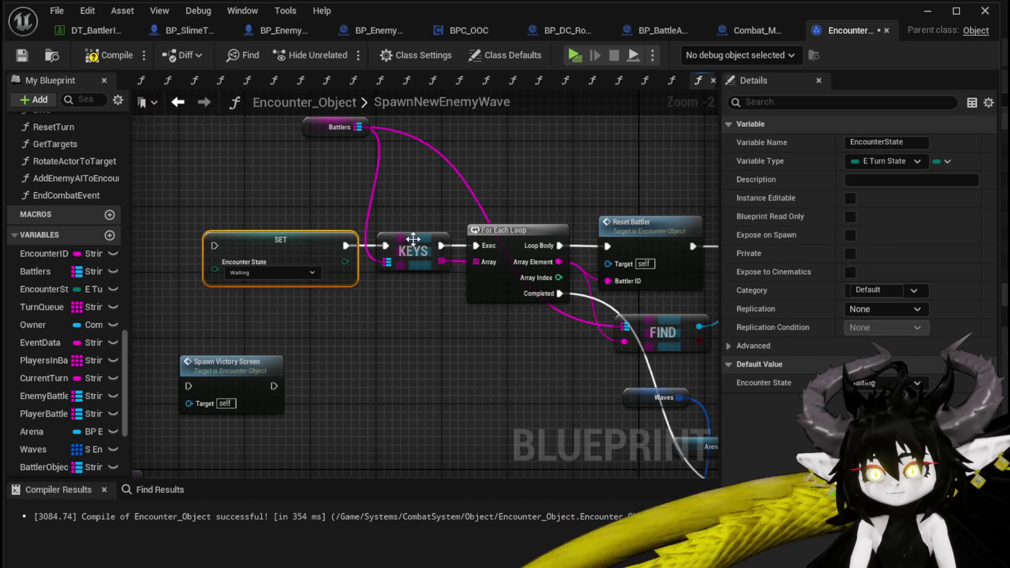
scroll(205, 252, "down", 2)
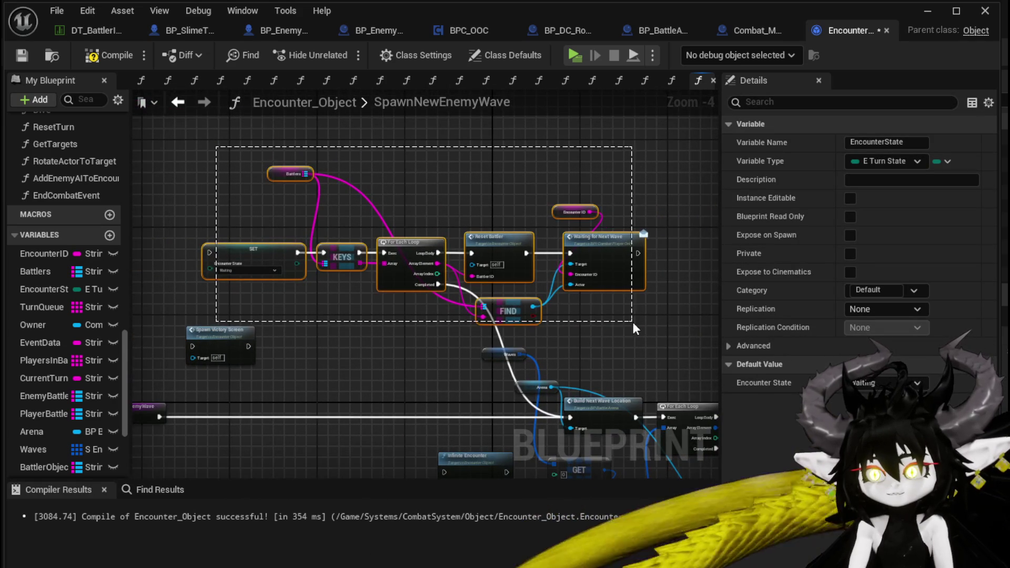
Step: Collapse the selected nodes into a new function named PrepairPlayerForNewWave
right_click(508, 247)
left_click(566, 452)
type("Pre")
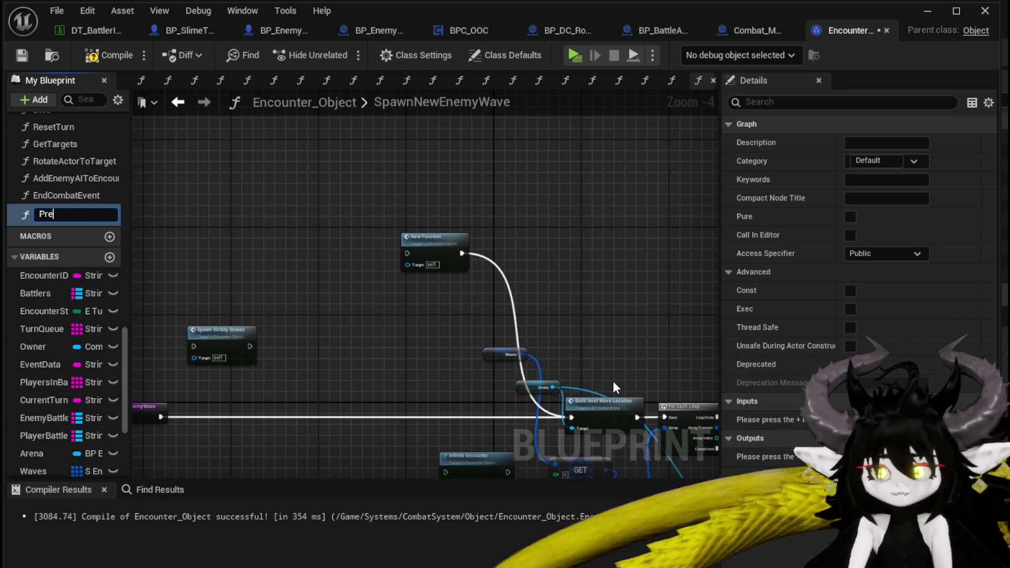
type("pairP")
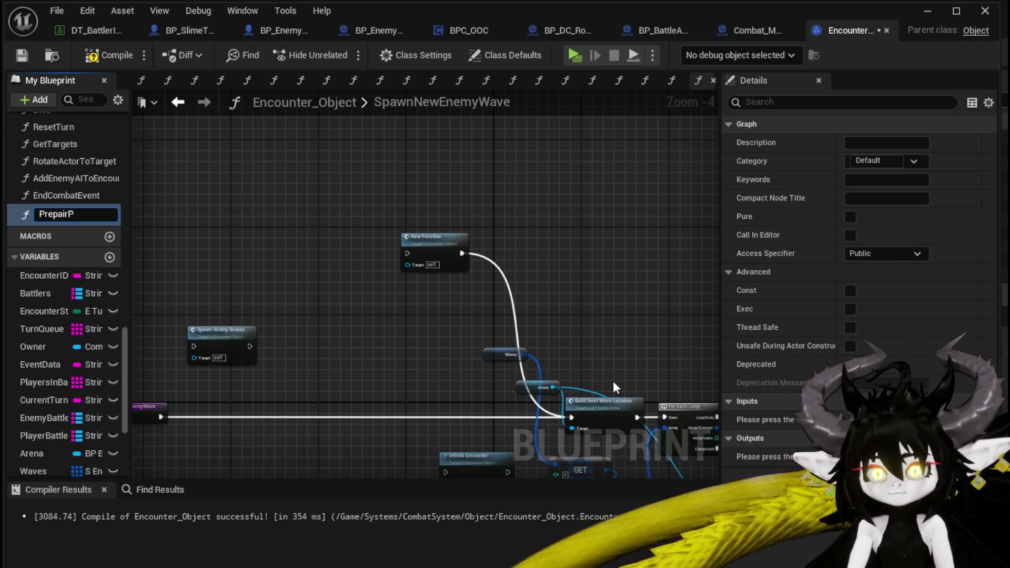
type("layerF")
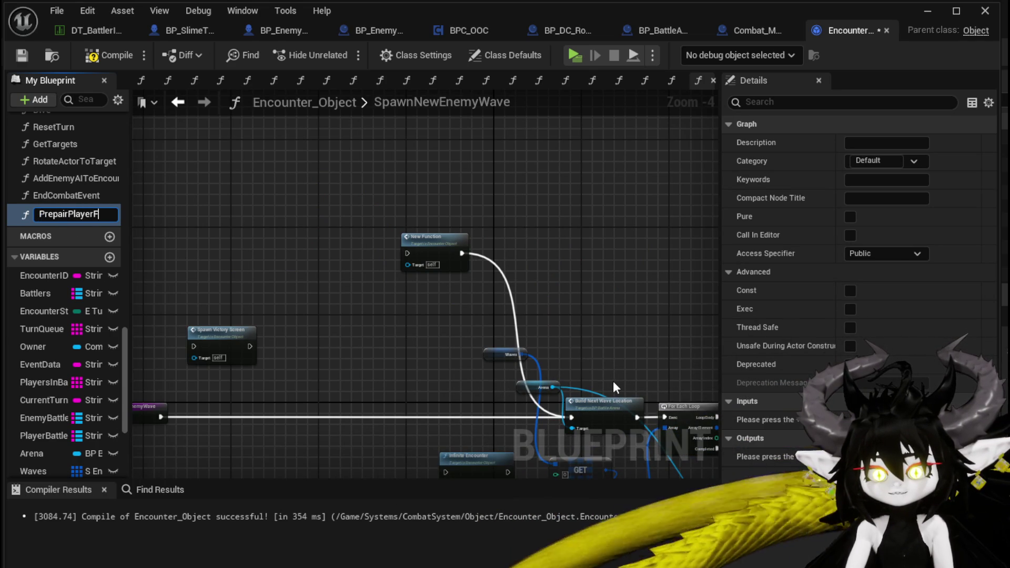
type("orNewW")
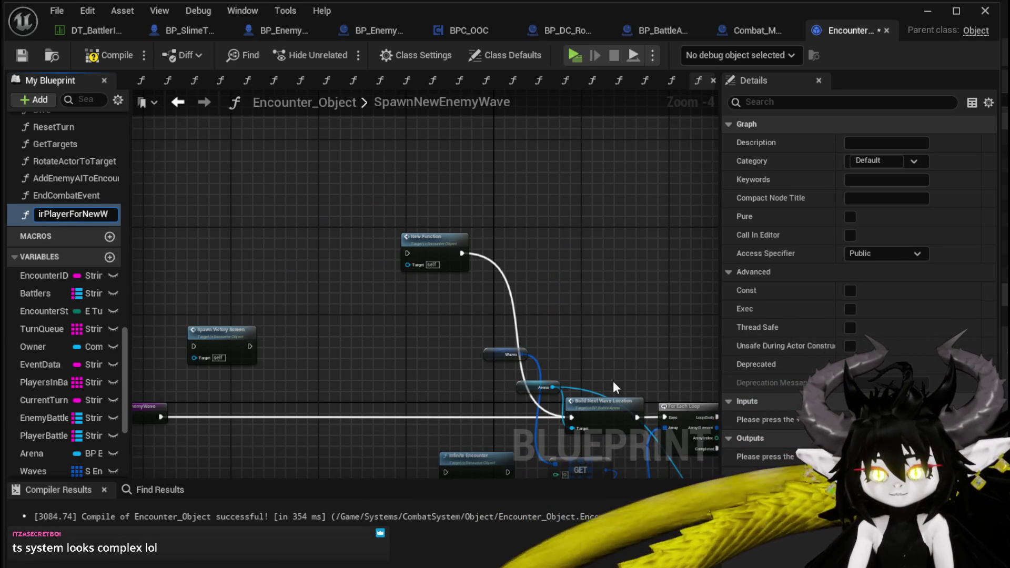
type("ave")
key("Return")
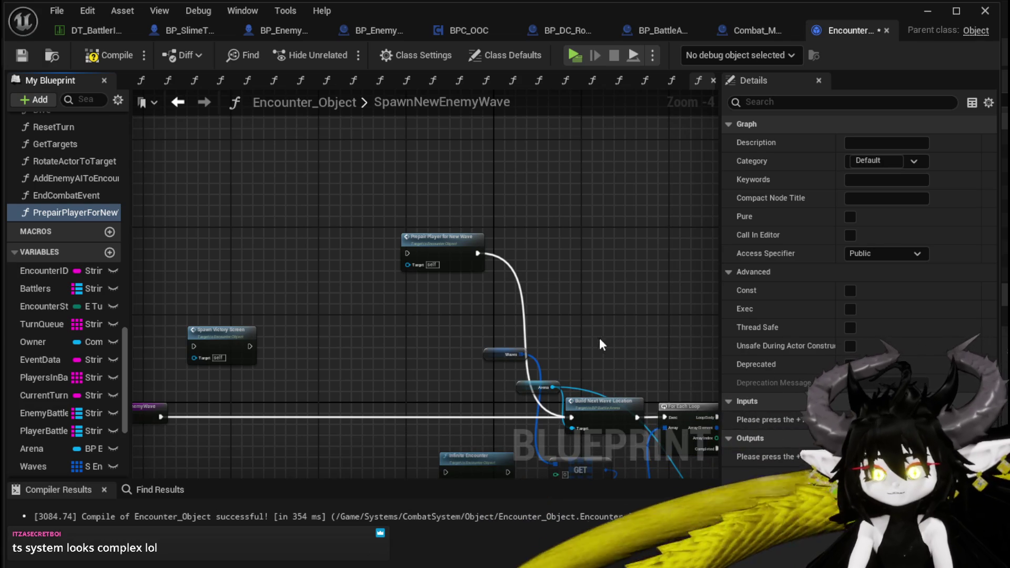
Step: Disconnect the new function node's execution wire, then compile and save Encounter_Object
left_click(476, 254, "alt")
mouse_move(245, 314)
left_mouse_down()
mouse_move(513, 323)
mouse_move(174, 295)
mouse_move(131, 279)
mouse_move(356, 289)
mouse_move(349, 233)
mouse_move(256, 150)
left_mouse_up()
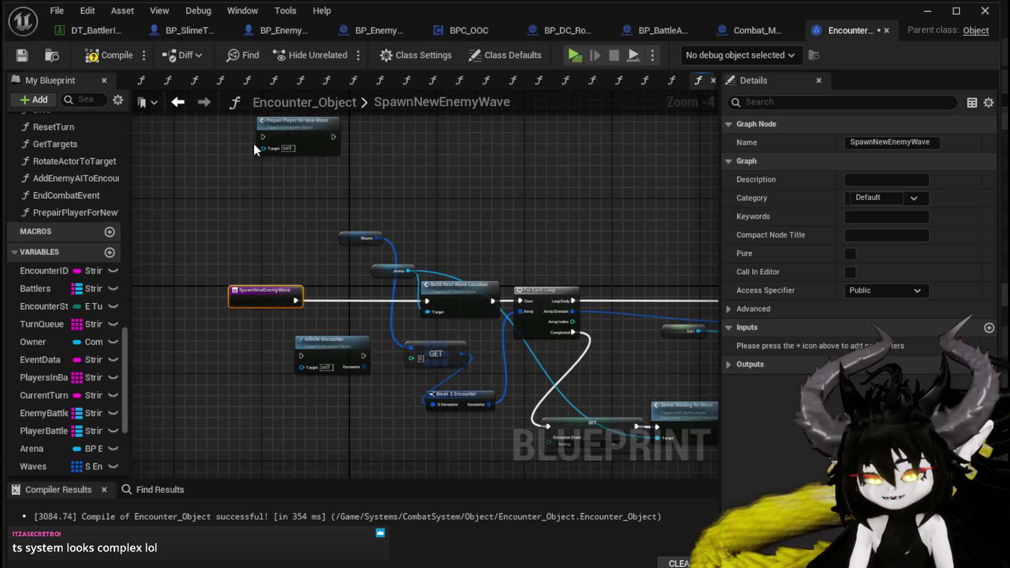
left_click(113, 64)
left_click(30, 55)
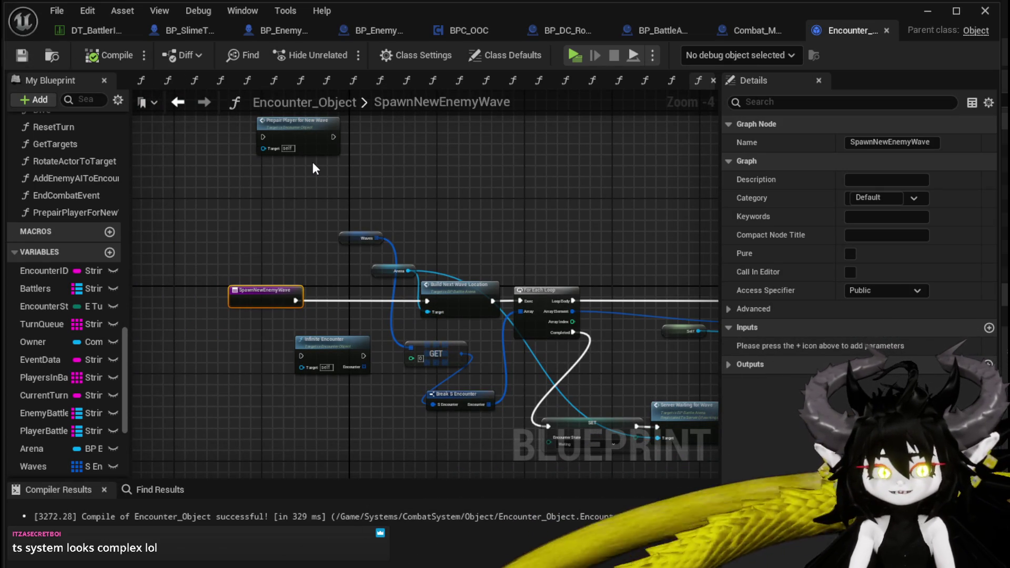
left_click(293, 151)
Step: Move Spawn Victory Screen, delete the Prepair Player for New Wave node from SpawnNewEnemyWave, and compile
scroll(355, 130, "up", 1)
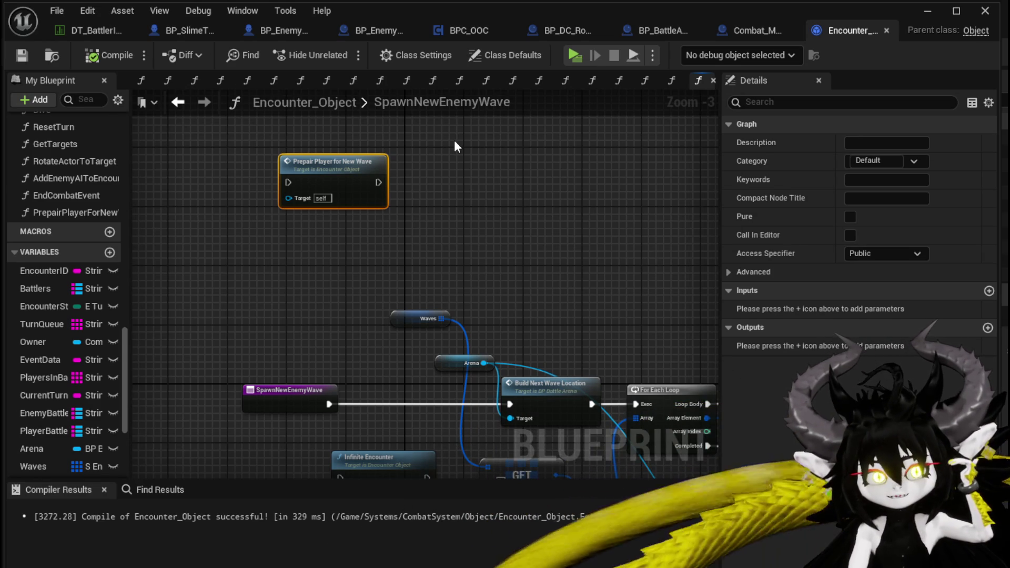
left_click_drag(226, 222, 363, 175)
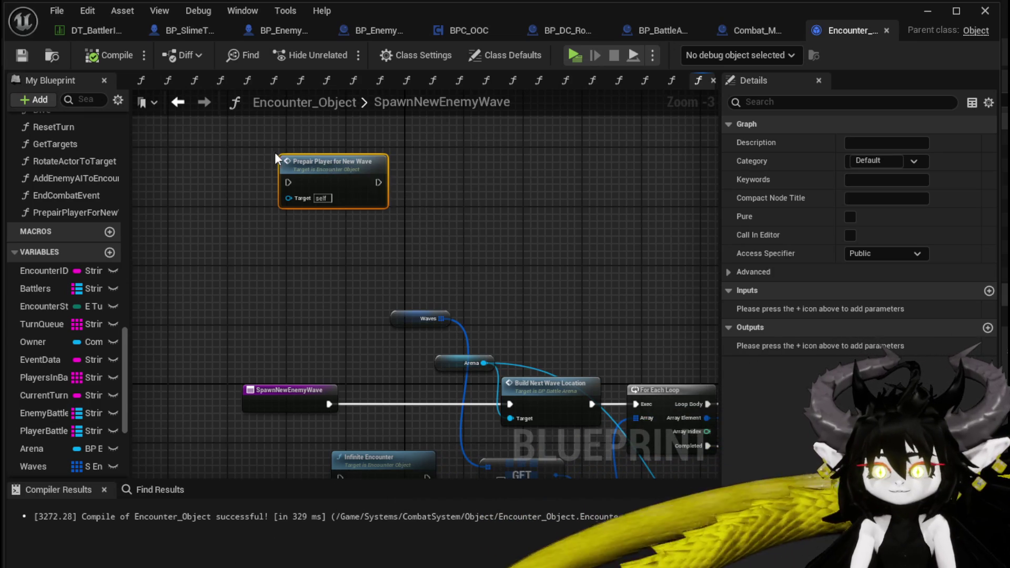
left_click_drag(275, 153, 467, 188)
mouse_move(249, 308)
left_mouse_down()
mouse_move(369, 284)
mouse_move(275, 335)
mouse_move(340, 277)
mouse_move(414, 252)
left_mouse_up()
left_click(463, 176)
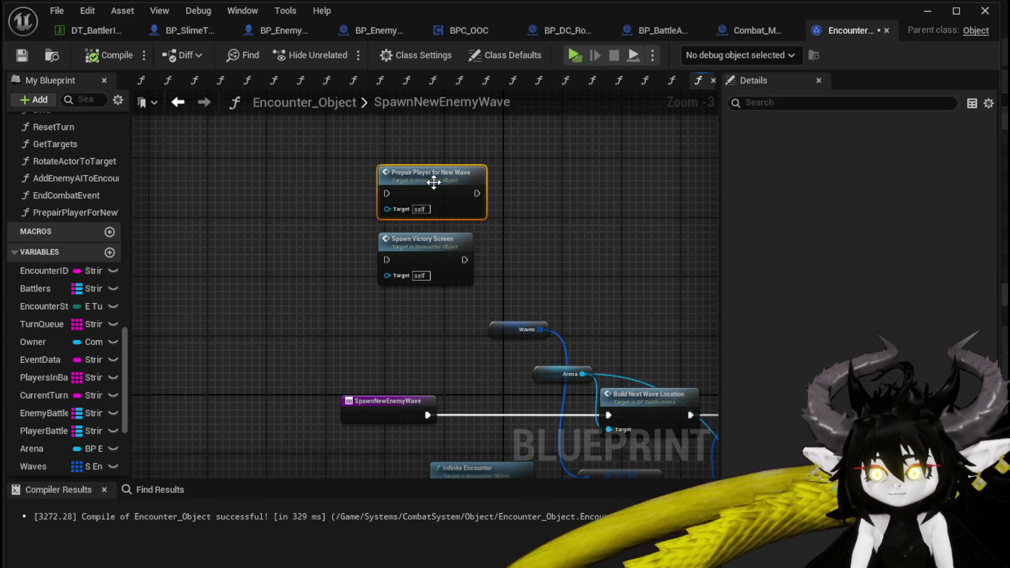
key("Delete")
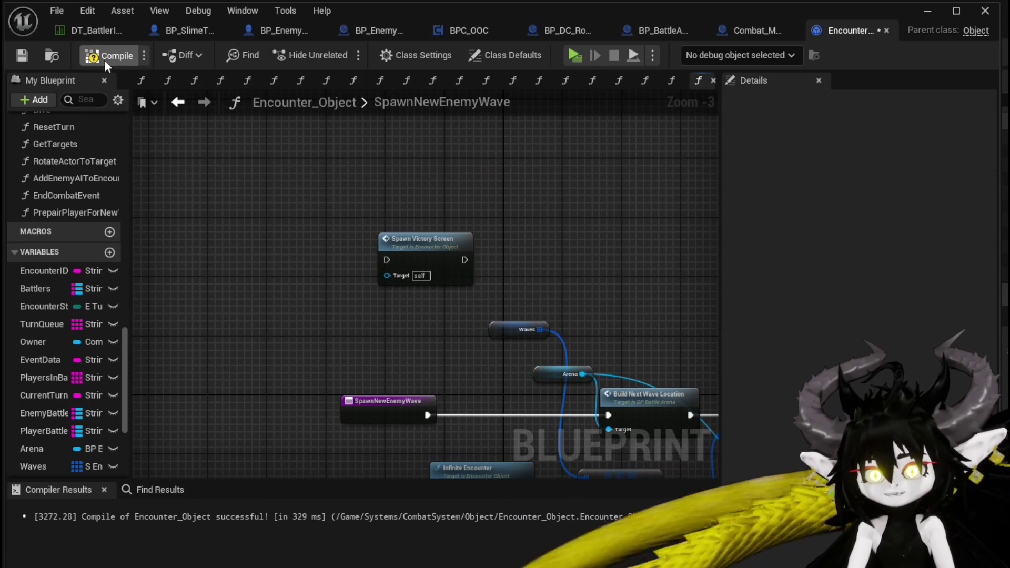
left_click(105, 57)
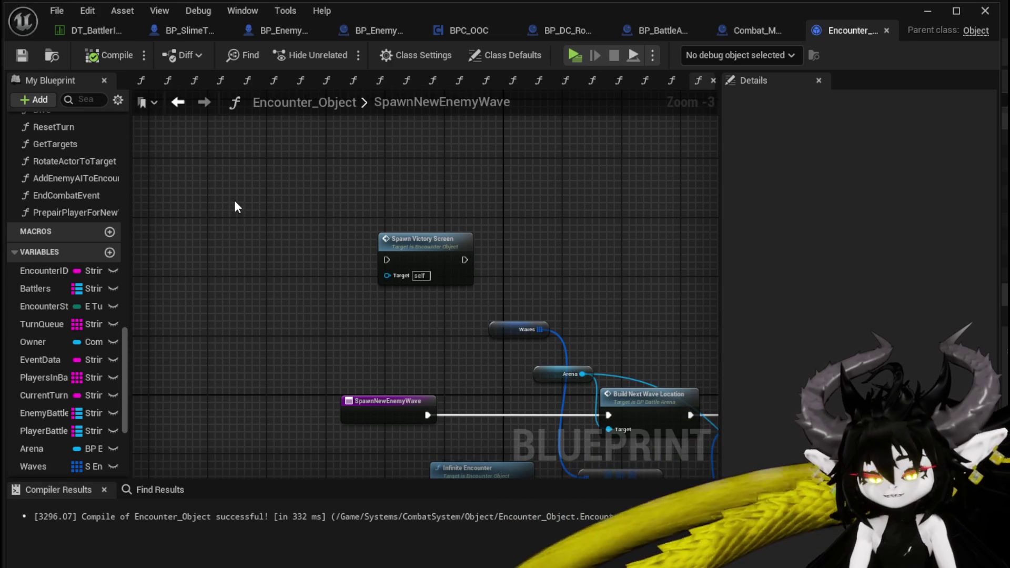
Step: Tidy the PrepairPlayerForNewWave function's entry node and save the Blueprint
double_click(85, 212)
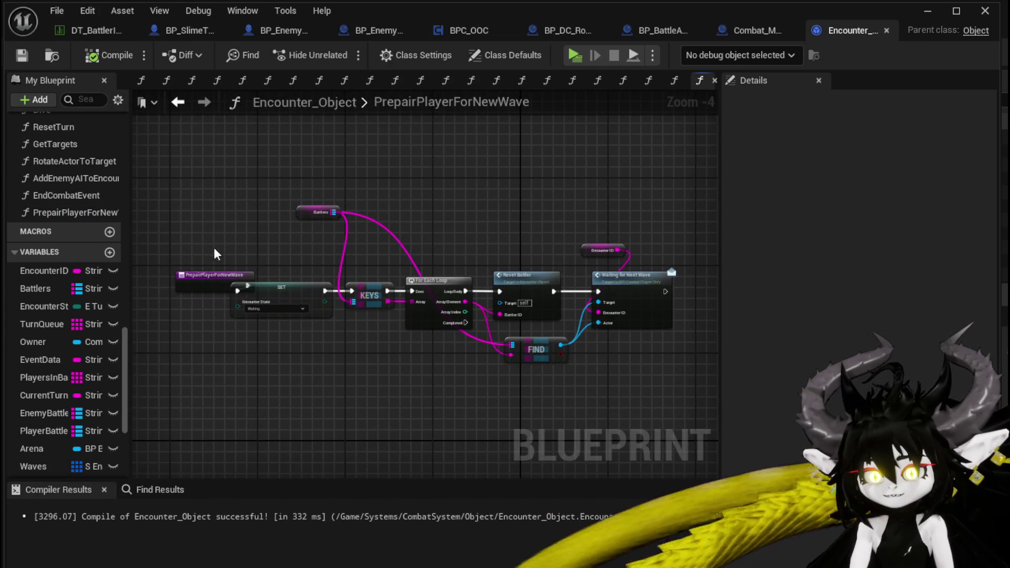
mouse_move(198, 284)
left_mouse_down()
mouse_move(170, 291)
mouse_move(160, 280)
left_mouse_up()
left_click(179, 263)
left_click(21, 55)
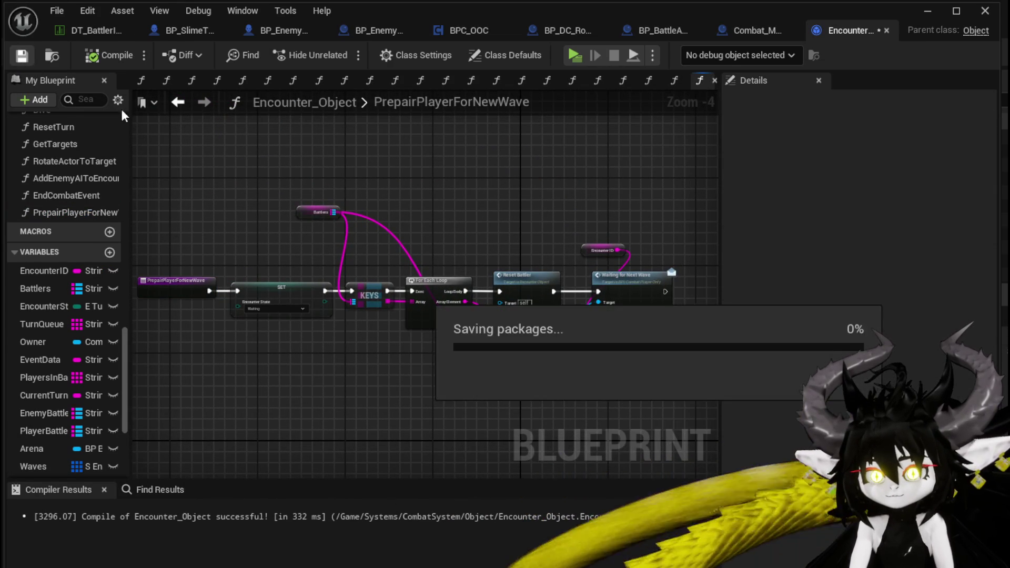
Step: In EndCombatEvent, add a Prepair Player for New Wave call wired to Branch True
left_click(178, 102)
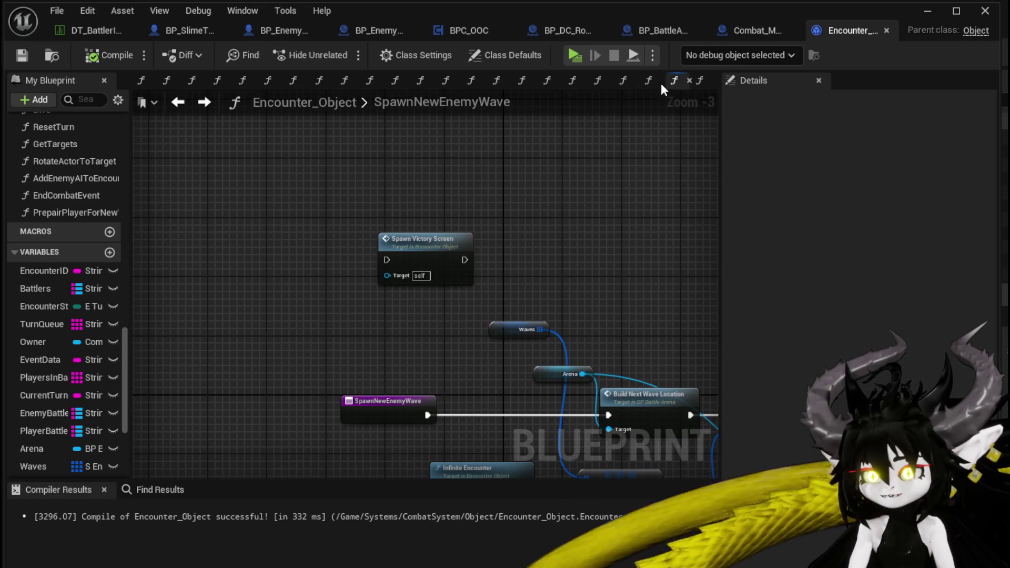
left_click(177, 102)
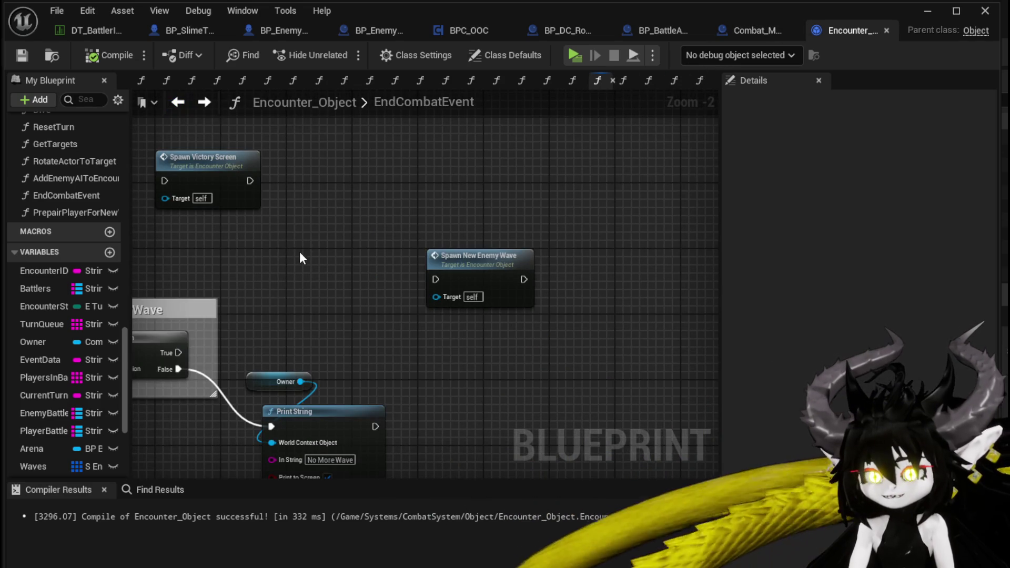
left_click_drag(300, 257, 356, 254)
left_click_drag(68, 212, 304, 257)
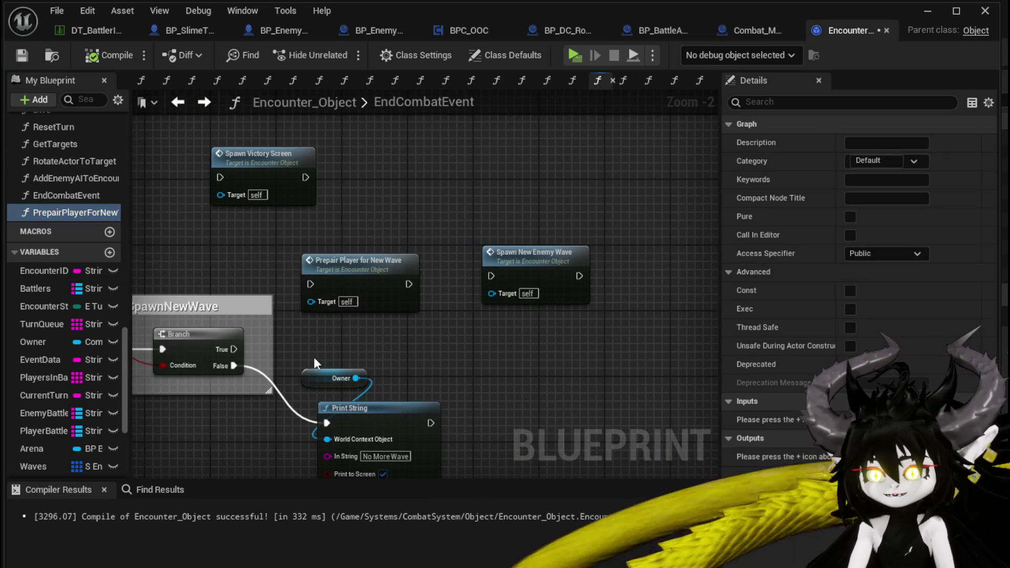
mouse_move(231, 349)
left_mouse_down()
mouse_move(311, 285)
mouse_move(362, 263)
left_mouse_up()
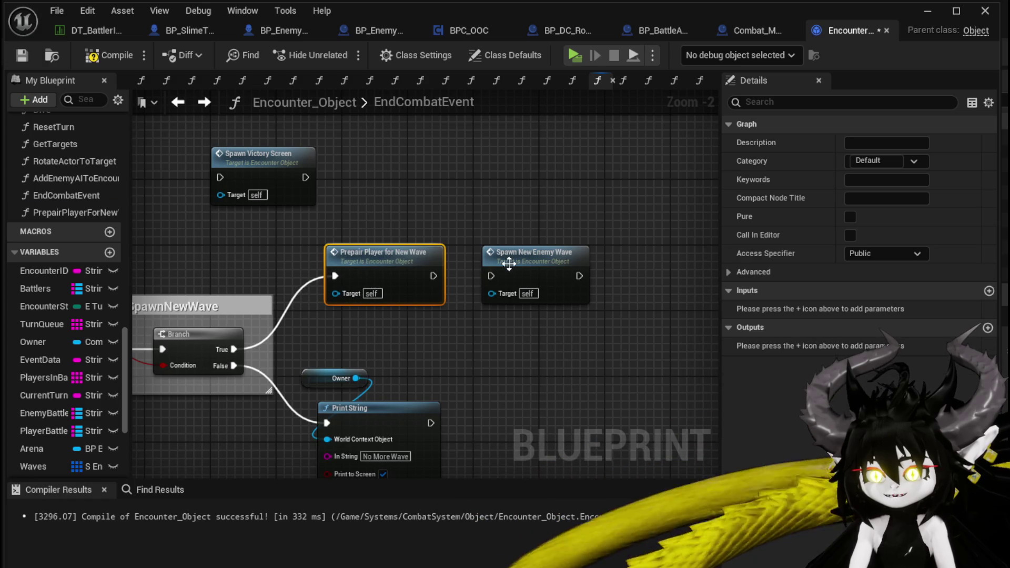
Step: Line Prepair Player up with Spawn New Enemy Wave, then follow ResetBattler to Server_NextWave
left_click(480, 235)
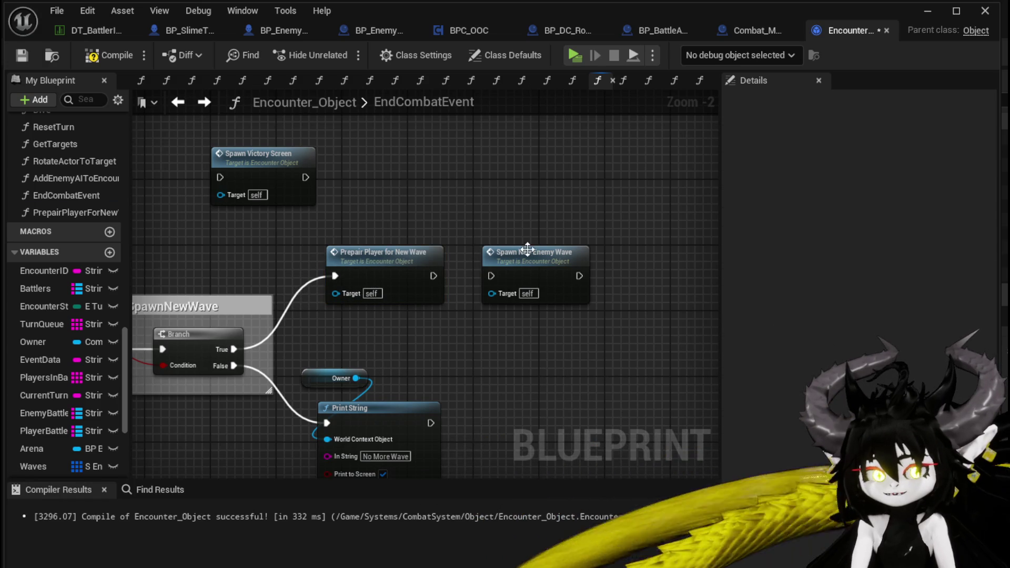
left_click_drag(438, 273, 513, 271)
double_click(395, 260)
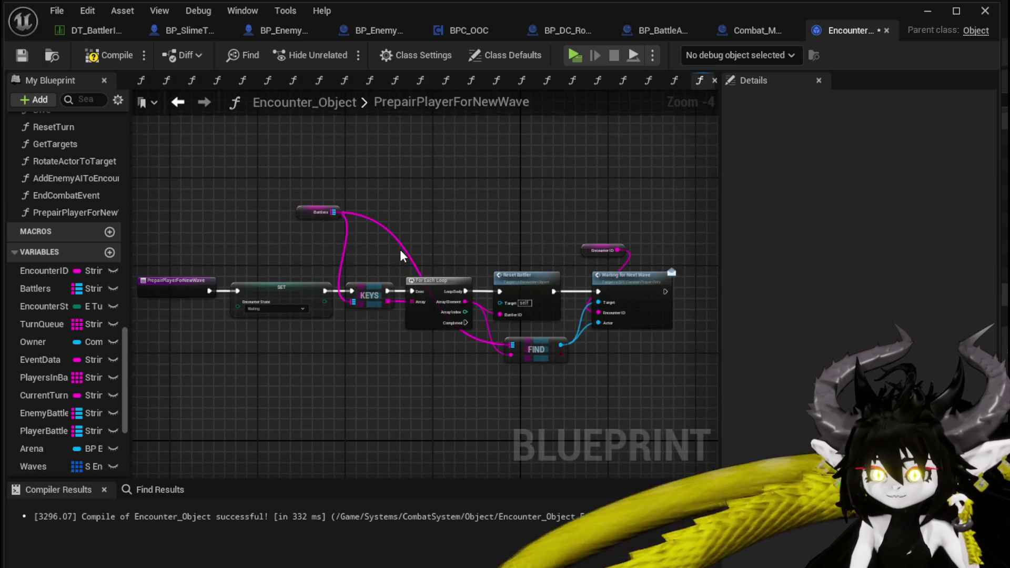
scroll(357, 225, "up", 3)
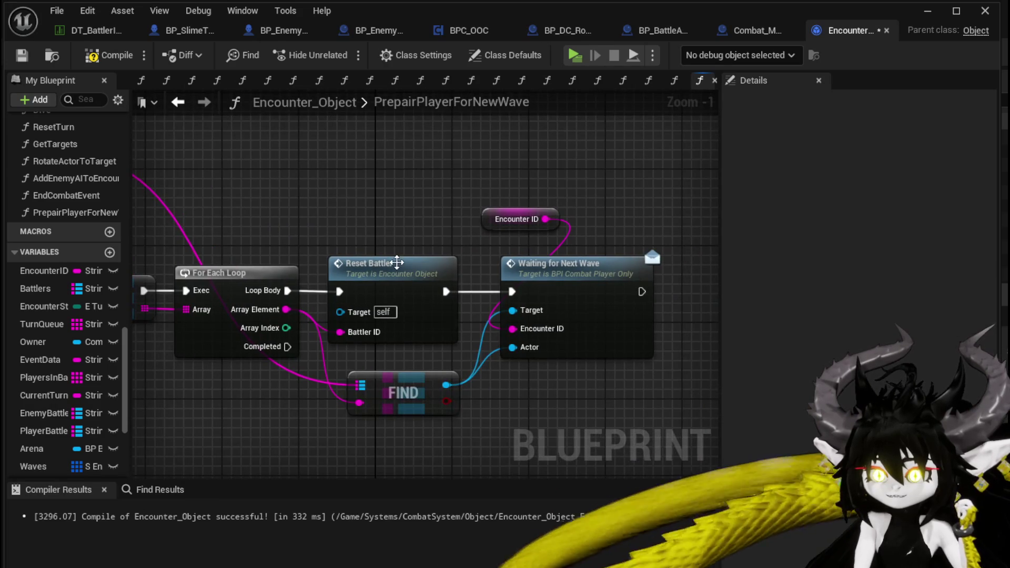
double_click(396, 263)
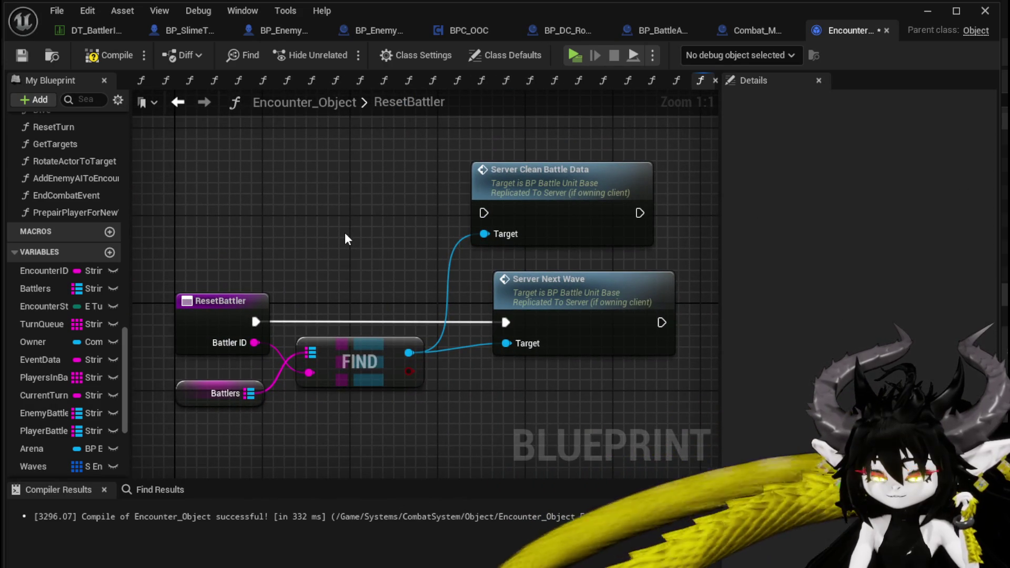
left_click_drag(346, 233, 232, 226)
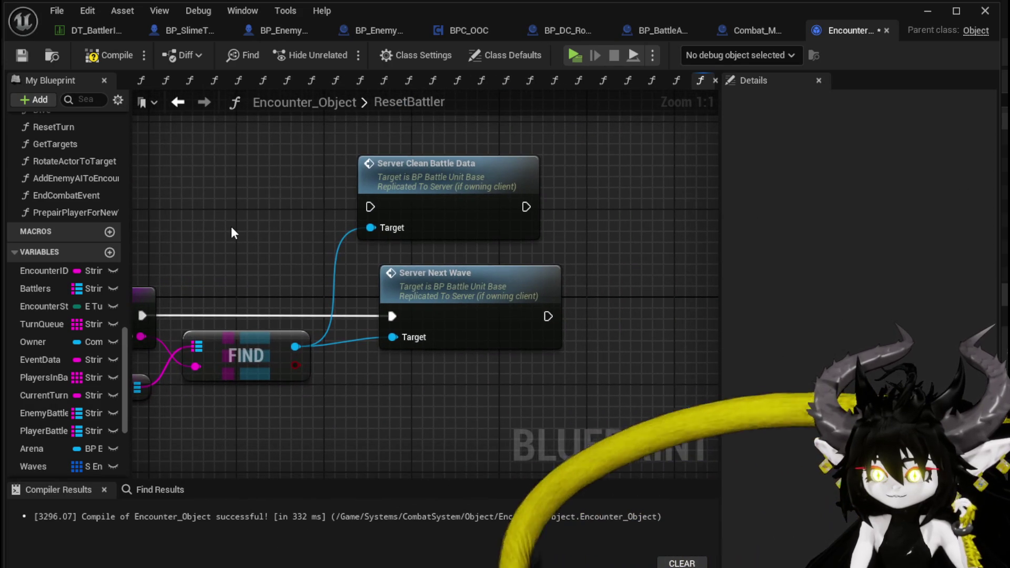
double_click(490, 283)
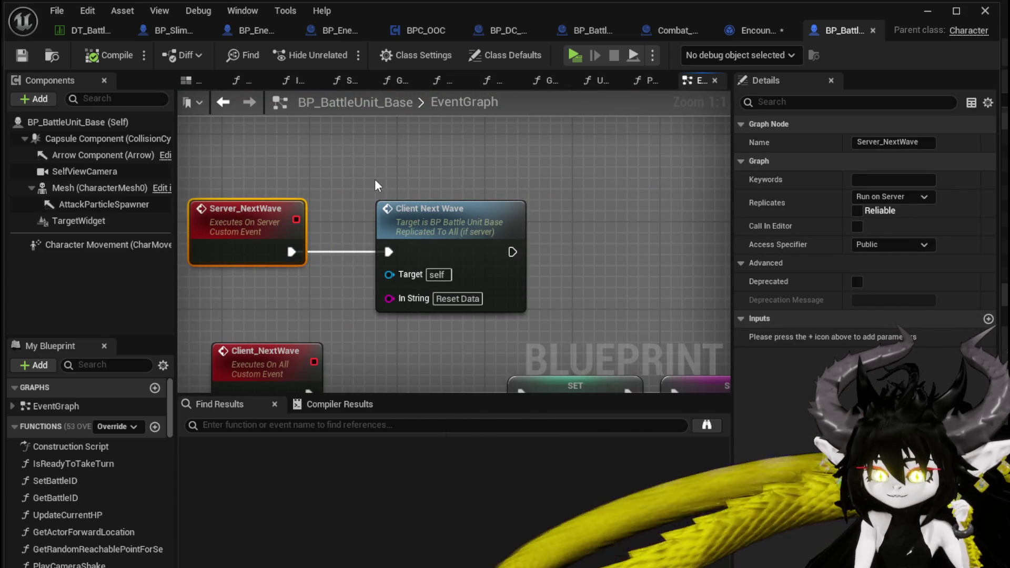
Step: Drag the Action Points and Current Targets SET nodes beside the Client_NextWave event
double_click(401, 213)
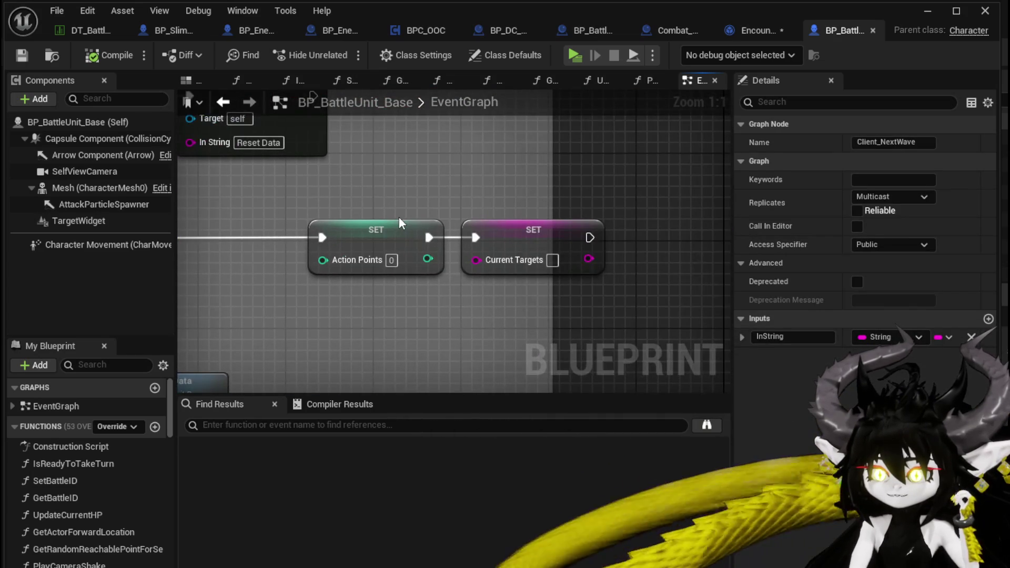
left_click_drag(387, 208, 611, 285)
left_click_drag(364, 283, 427, 293)
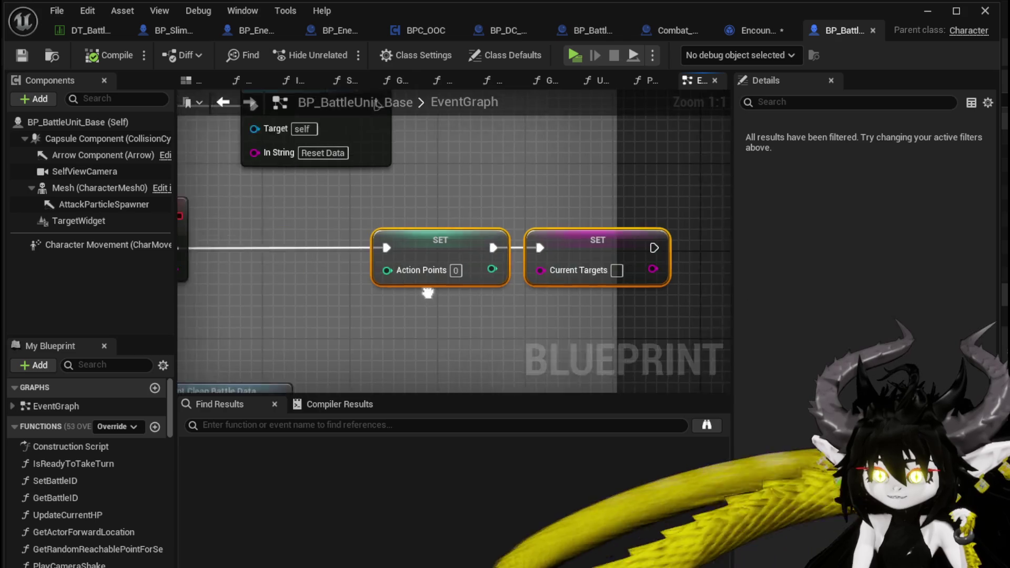
left_click(538, 187)
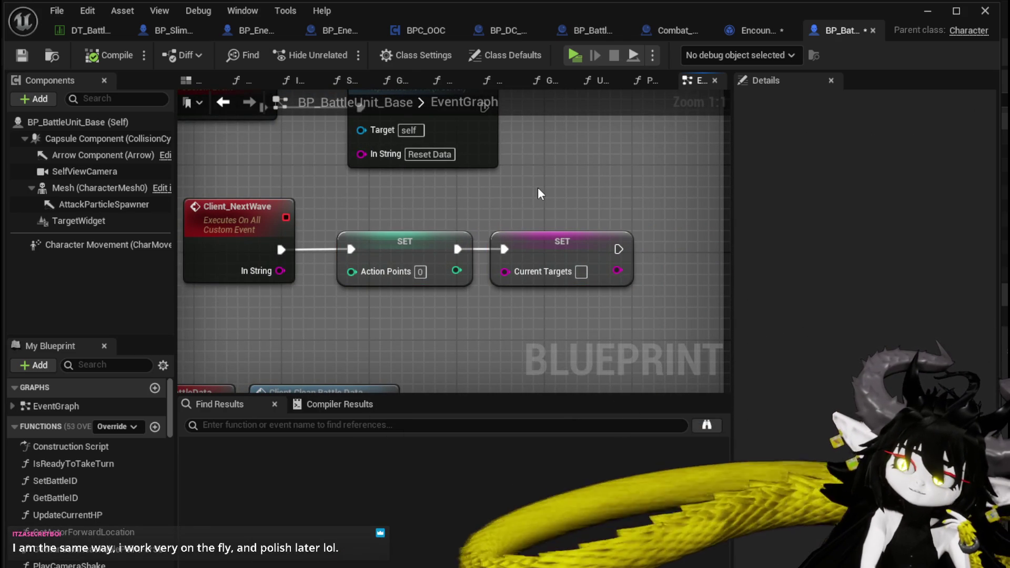
scroll(538, 187, "down", 3)
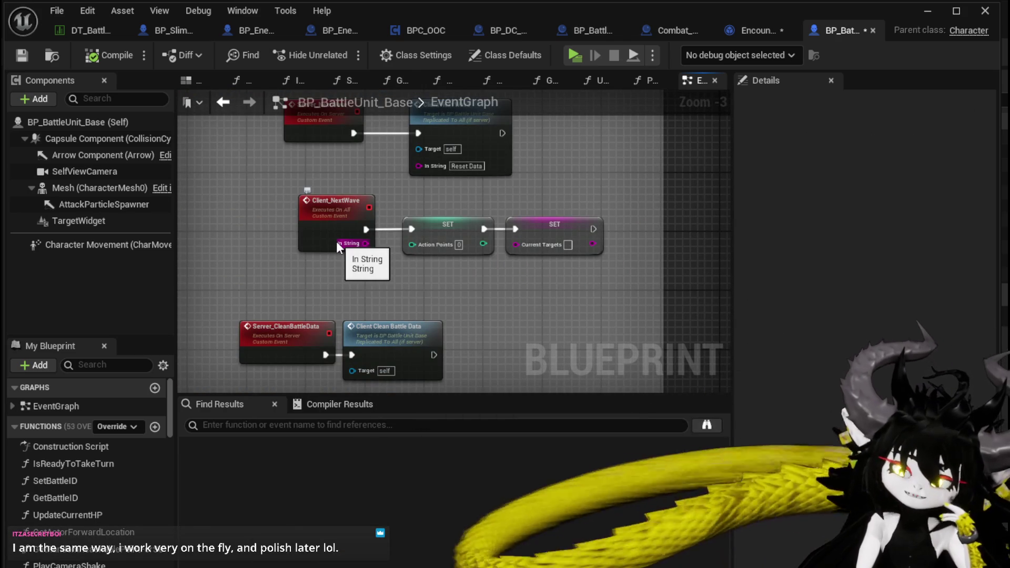
scroll(336, 241, "down", 6)
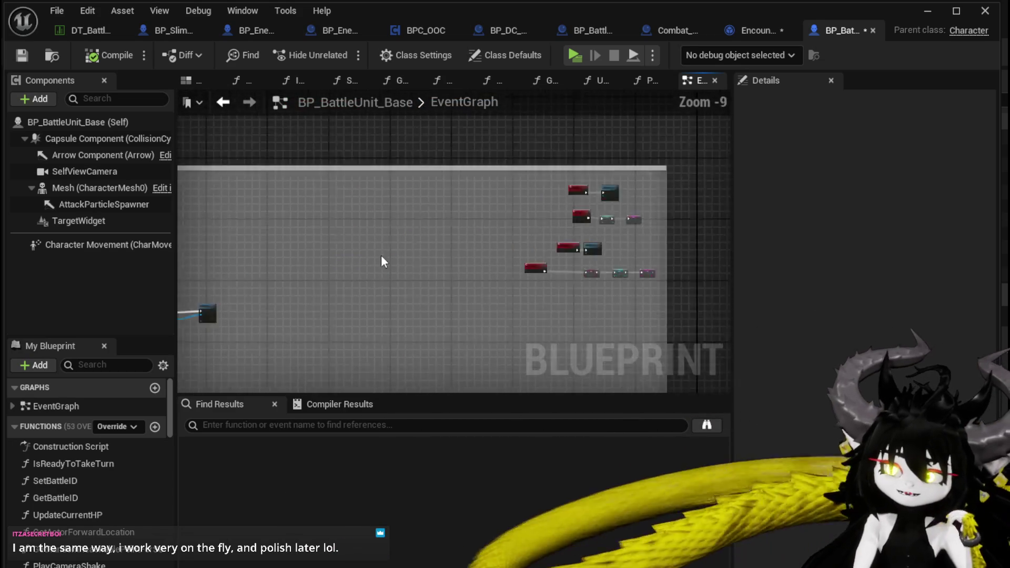
scroll(381, 261, "down", 3)
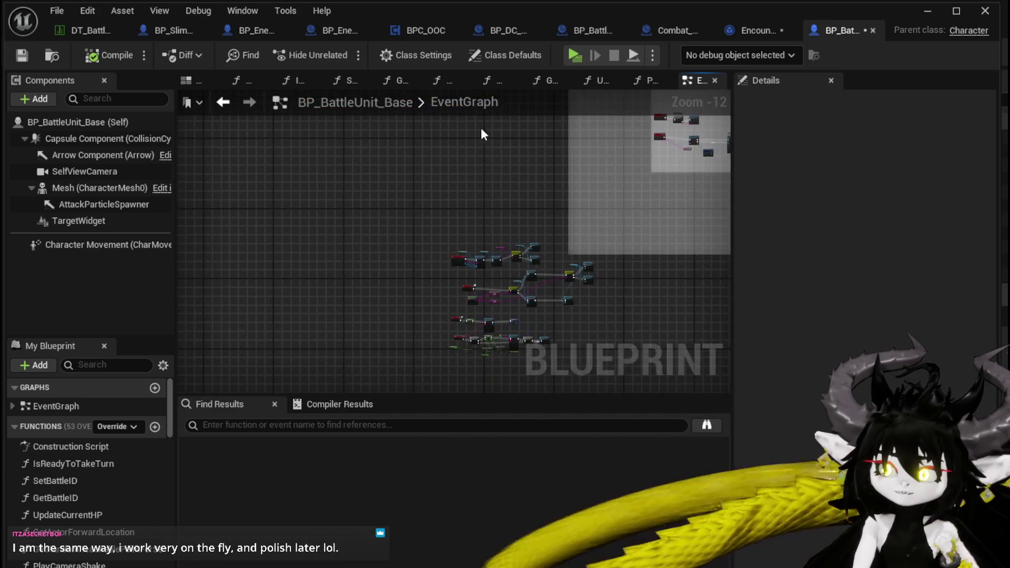
scroll(358, 205, "up", 4)
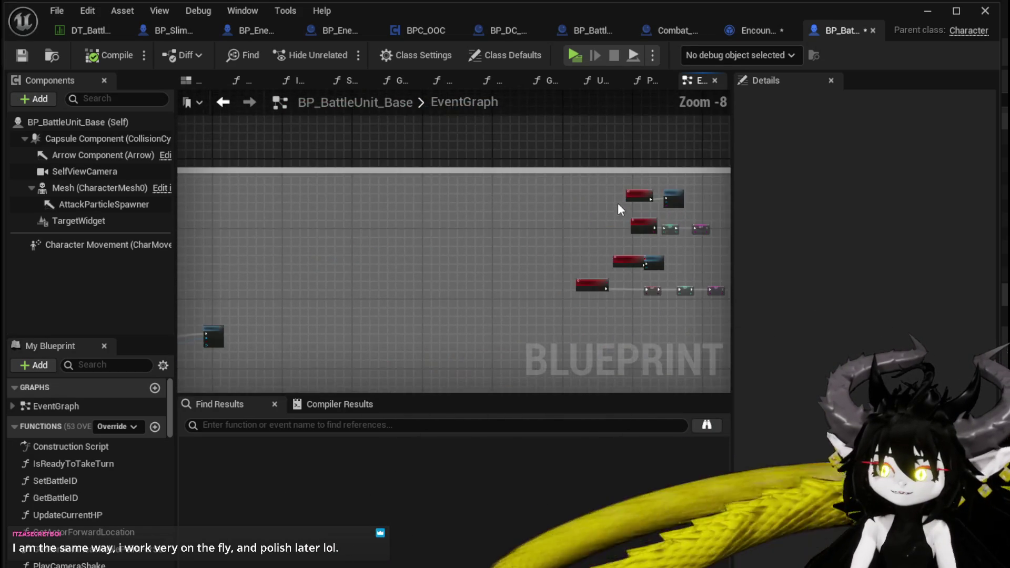
scroll(367, 189, "up", 4)
scroll(366, 192, "up", 3)
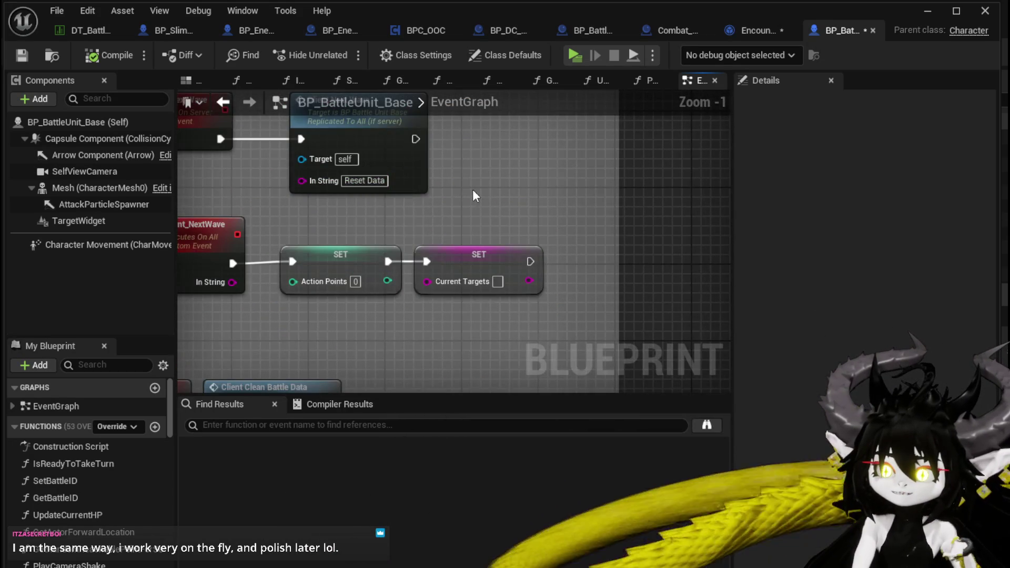
scroll(473, 194, "down", 2)
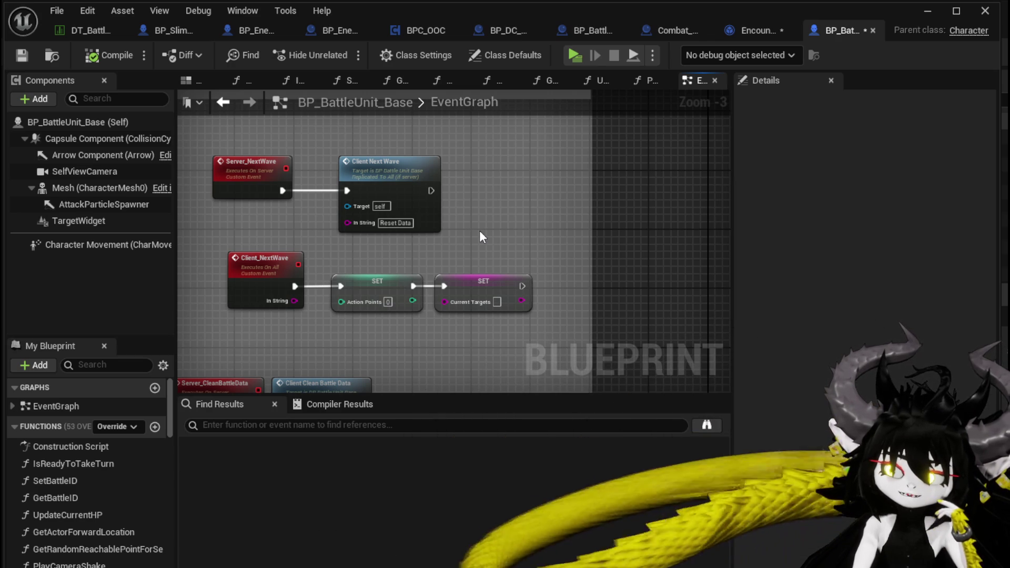
Step: Save BP_BattleUnit_Base and enlarge the graph area around the NextWave events
left_click(16, 56)
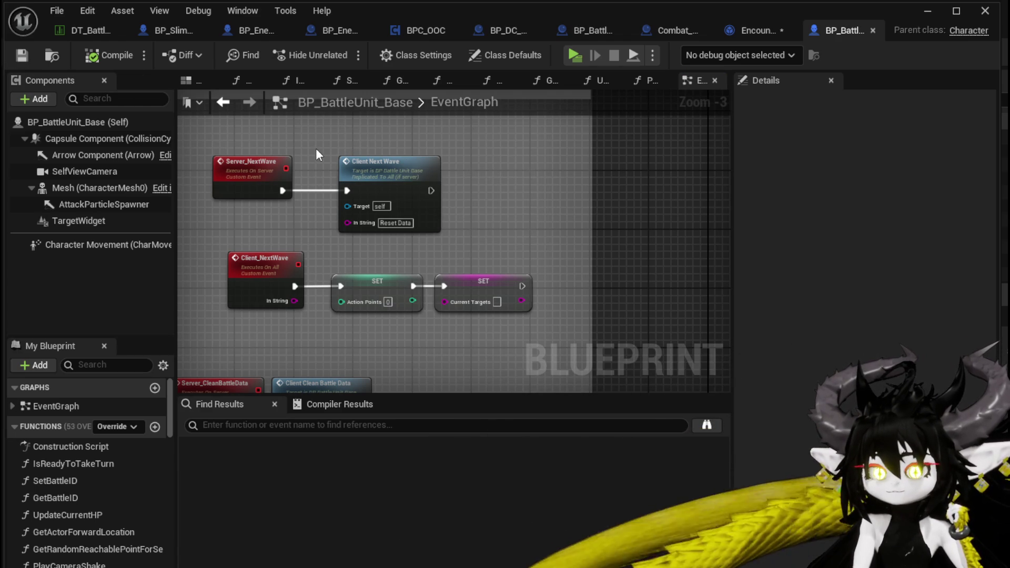
left_click_drag(317, 151, 380, 142)
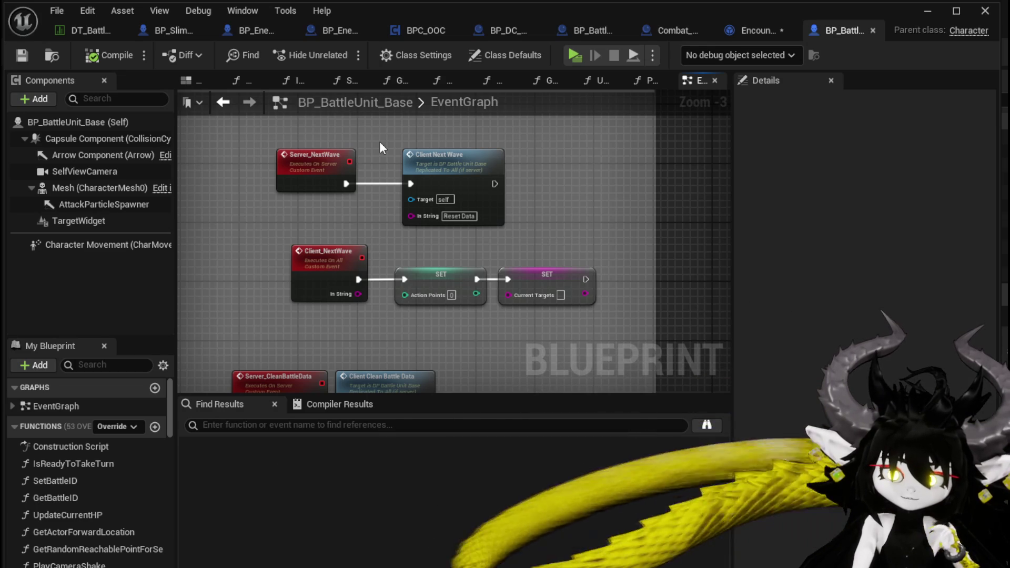
mouse_move(380, 141)
left_mouse_down()
mouse_move(340, 144)
mouse_move(380, 138)
left_mouse_up()
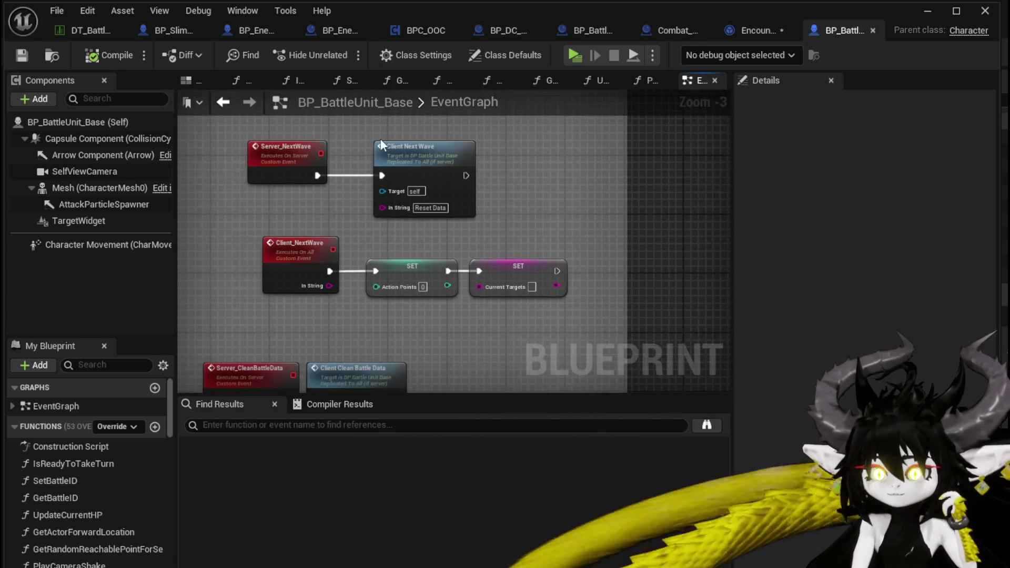
scroll(332, 143, "up", 2)
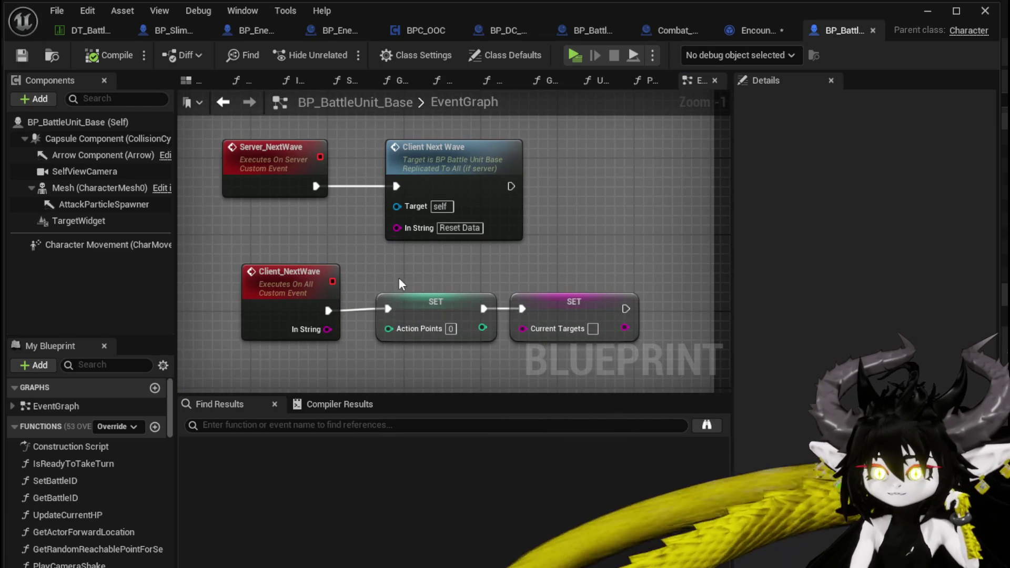
left_click_drag(418, 394, 415, 481)
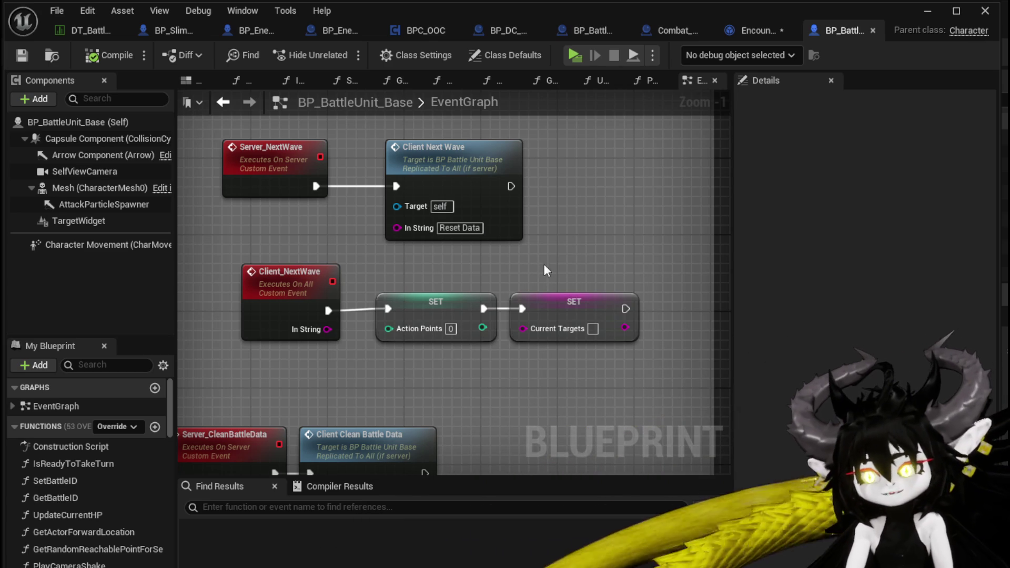
Step: Save all modified assets, then select the Server_NextWave event to check its replication setting
key("ctrl+shift+s")
key("Return")
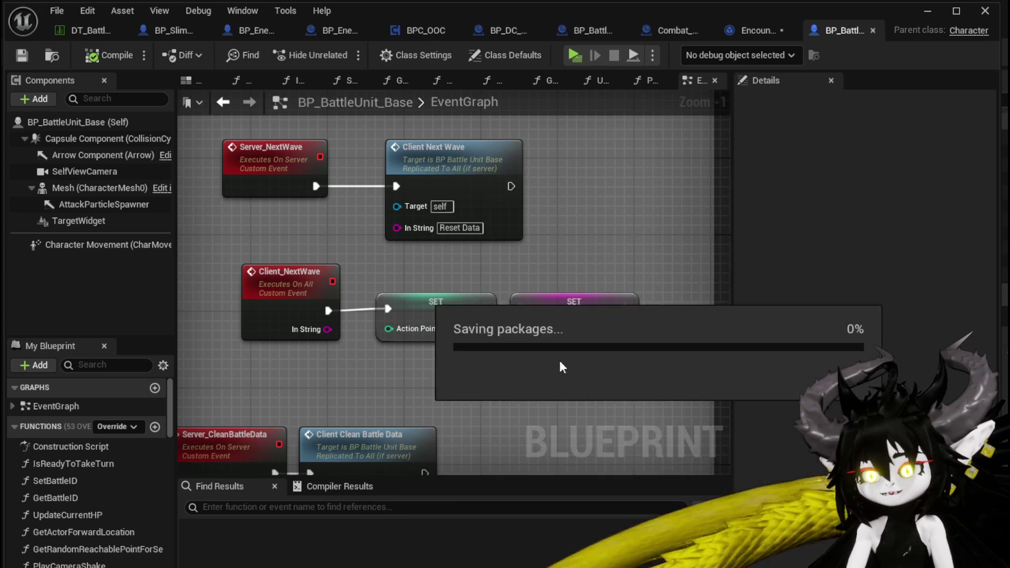
left_click_drag(398, 256, 405, 271)
left_click_drag(263, 179, 272, 179)
mouse_move(547, 140)
left_mouse_down()
mouse_move(515, 301)
mouse_move(247, 369)
left_mouse_up()
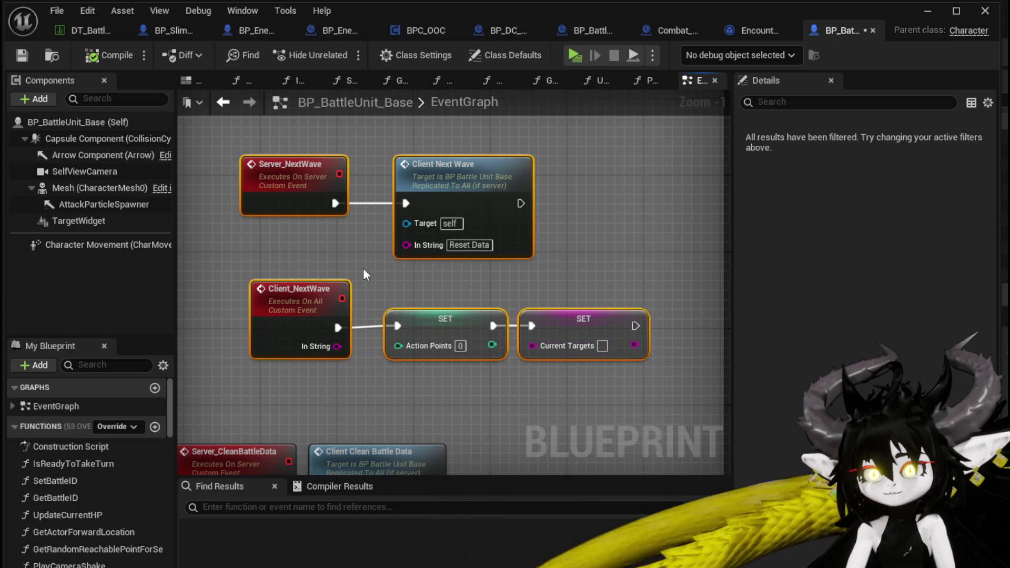
left_click(263, 246)
left_click_drag(239, 139, 343, 236)
mouse_move(207, 241)
left_mouse_down()
mouse_move(215, 222)
mouse_move(363, 141)
mouse_move(222, 137)
mouse_move(297, 183)
left_mouse_up()
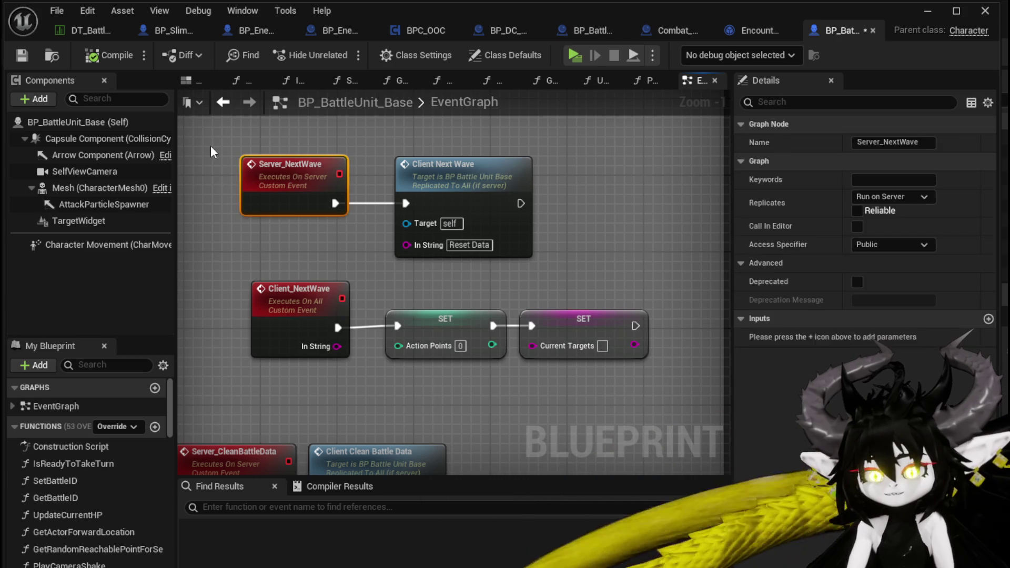
left_click(211, 149)
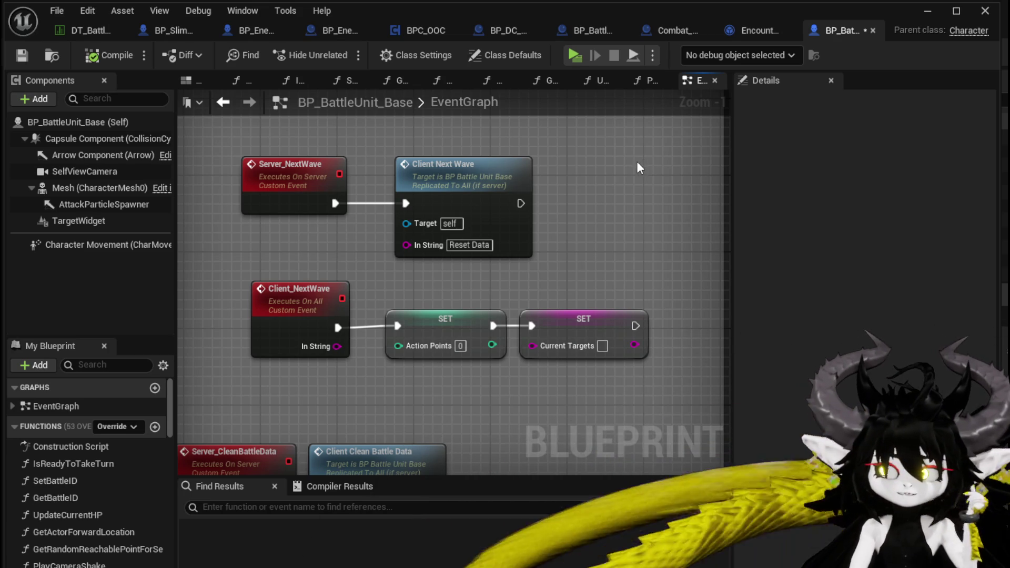
Step: Box-select and then deselect the next-wave event nodes in BP_BattleUnit_Base
left_click_drag(237, 140, 493, 322)
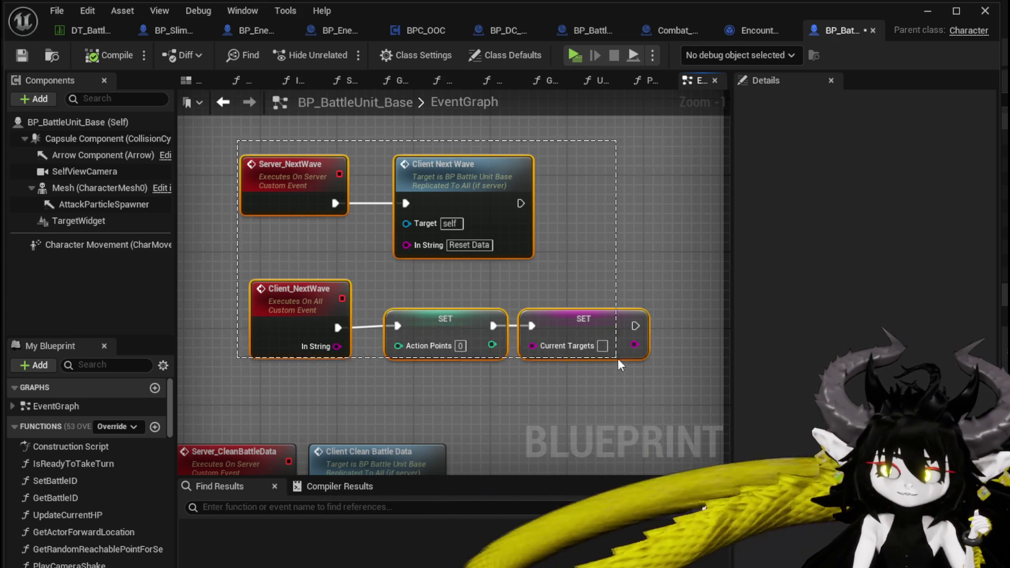
left_click_drag(618, 362, 640, 267)
left_click(213, 158)
left_click_drag(222, 138, 652, 363)
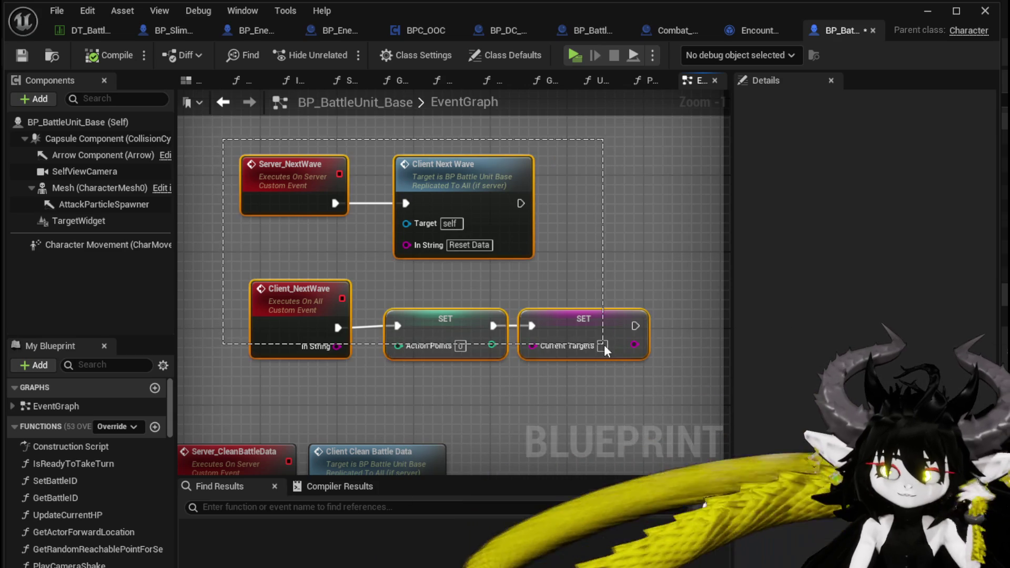
left_click(623, 287)
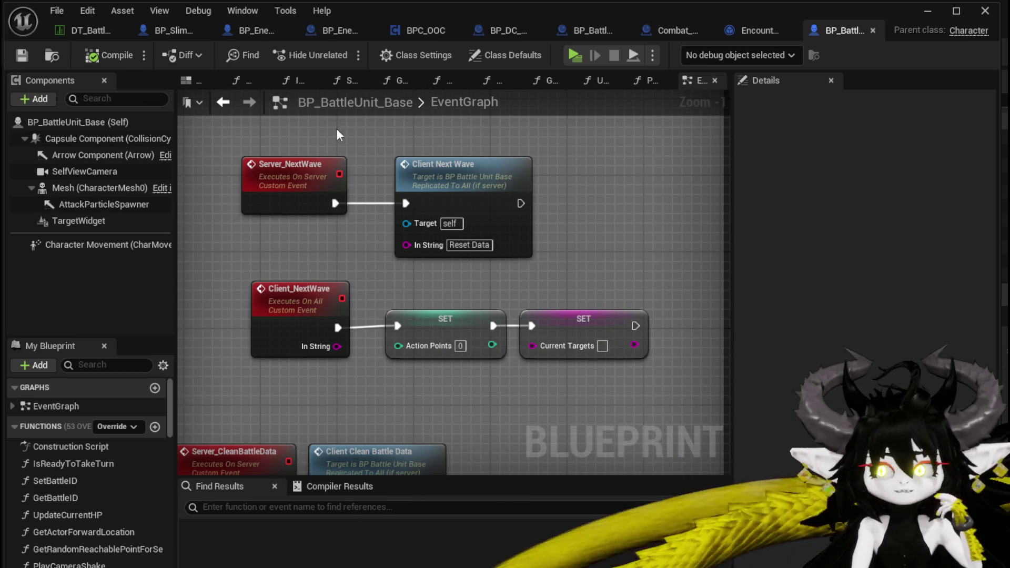
Step: Return to the level and select the BP_EnemyActor fire creature in the courtyard
left_click(927, 9)
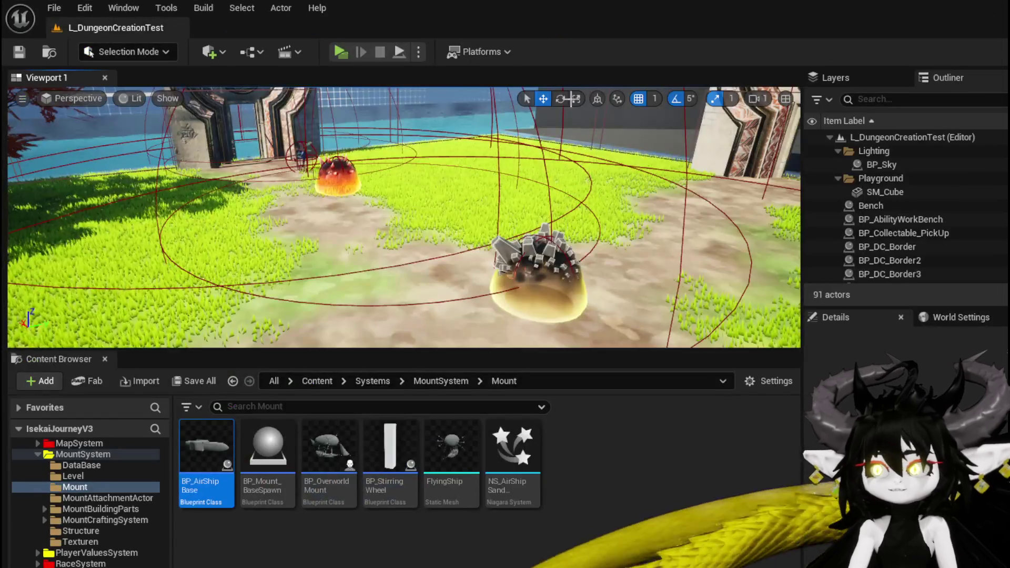
left_click_drag(571, 99, 526, 210)
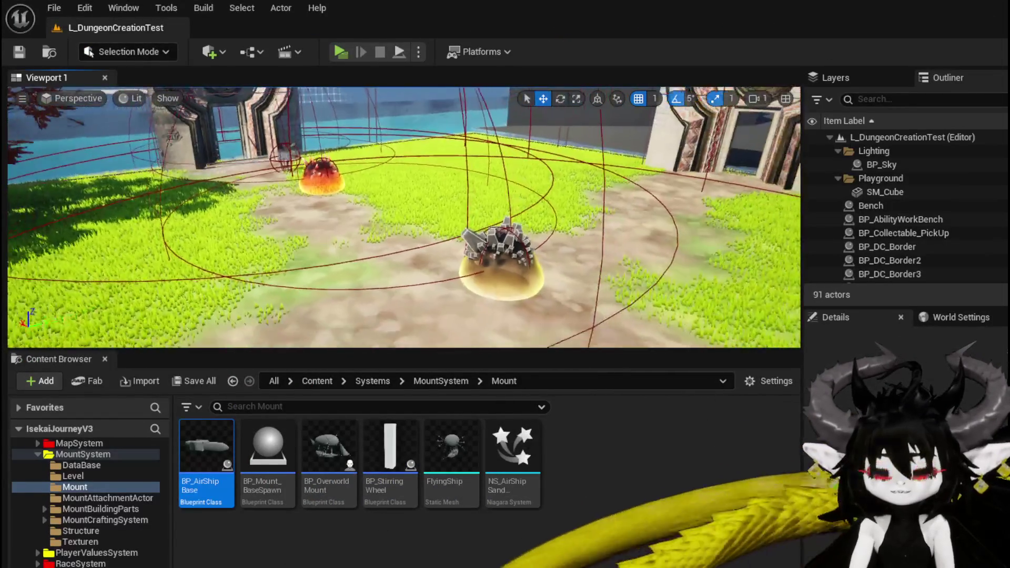
mouse_move(368, 217)
left_mouse_down()
mouse_move(621, 217)
mouse_move(495, 217)
mouse_move(494, 247)
mouse_move(526, 231)
mouse_move(356, 152)
left_mouse_up()
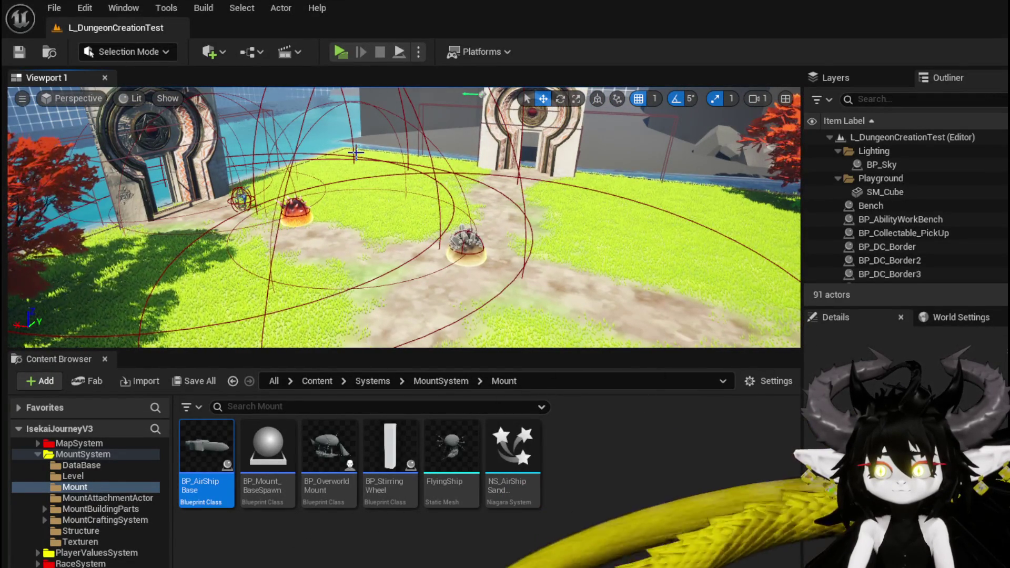
left_click(295, 210)
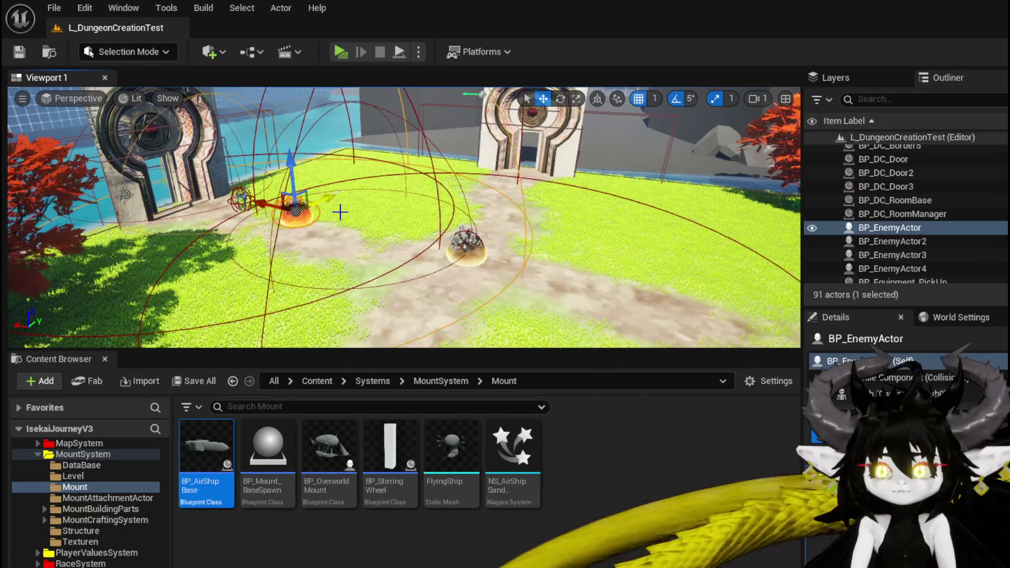
left_click(478, 234)
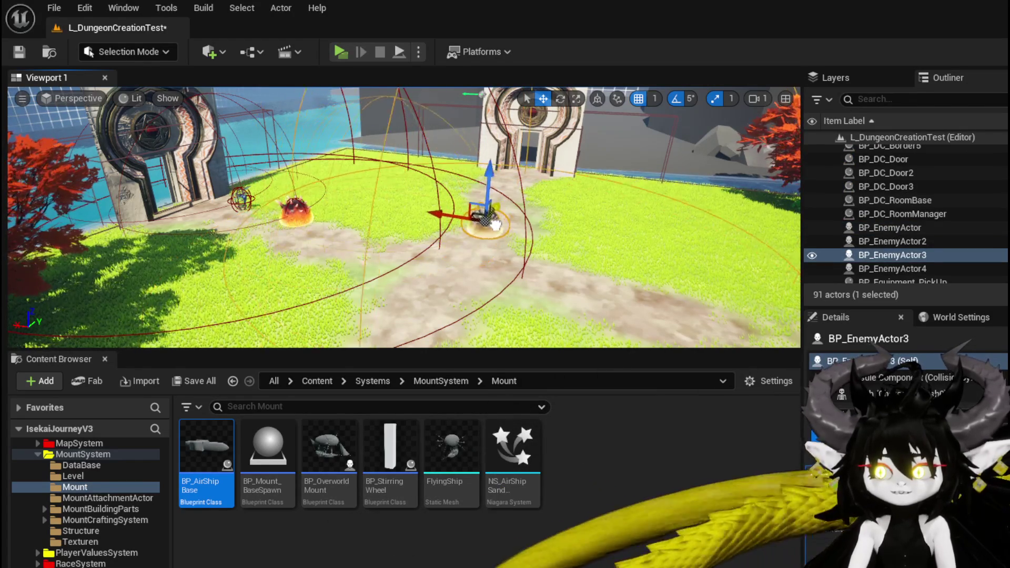
left_click(295, 208)
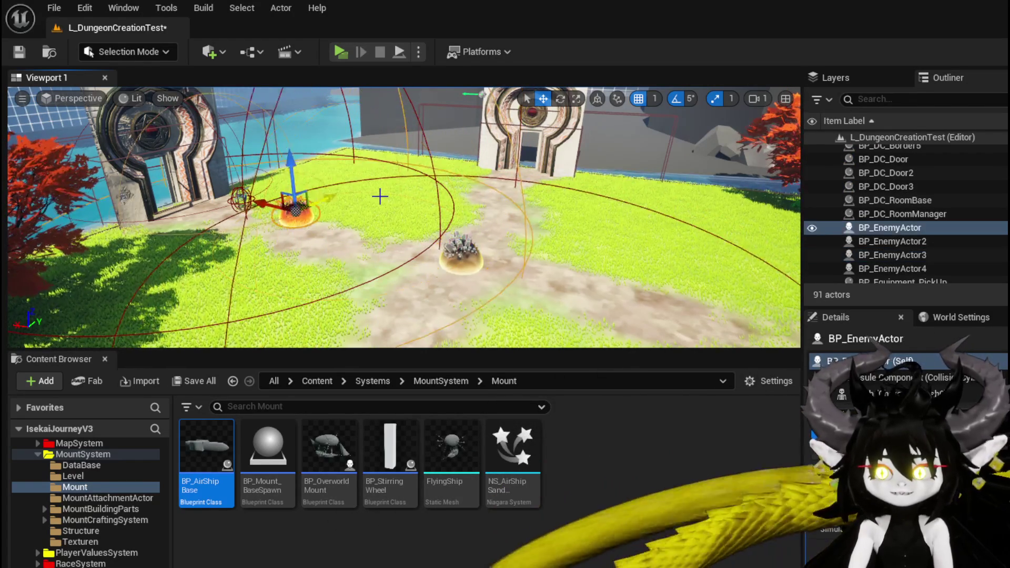
mouse_move(380, 196)
left_mouse_down()
mouse_move(380, 247)
mouse_move(361, 197)
left_mouse_up()
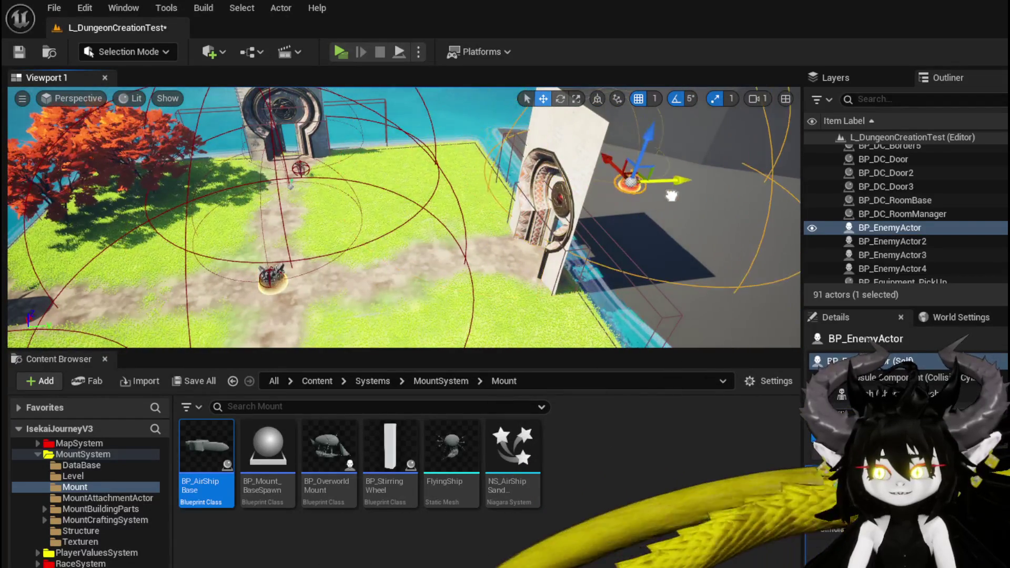
Step: Move and slightly rotate the fire creature onto the grey floor next to the gate wall
mouse_move(605, 154)
left_mouse_down()
mouse_move(668, 216)
mouse_move(610, 221)
mouse_move(526, 253)
mouse_move(621, 294)
left_mouse_up()
key("e")
key("w")
key("e")
mouse_move(610, 231)
left_mouse_down()
mouse_move(542, 274)
mouse_move(415, 278)
left_mouse_up()
key("w")
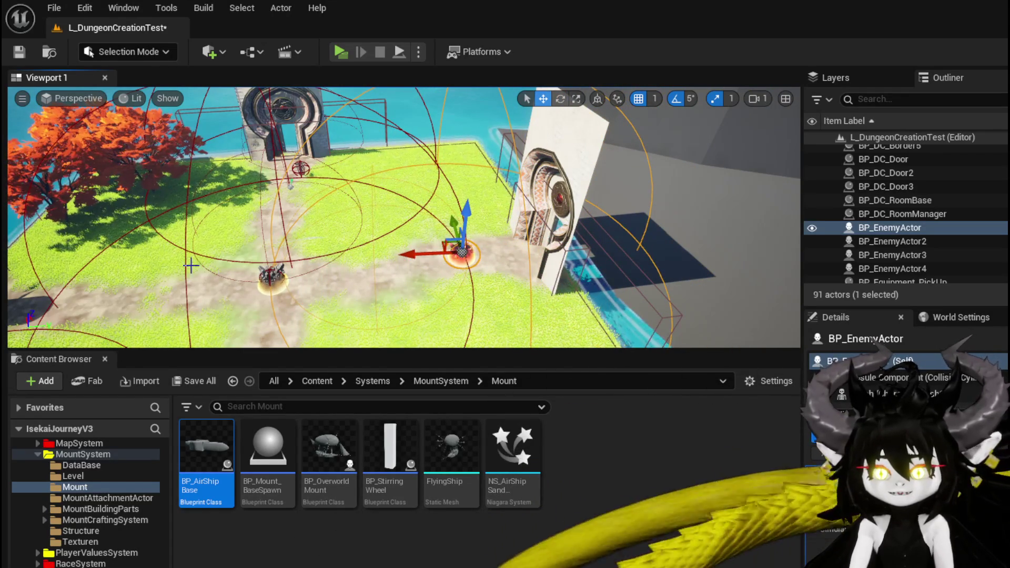
left_click_drag(432, 252, 498, 251)
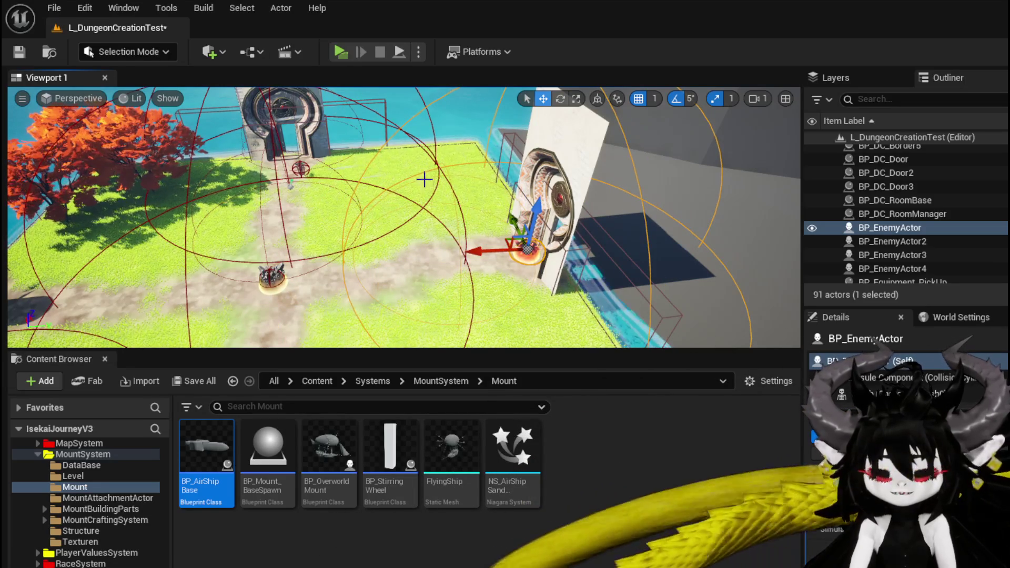
mouse_move(489, 251)
left_mouse_down()
mouse_move(626, 287)
mouse_move(392, 274)
mouse_move(655, 255)
left_mouse_up()
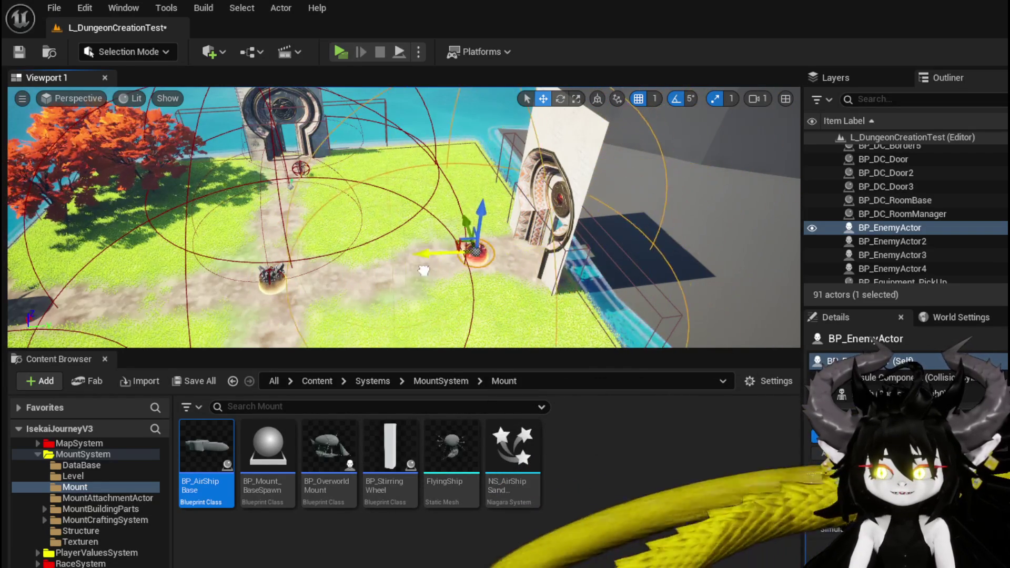
mouse_move(424, 271)
left_mouse_down()
mouse_move(610, 294)
mouse_move(388, 269)
mouse_move(636, 300)
mouse_move(391, 272)
mouse_move(653, 295)
mouse_move(437, 271)
mouse_move(655, 255)
mouse_move(398, 263)
mouse_move(673, 302)
mouse_move(431, 260)
mouse_move(544, 270)
mouse_move(498, 268)
mouse_move(663, 308)
mouse_move(481, 267)
left_mouse_up()
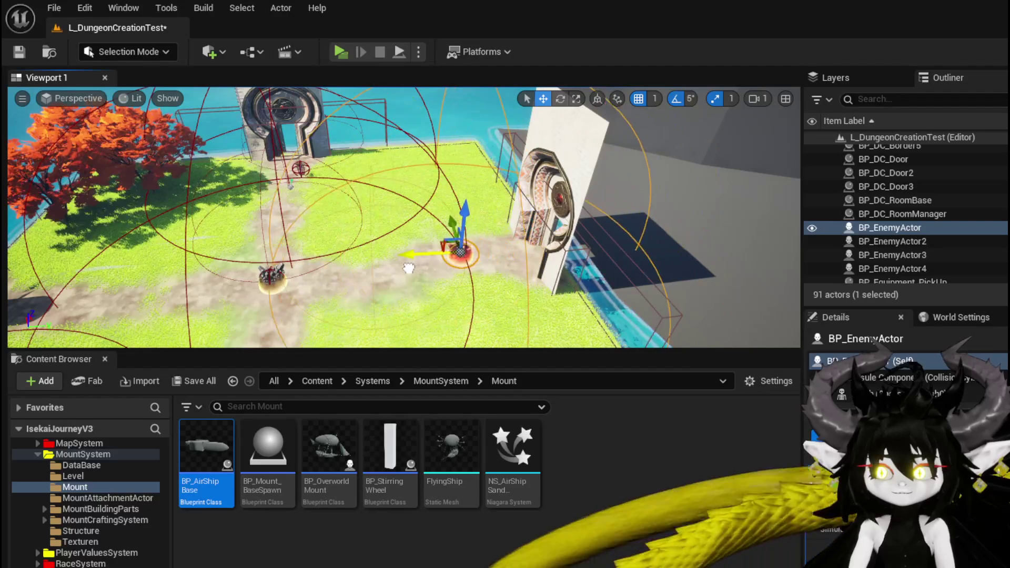
mouse_move(409, 269)
left_mouse_down()
mouse_move(648, 254)
mouse_move(430, 264)
left_mouse_up()
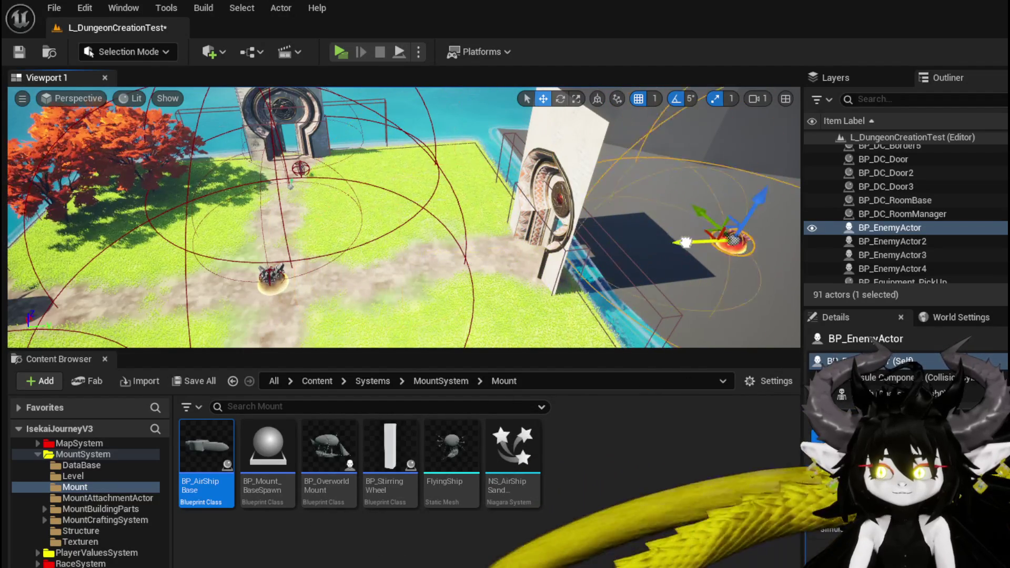
mouse_move(686, 242)
left_mouse_down()
mouse_move(642, 300)
mouse_move(418, 232)
mouse_move(676, 245)
mouse_move(428, 292)
mouse_move(727, 247)
mouse_move(617, 269)
left_mouse_up()
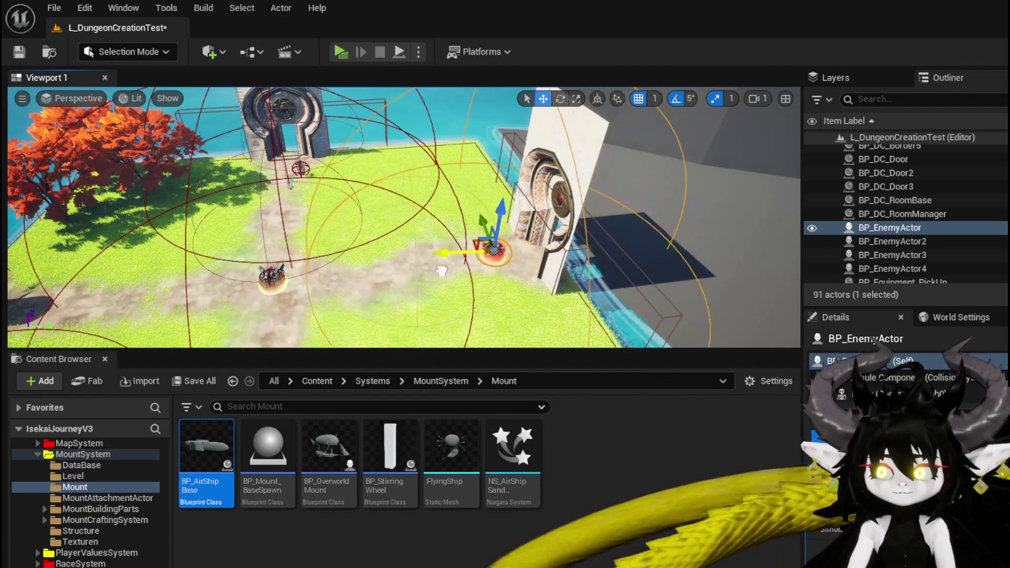
mouse_move(441, 270)
left_mouse_down()
mouse_move(763, 243)
mouse_move(478, 253)
mouse_move(468, 208)
left_mouse_up()
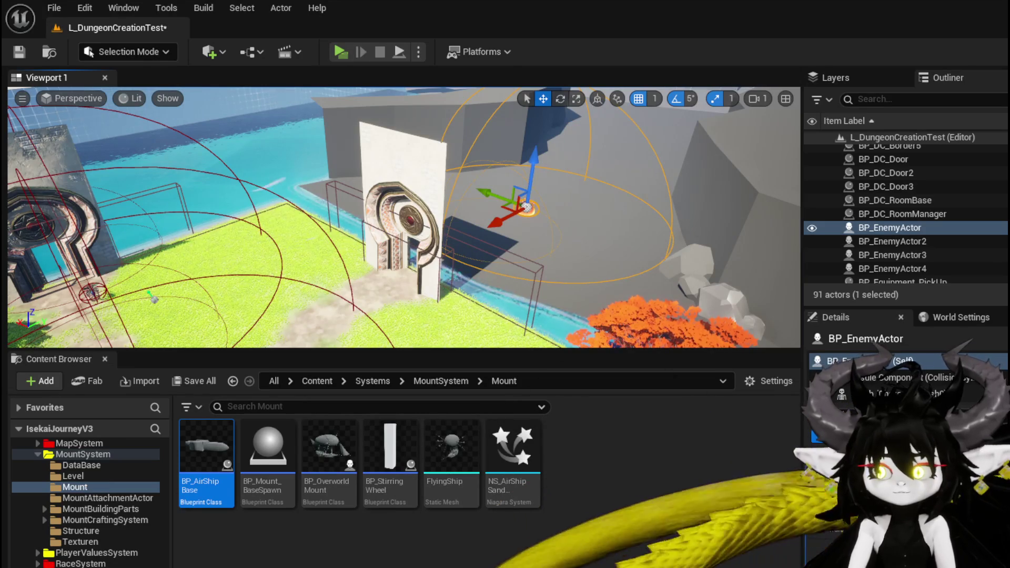
Step: Fly the view around the creature to check its new spot on the floor
key("a")
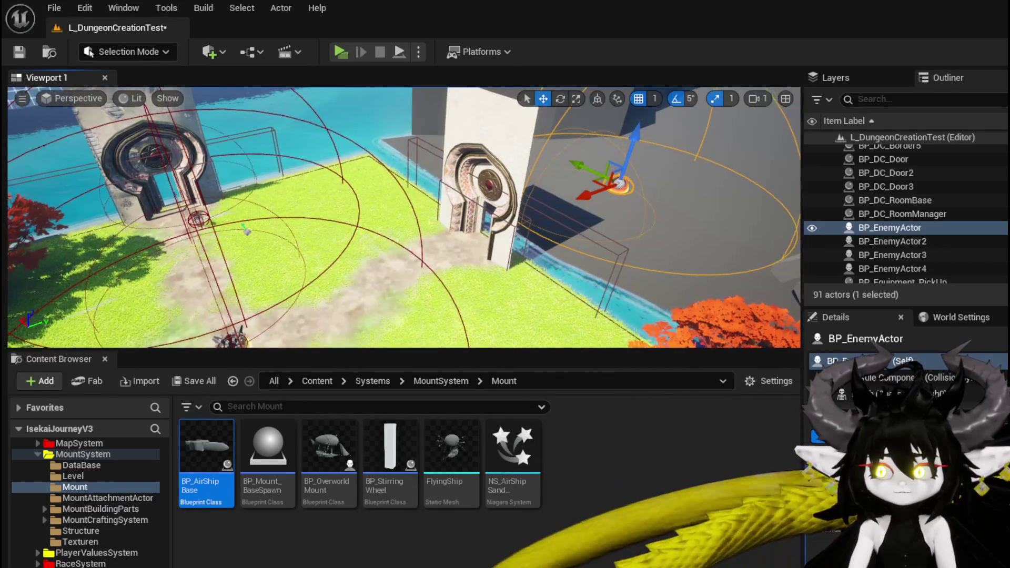
key("a")
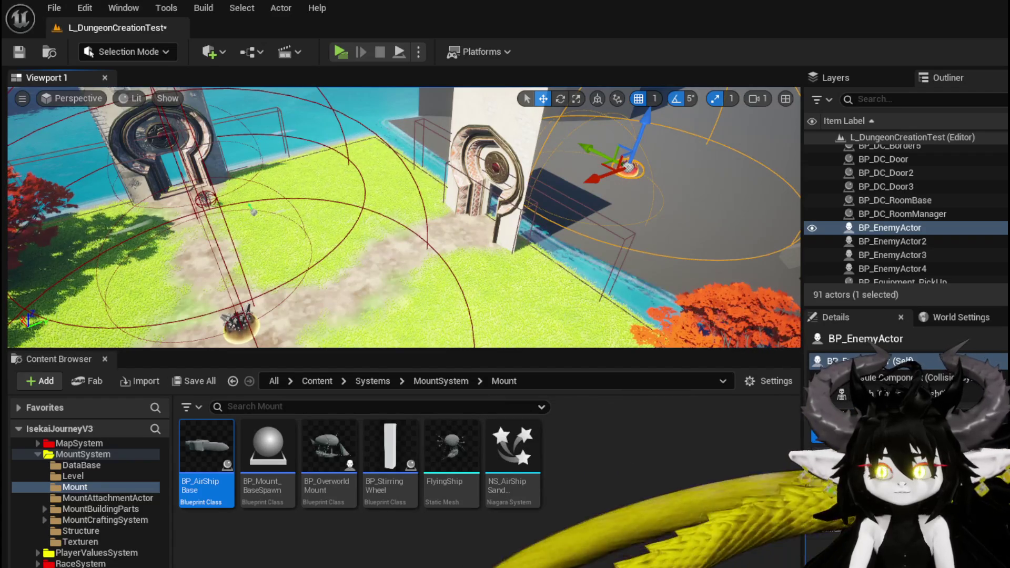
key("a")
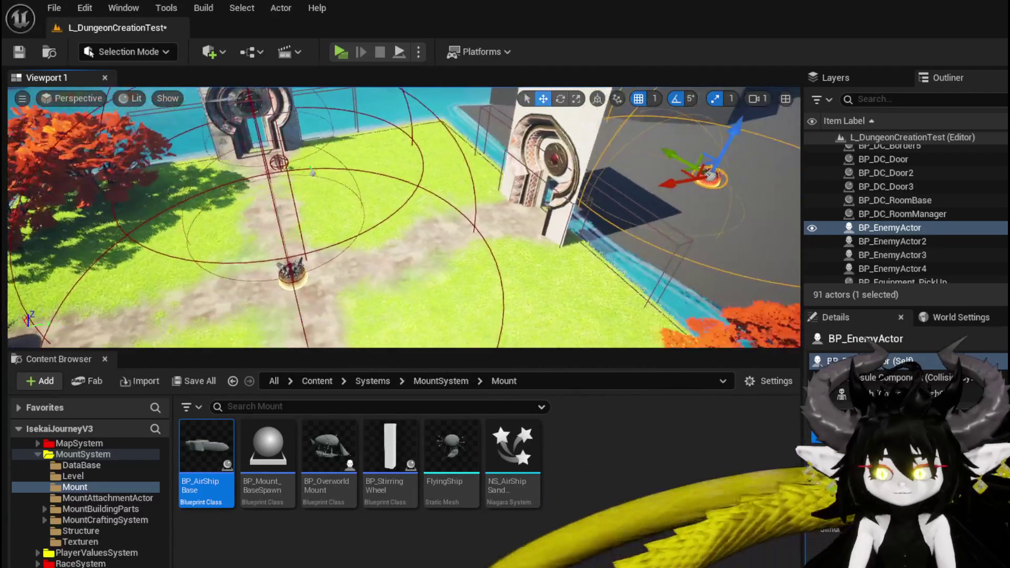
key("d")
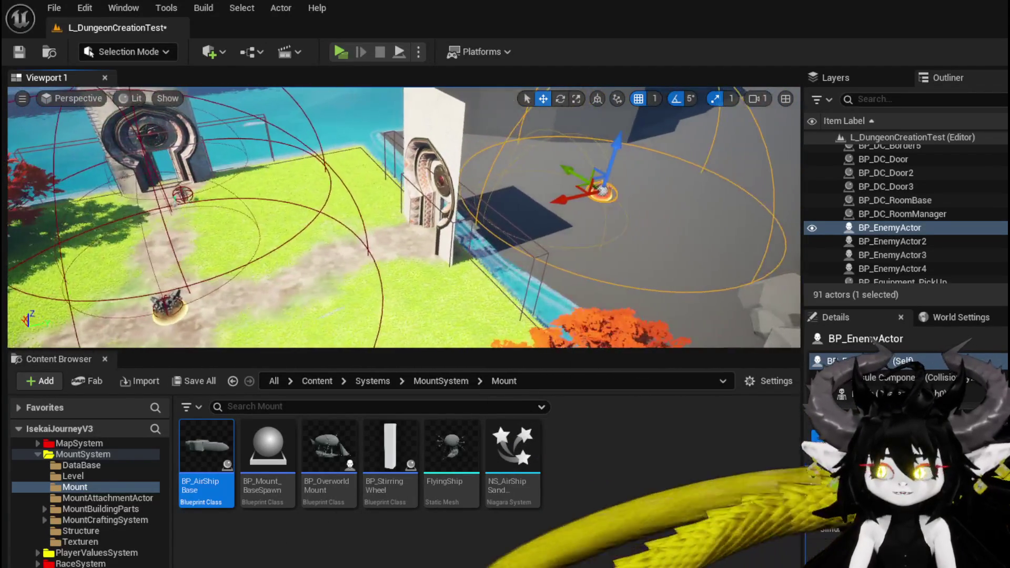
key("a")
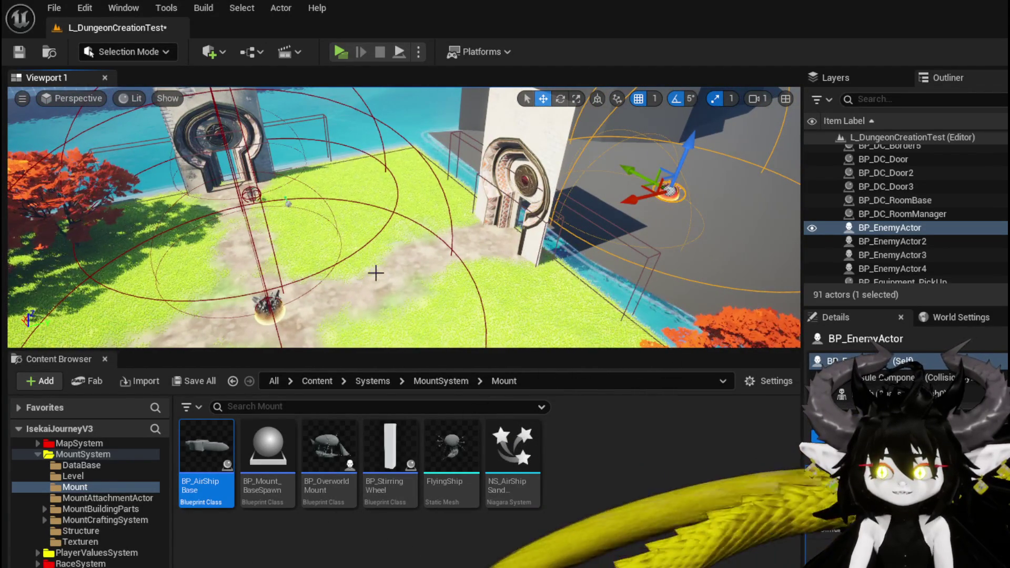
key("w")
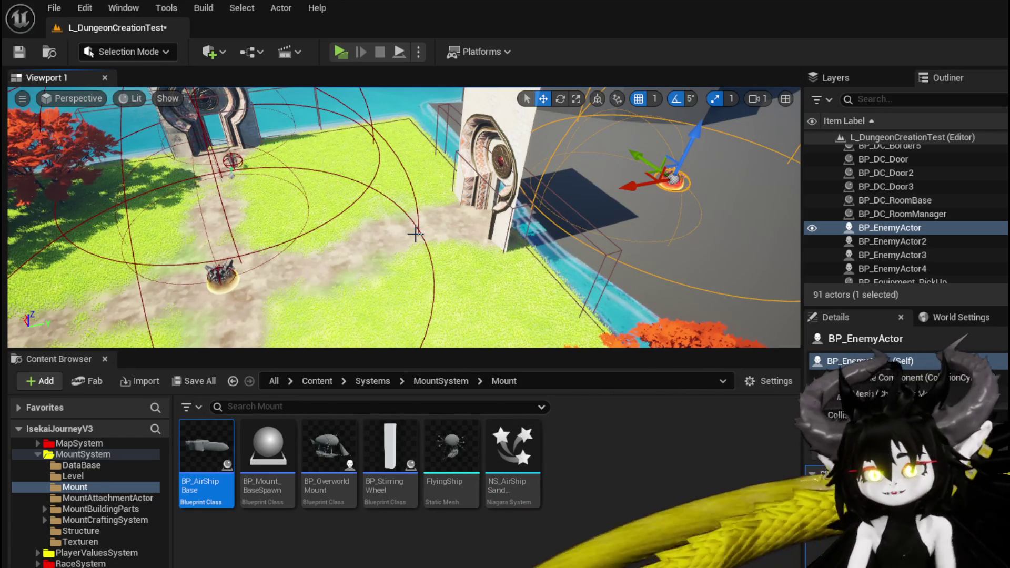
Step: Save the level, select BP_EnemyActor3 on the stone path, inspect it, and save again
left_click(20, 53)
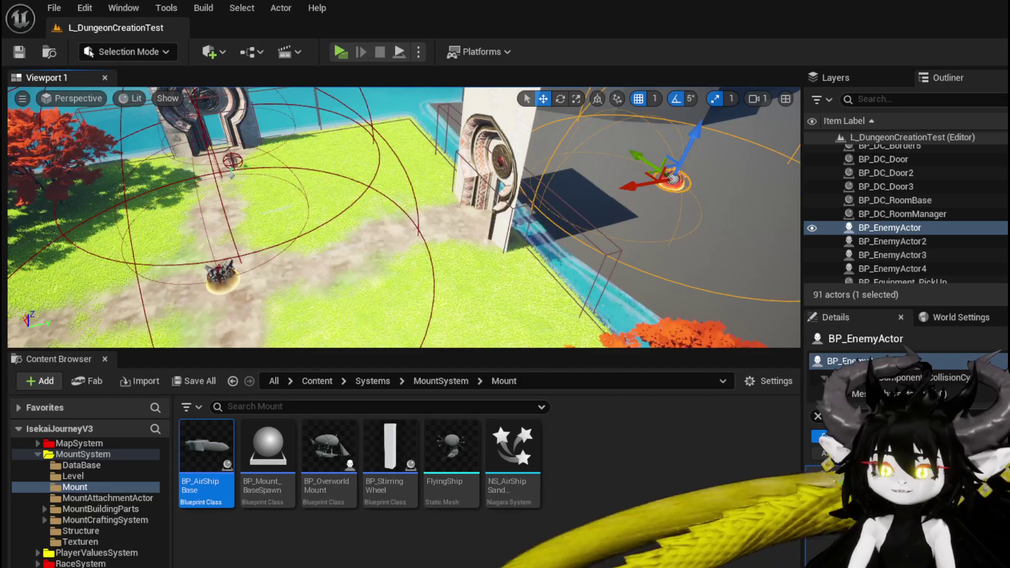
left_click_drag(344, 238, 345, 238)
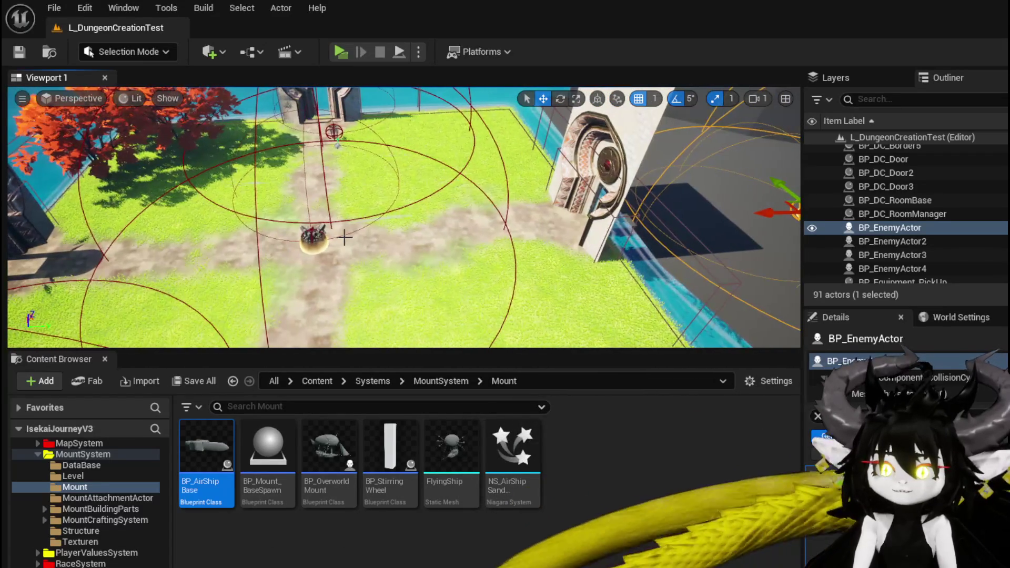
left_click(317, 237)
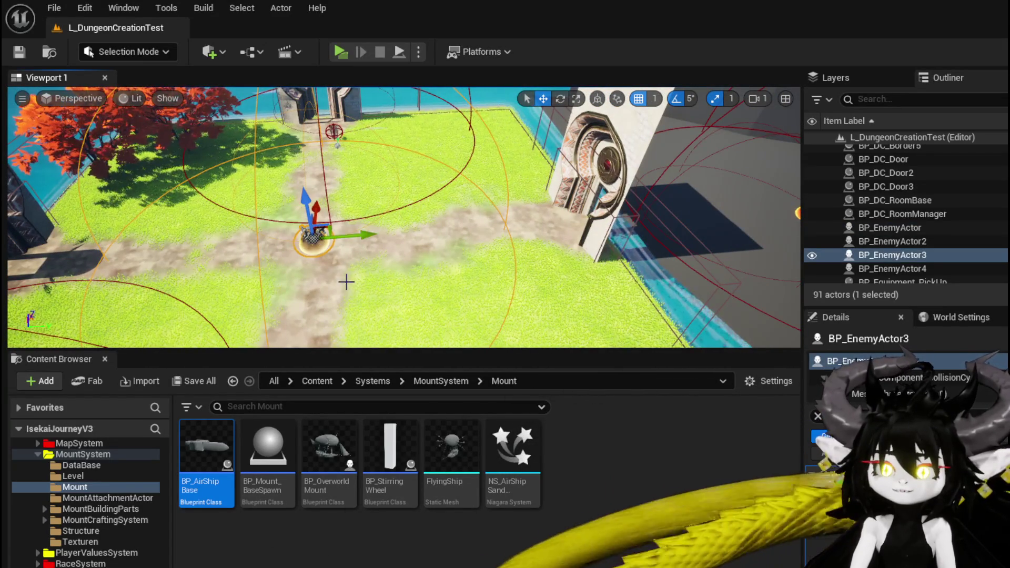
left_click_drag(346, 283, 346, 282)
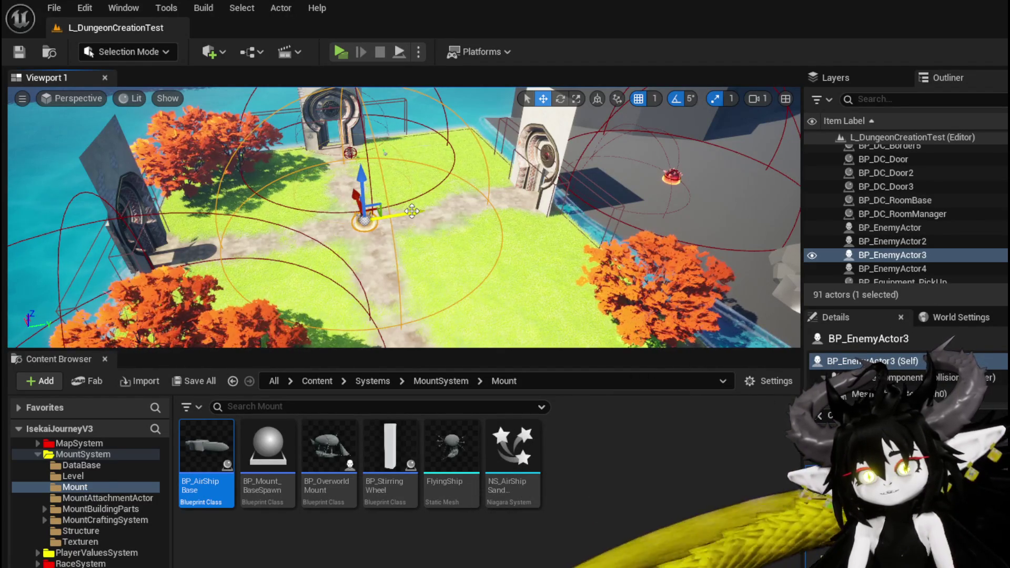
left_click(19, 52)
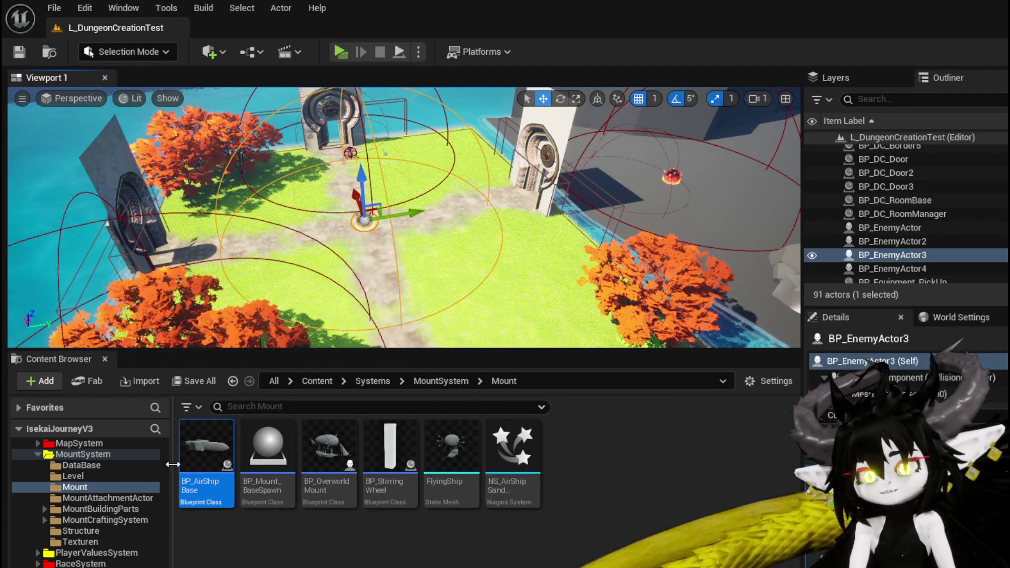
scroll(105, 537, "down", 3)
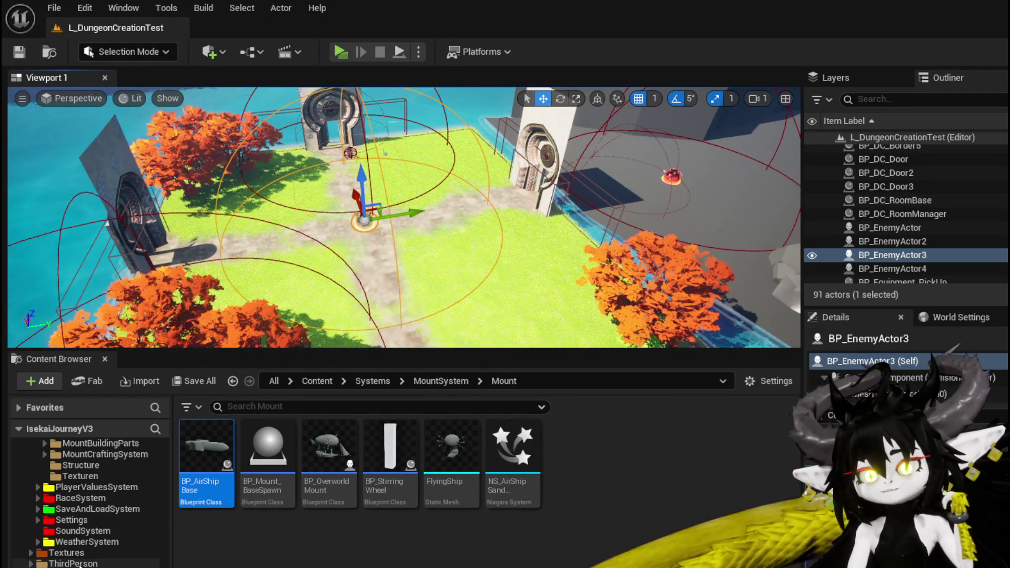
Step: Open BP_ThirdPersonCharacter from ThirdPerson > Blueprints, then switch to the BP_BattleUnit_Base tab
left_click(73, 564)
double_click(195, 457)
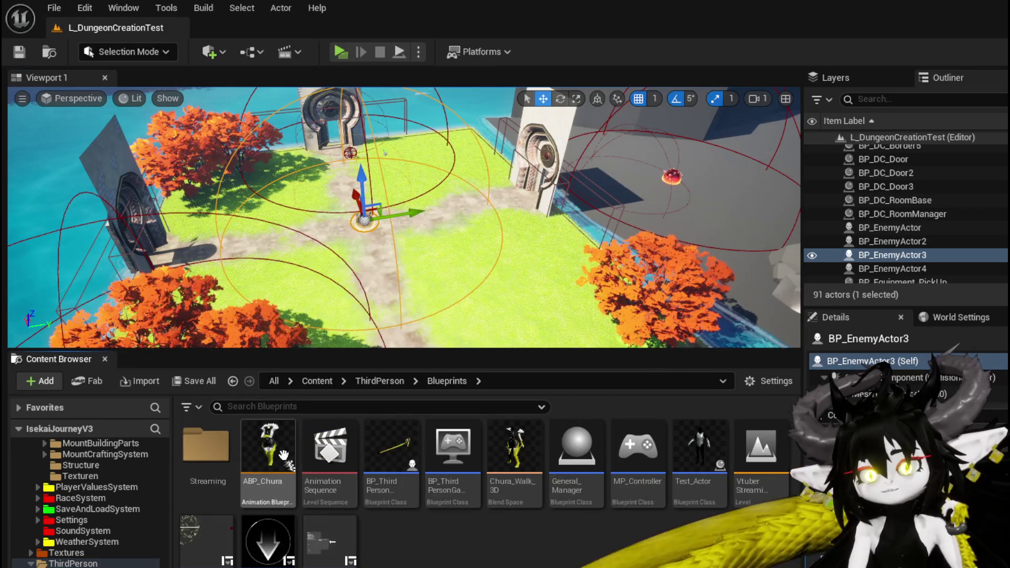
double_click(392, 447)
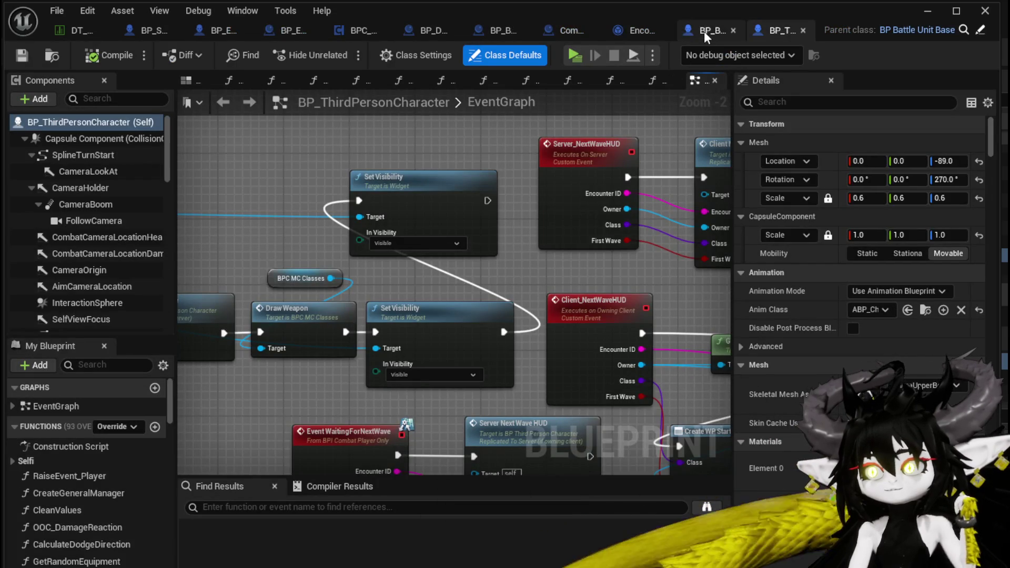
left_click(704, 30)
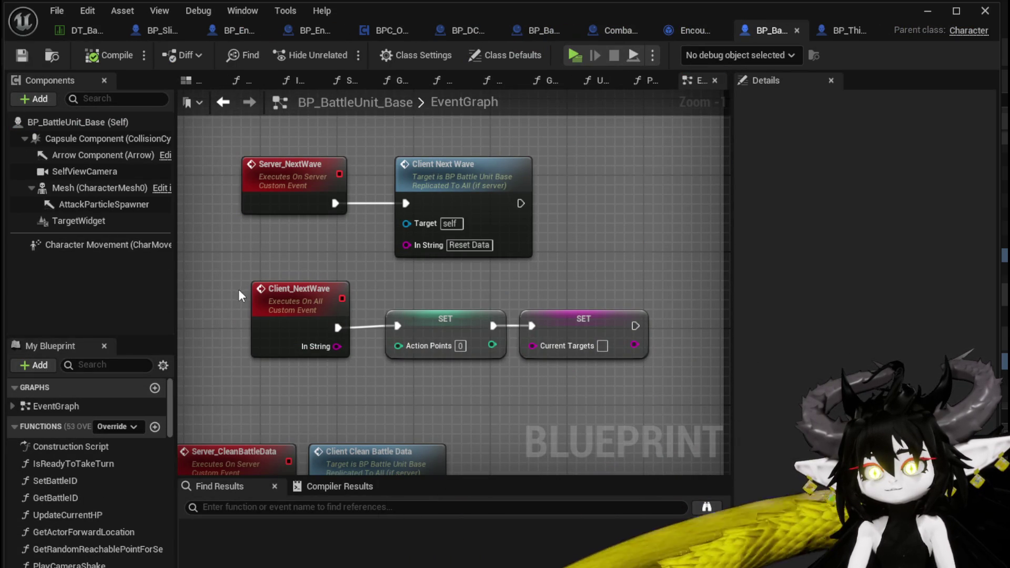
Step: Rename the Server_NextWave event to PrepairForNextWave in its Details
left_click_drag(238, 289, 653, 363)
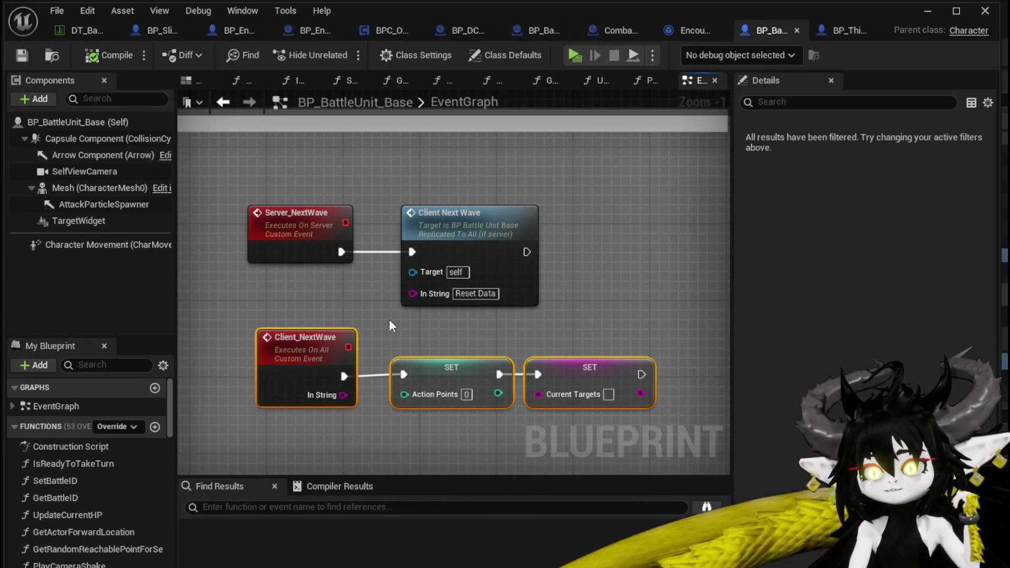
left_click(592, 376)
mouse_move(593, 380)
left_mouse_down()
mouse_move(612, 352)
mouse_move(594, 372)
left_mouse_up()
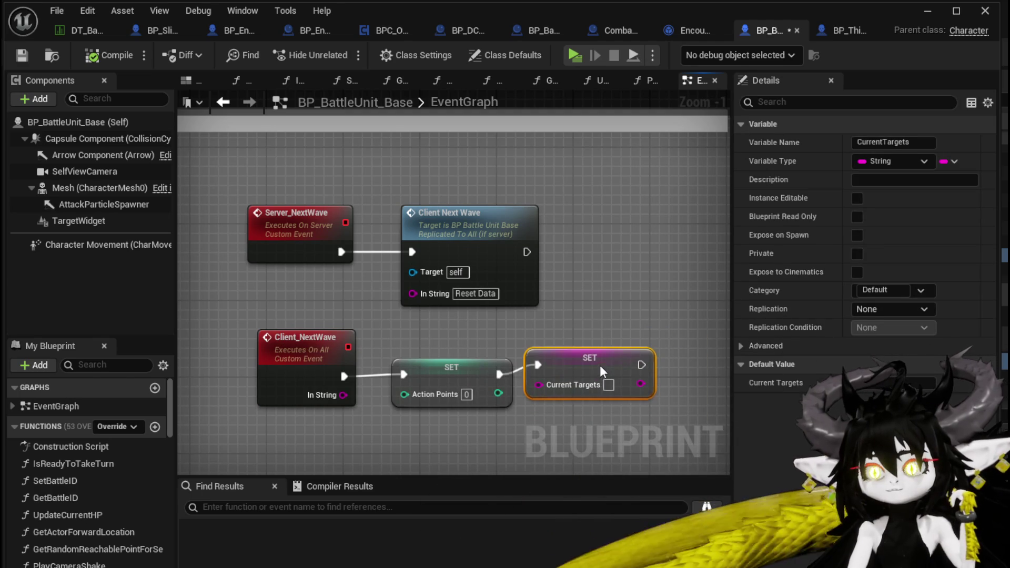
left_click(295, 242)
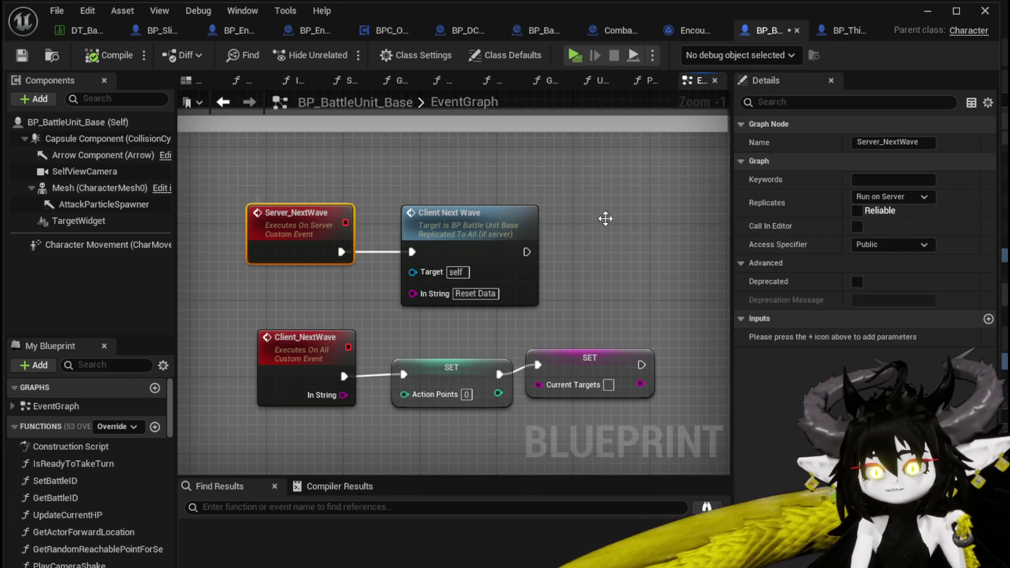
left_click(930, 144)
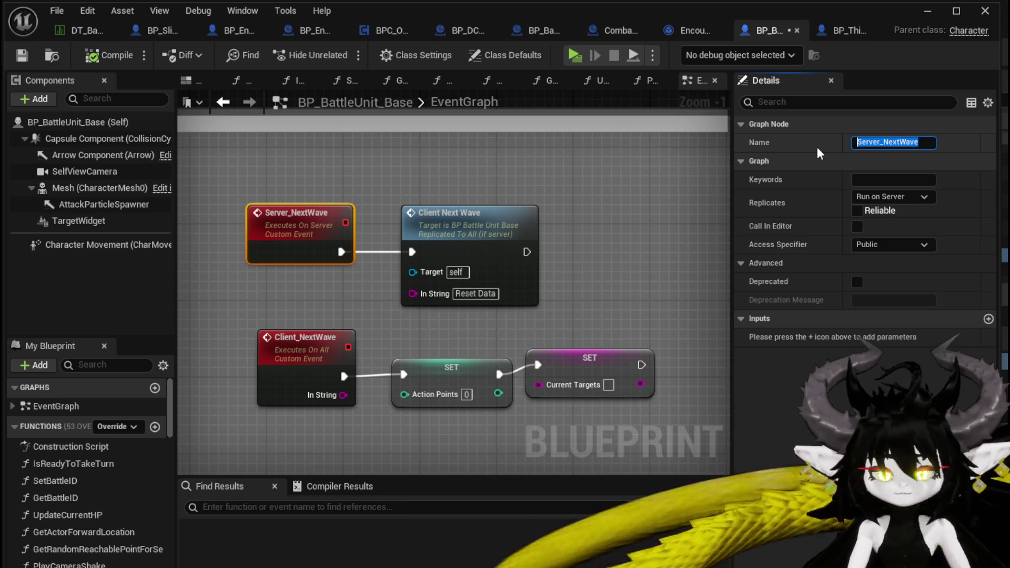
type("Prep")
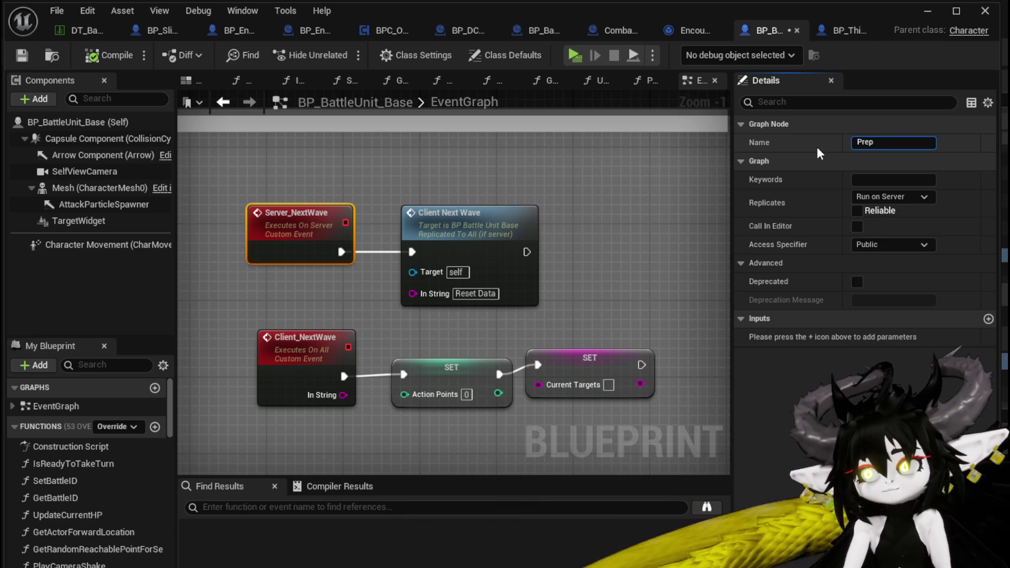
type("airForNe")
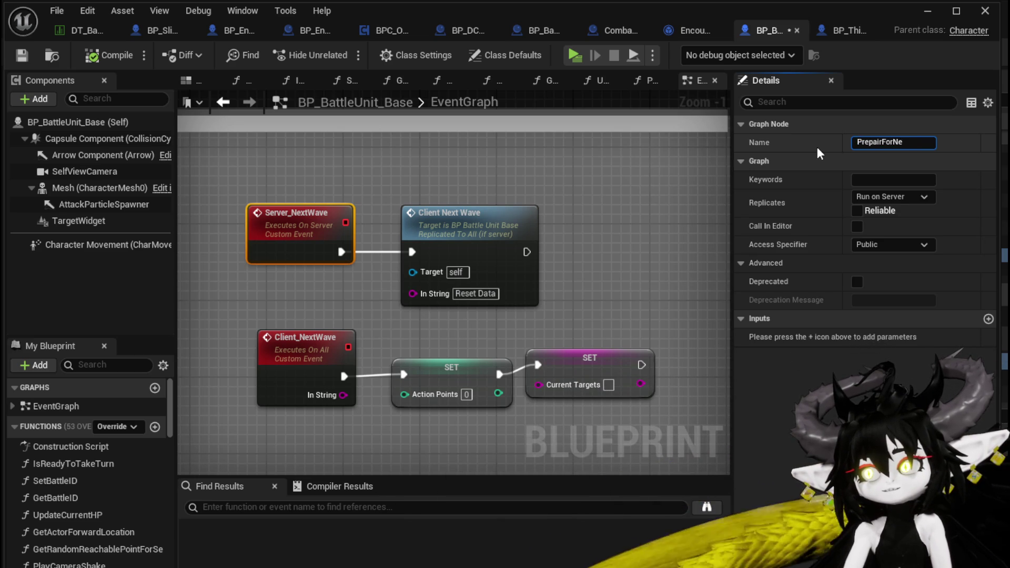
type("xtWave")
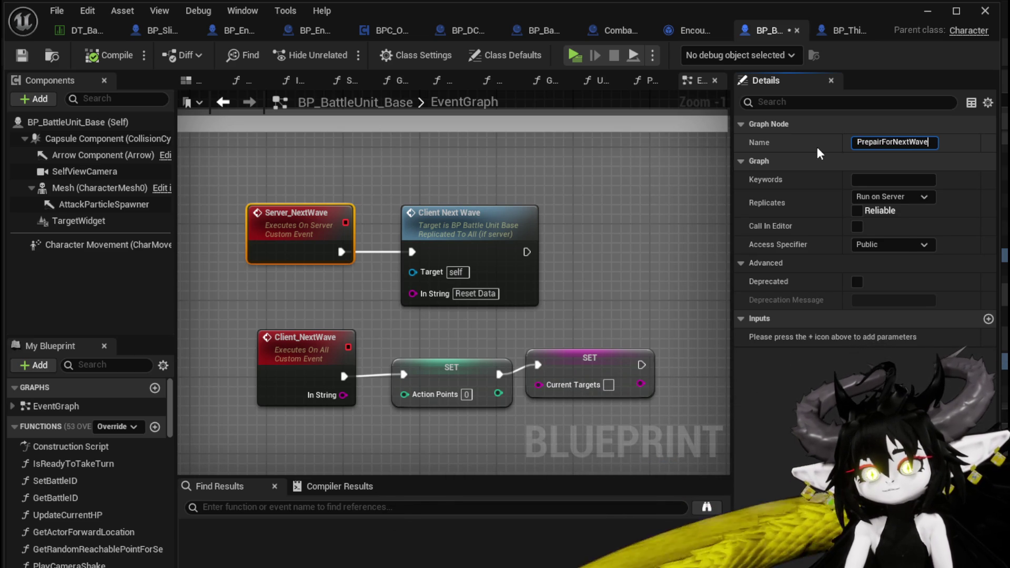
key("Return")
Step: Delete the Client_NextWave and SET nodes, then compile BP_BattleUnit_Base
left_click_drag(277, 316, 486, 388)
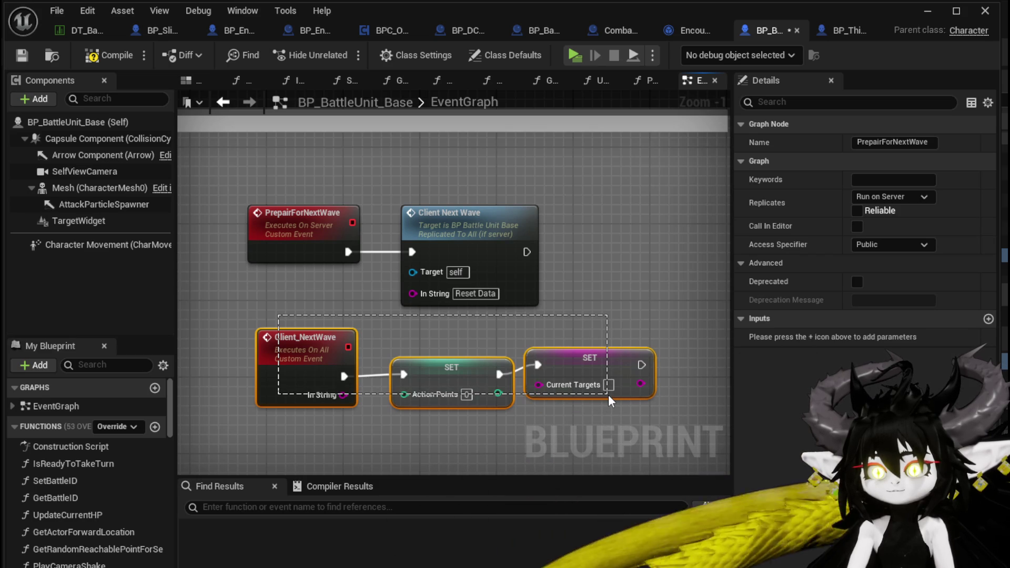
left_click_drag(608, 394, 608, 396)
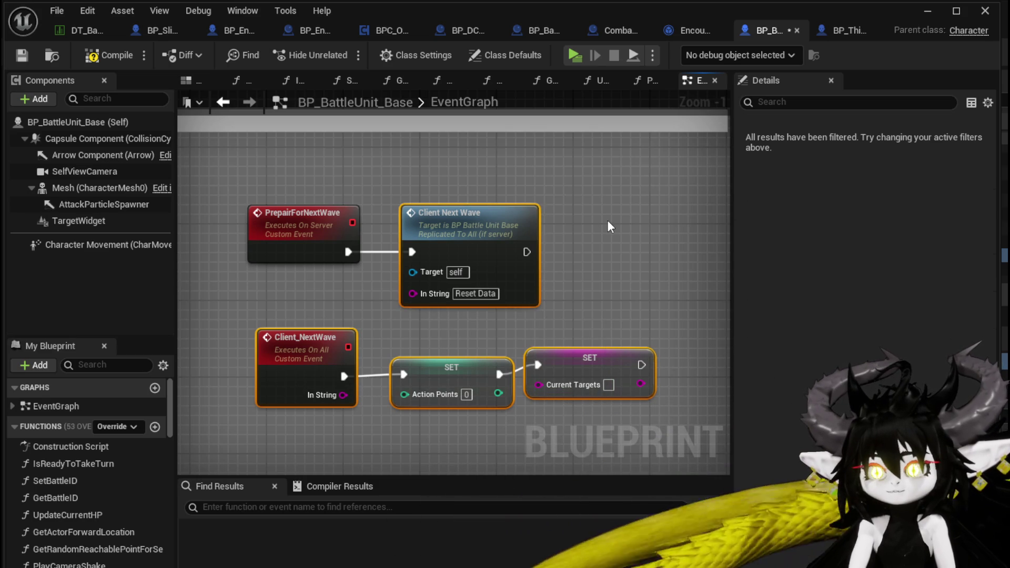
key("Delete")
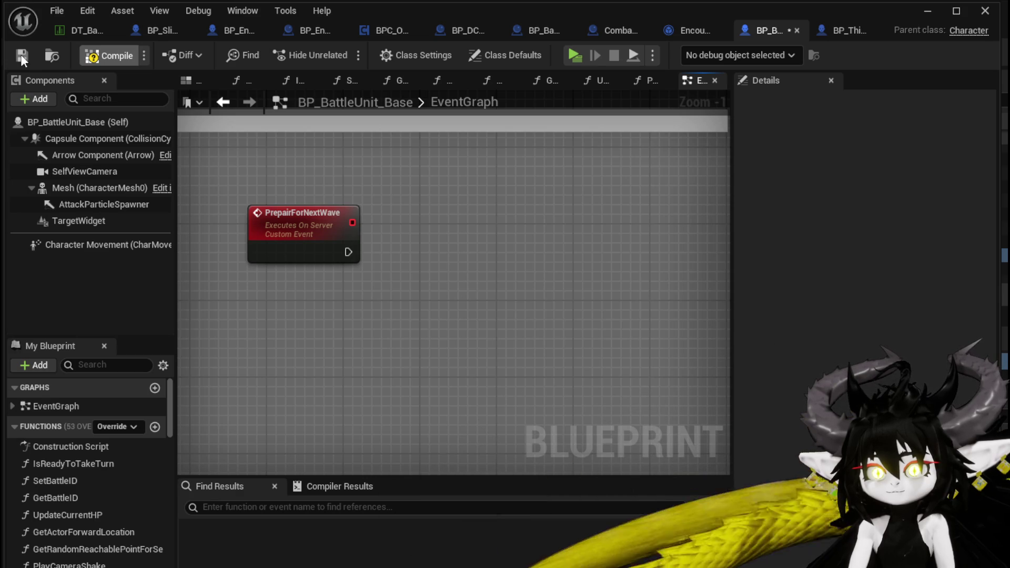
left_click(20, 54)
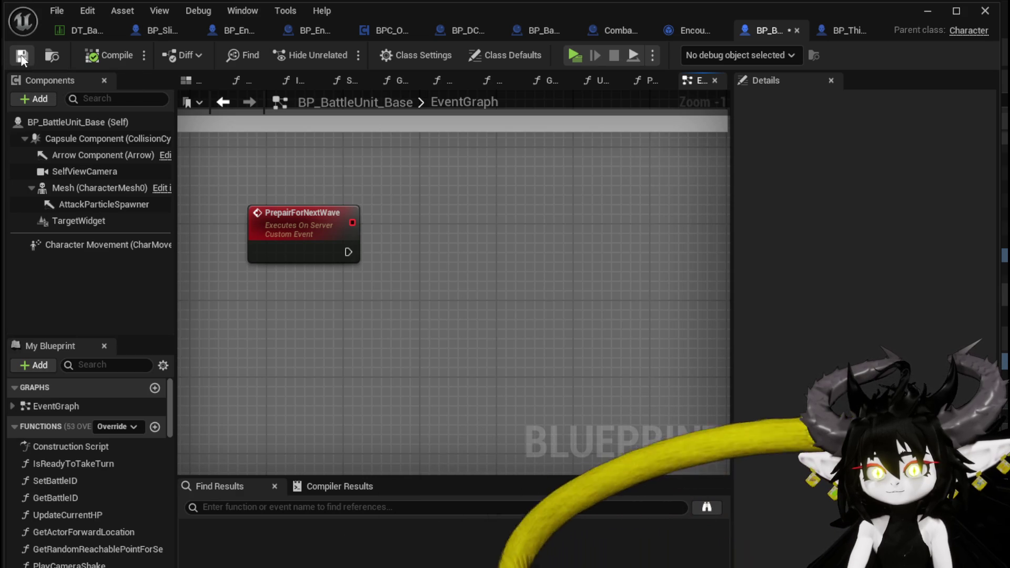
Step: In BP_ThirdPersonCharacter, add a PrepairForNextWave event node in an empty graph area
left_click(858, 29)
scroll(426, 242, "down", 5)
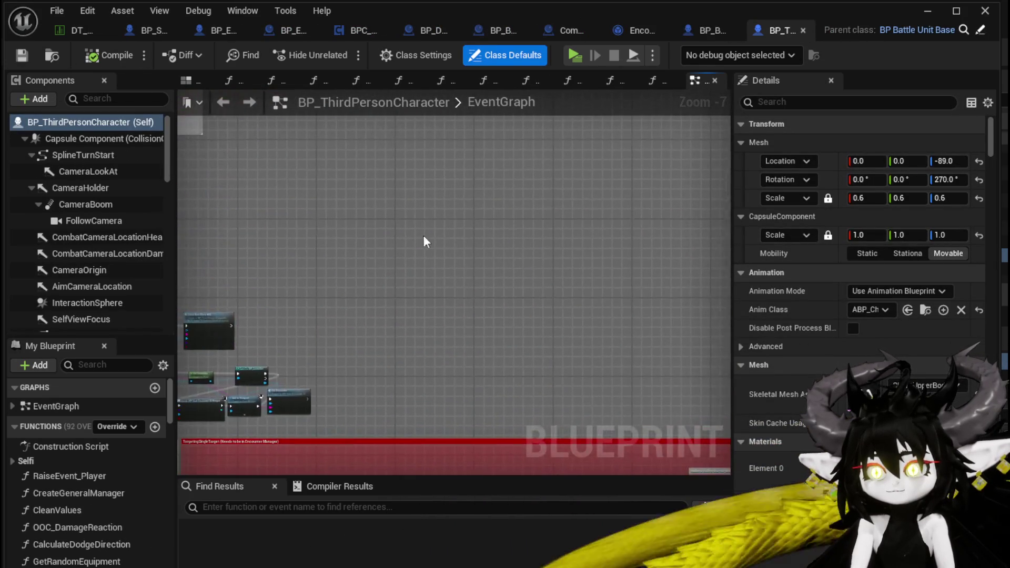
mouse_move(425, 242)
left_mouse_down()
mouse_move(437, 158)
mouse_move(463, 221)
mouse_move(453, 295)
mouse_move(474, 274)
left_mouse_up()
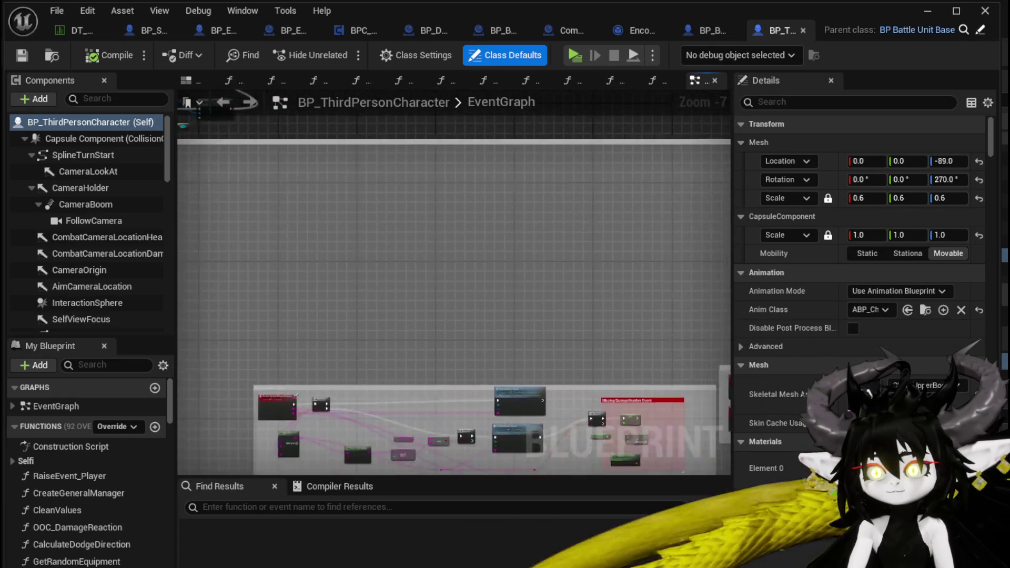
left_click_drag(501, 307, 707, 291)
scroll(463, 192, "up", 3)
right_click(426, 194)
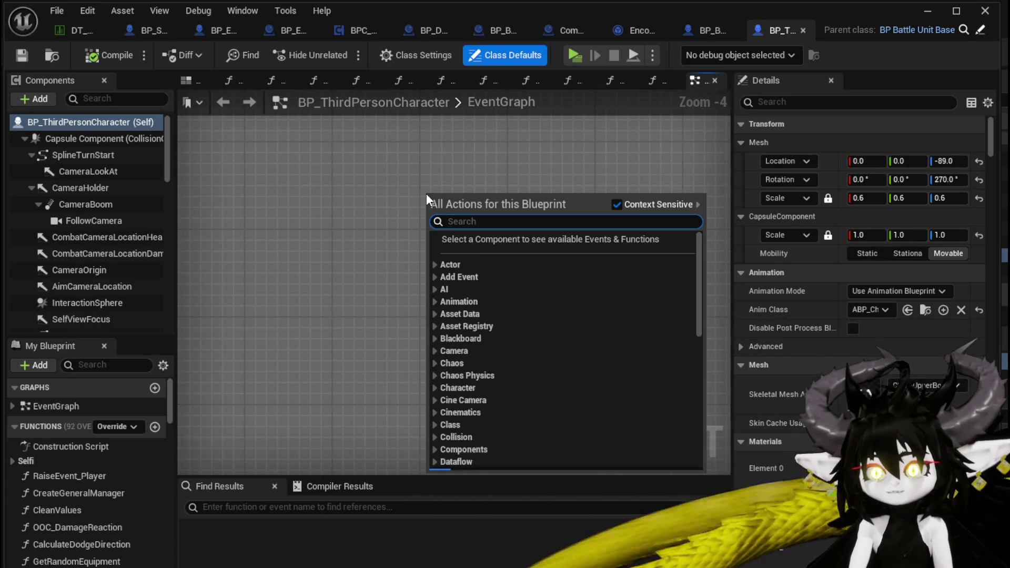
type("Prepa")
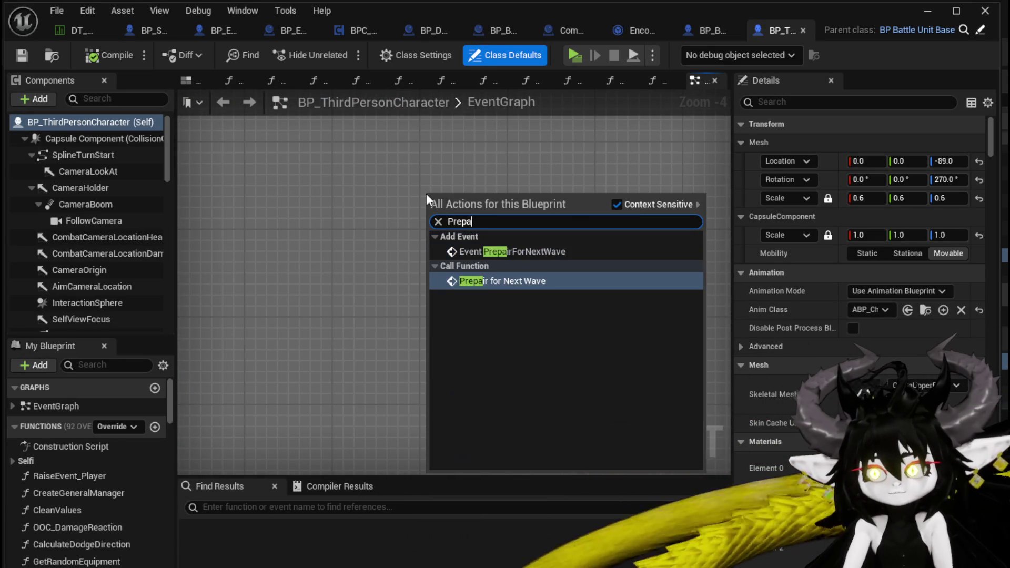
left_click(527, 279)
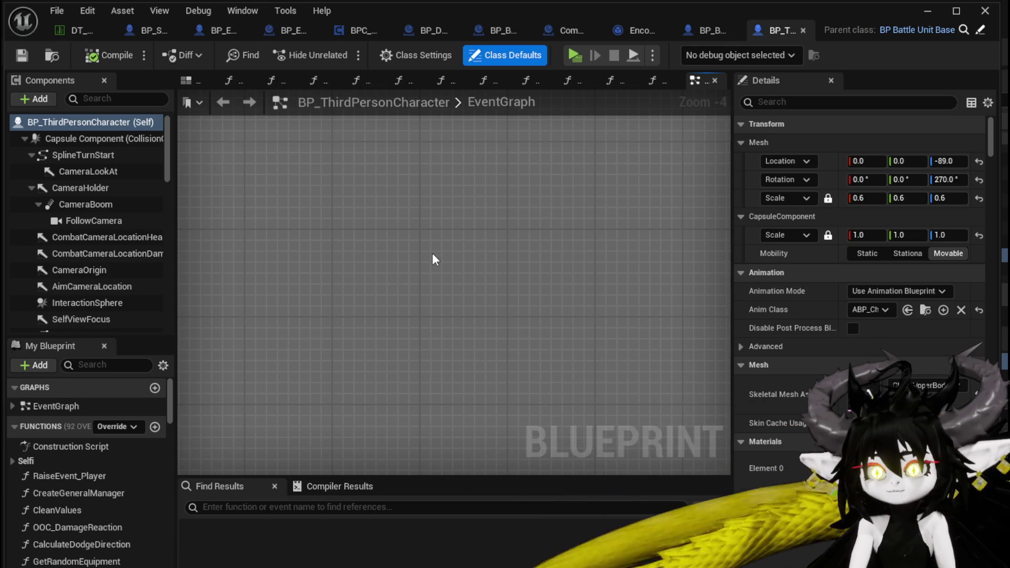
left_click_drag(471, 205, 309, 257)
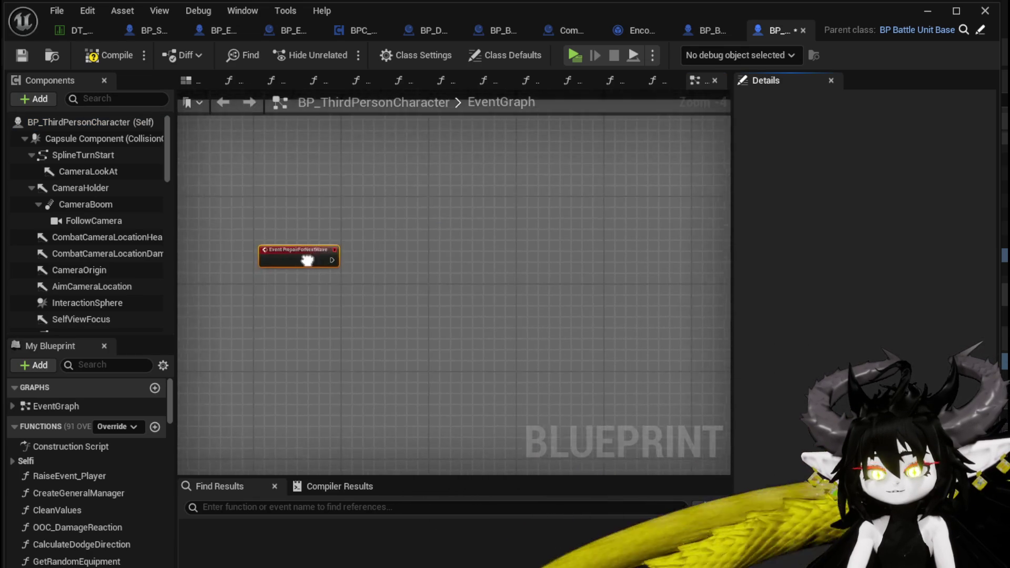
Step: Wire a Print String node to the event's exec pin, then compile and save
scroll(326, 259, "up", 4)
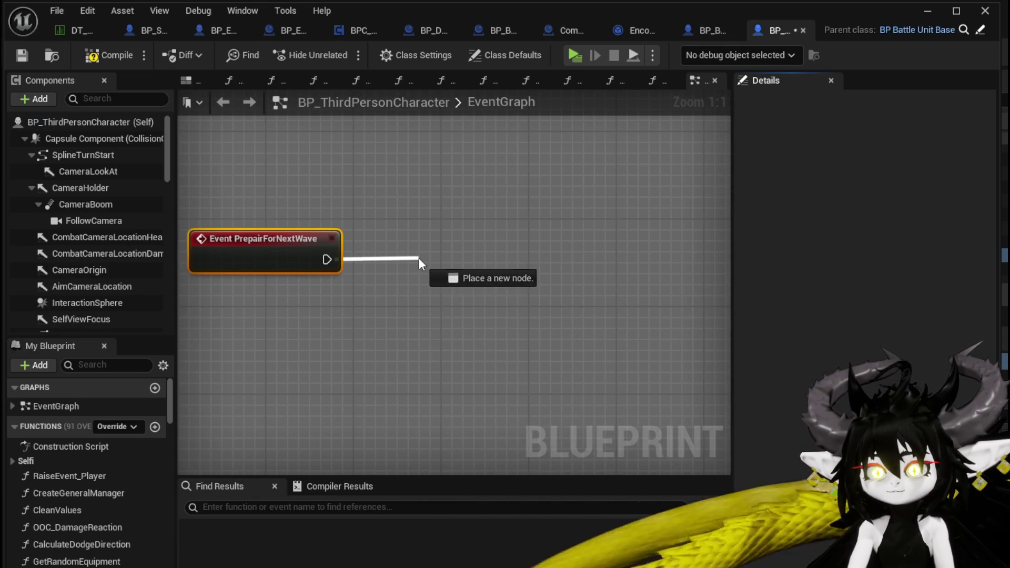
left_click_drag(418, 258, 419, 257)
type("pri")
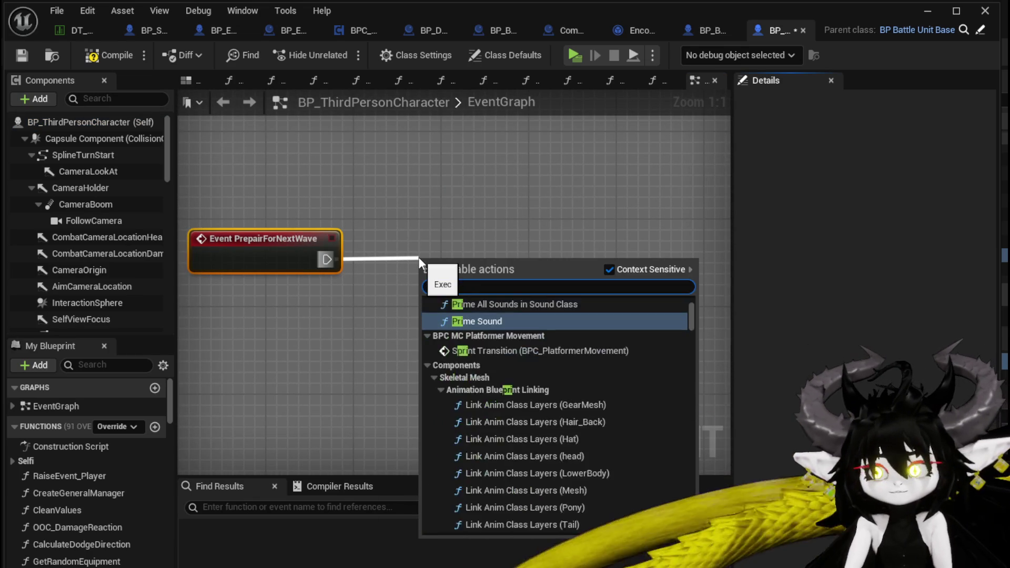
type("nt string")
key("Return")
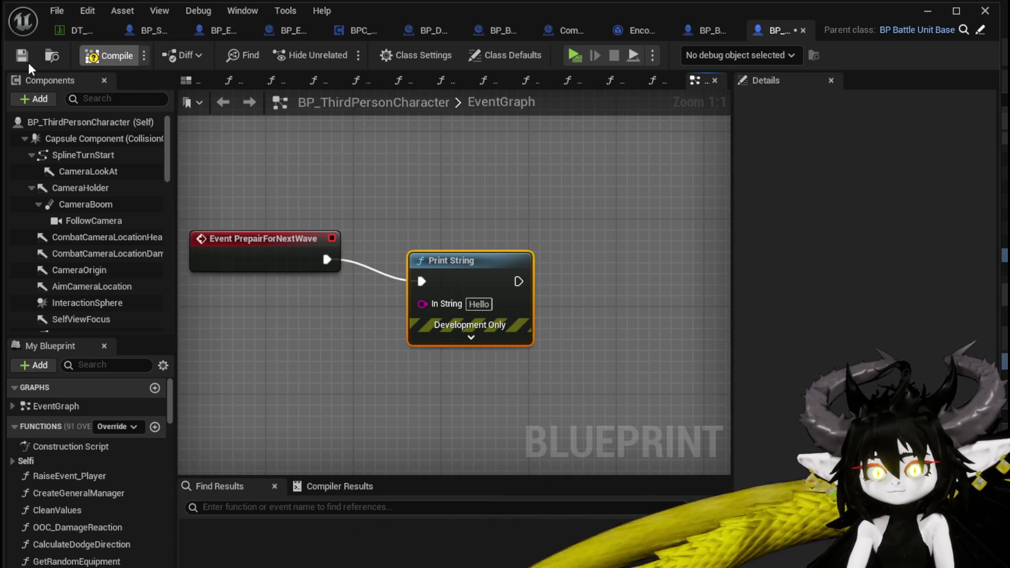
left_click(28, 62)
Step: Select the Print String node and pan across to the Server_EndTurn event
scroll(356, 166, "down", 10)
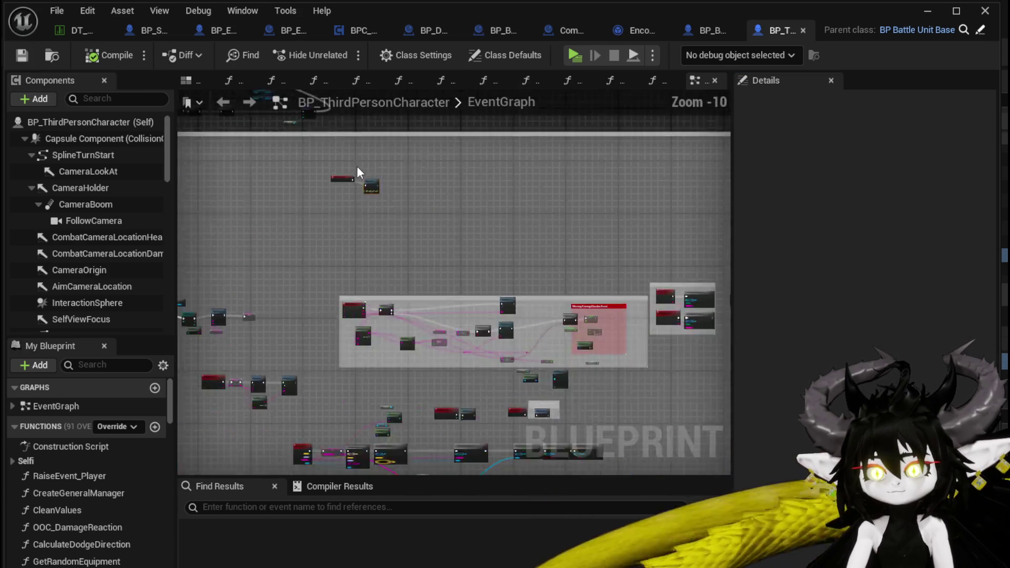
scroll(357, 166, "down", 1)
scroll(362, 189, "up", 7)
left_click(380, 141)
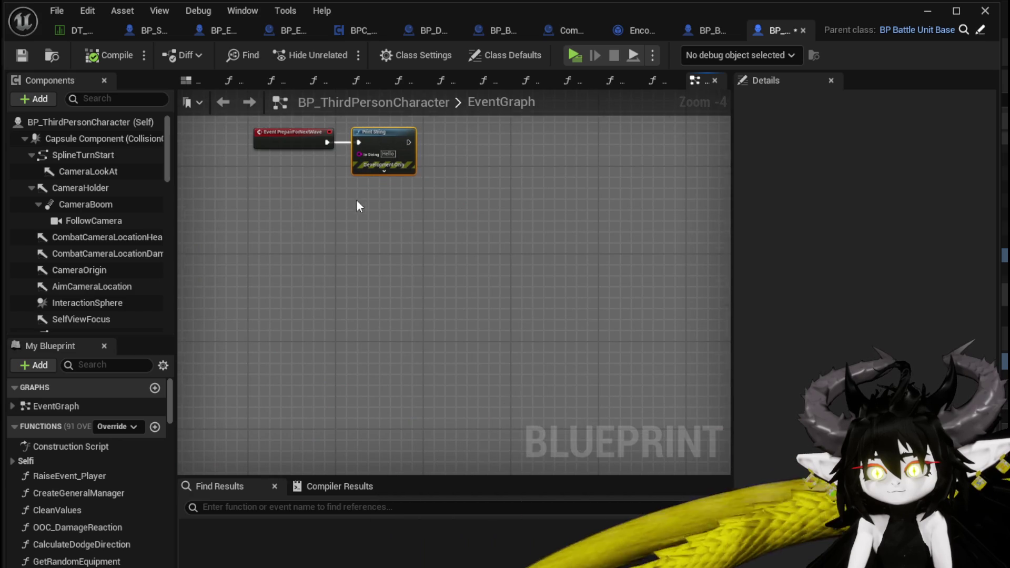
scroll(357, 206, "down", 8)
mouse_move(237, 405)
left_mouse_down()
mouse_move(447, 270)
mouse_move(534, 229)
mouse_move(643, 309)
mouse_move(208, 233)
left_mouse_up()
scroll(455, 316, "up", 12)
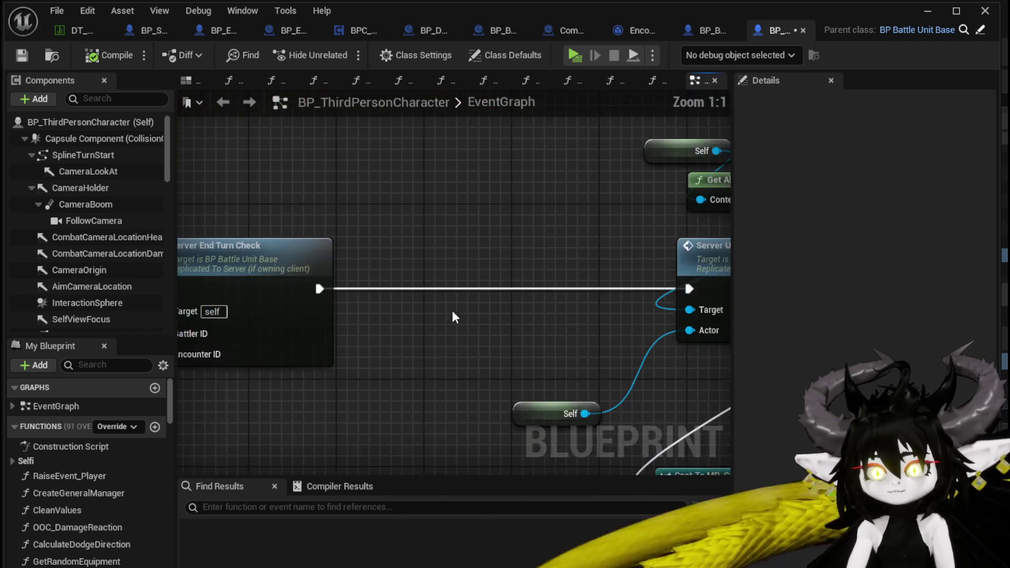
left_click_drag(301, 320, 622, 347)
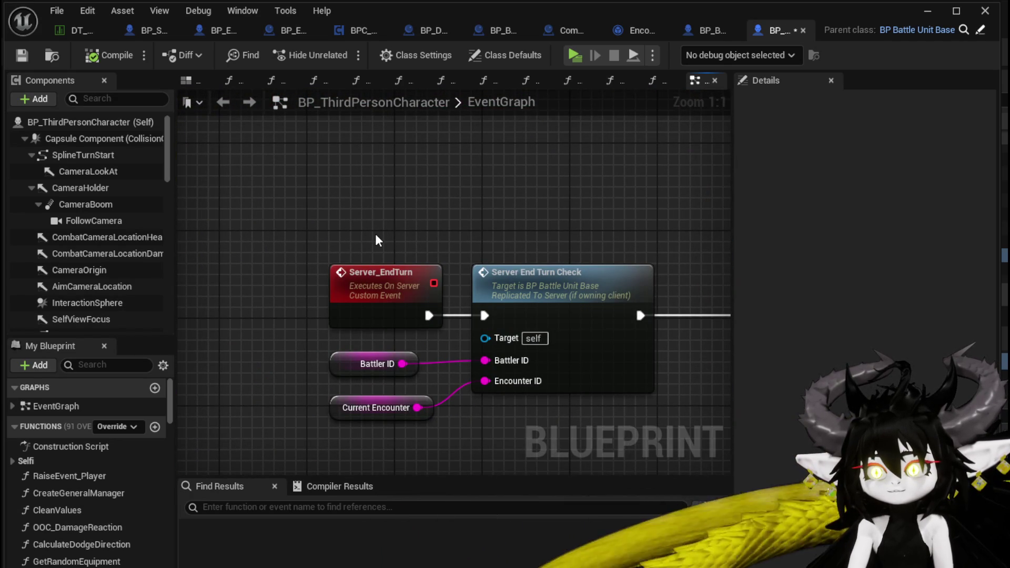
Step: Select Server_EndTurn and Server_StartTurnSequence to check their replication settings
left_click_drag(302, 230, 440, 333)
scroll(433, 219, "down", 3)
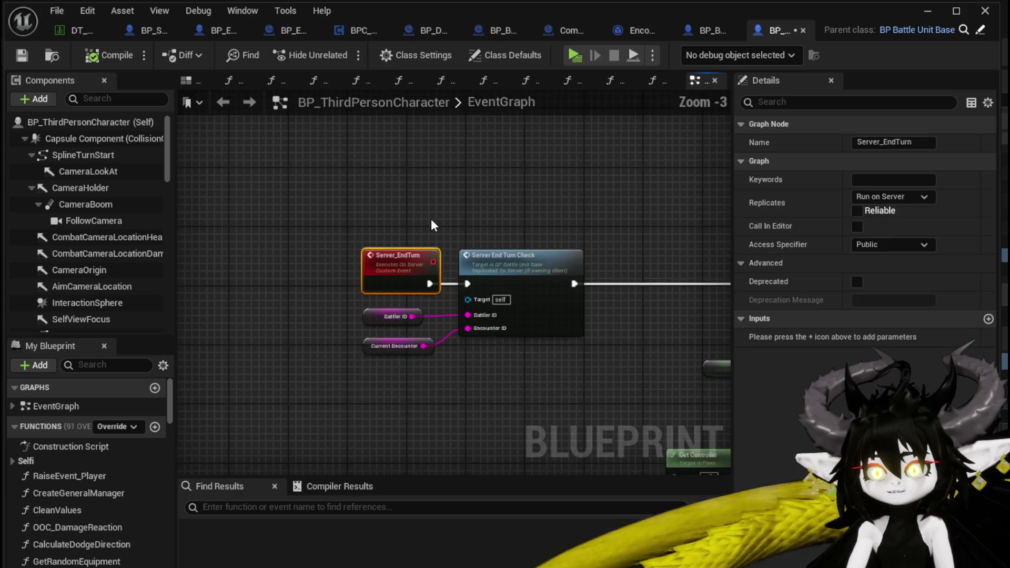
left_click_drag(431, 219, 258, 293)
scroll(257, 294, "down", 5)
scroll(505, 263, "up", 6)
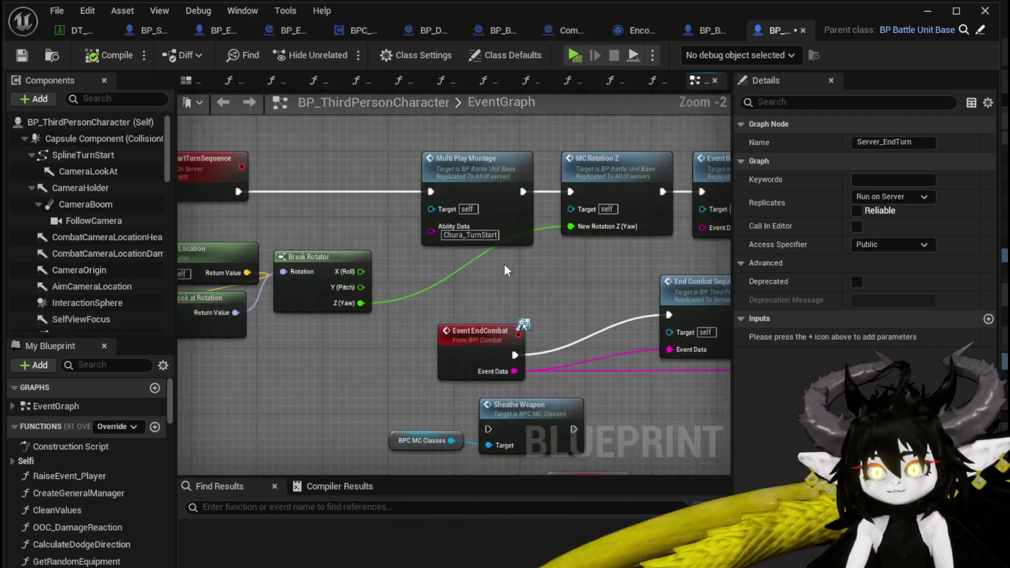
mouse_move(326, 246)
left_mouse_down()
mouse_move(342, 276)
mouse_move(223, 276)
left_mouse_up()
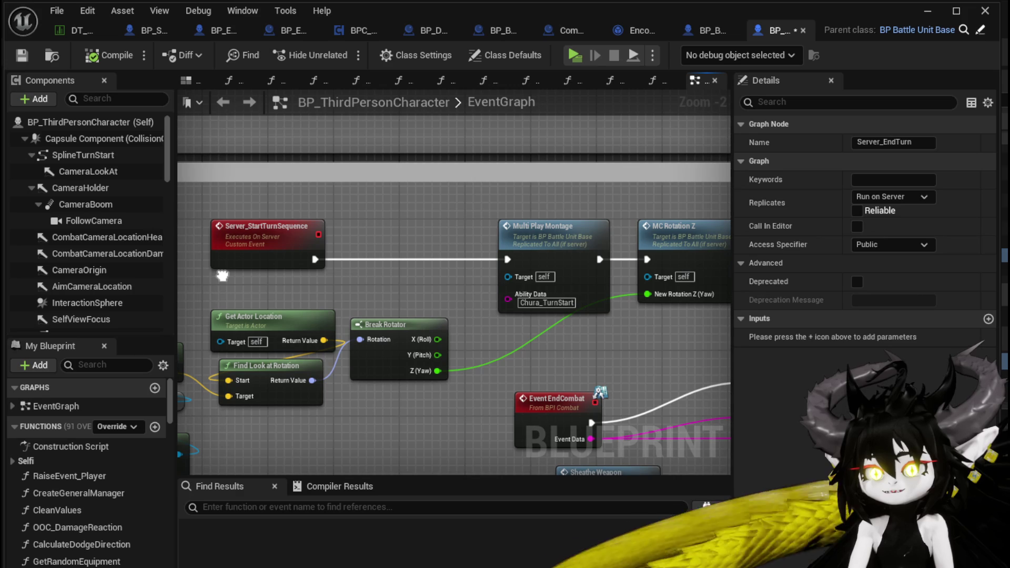
mouse_move(325, 282)
left_mouse_down()
mouse_move(184, 276)
mouse_move(469, 298)
left_mouse_up()
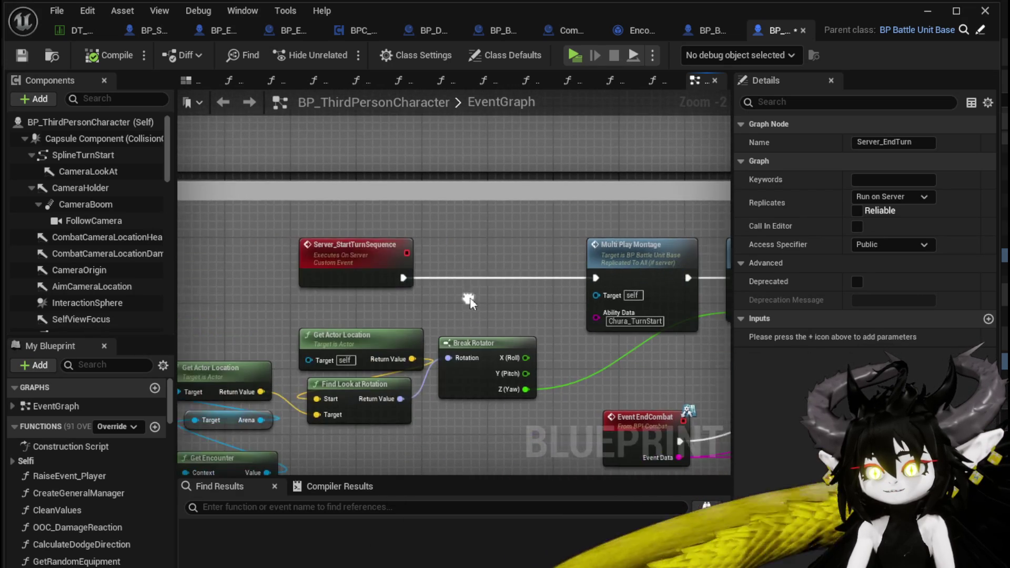
left_click(312, 268)
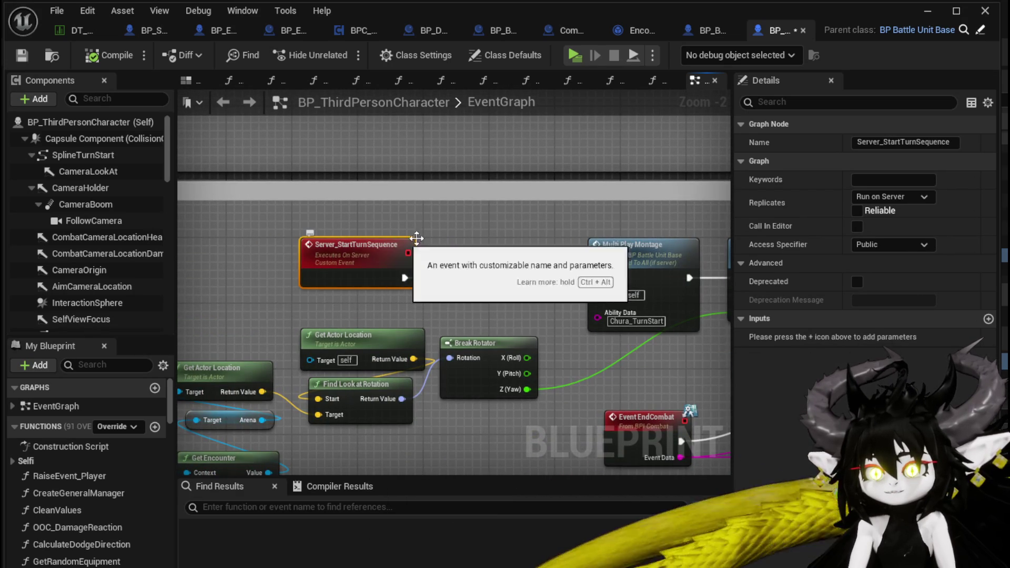
scroll(453, 239, "down", 5)
scroll(450, 241, "up", 5)
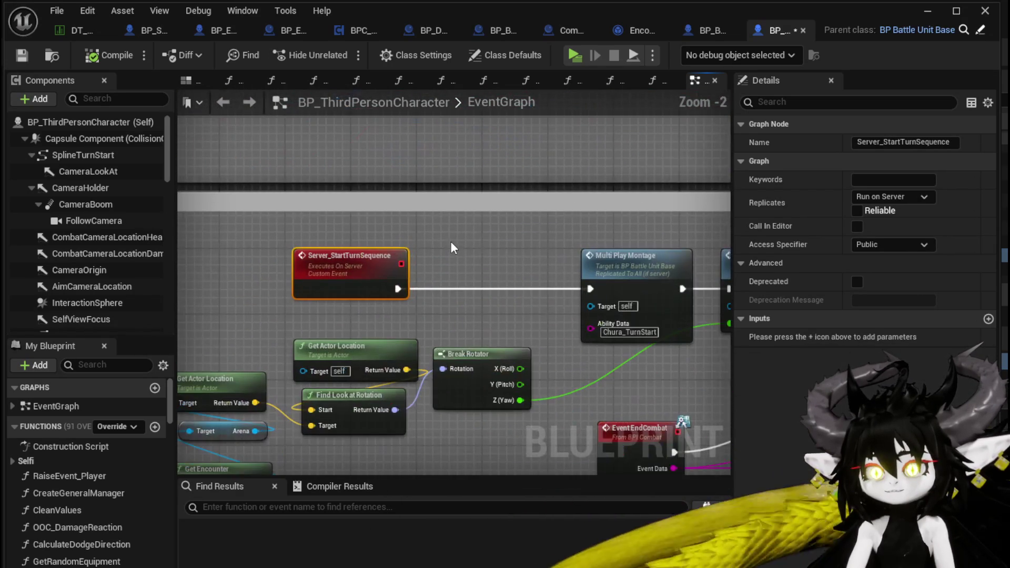
Step: Select the EndCombat_Sequence event to view its settings
mouse_move(450, 241)
left_mouse_down()
mouse_move(439, 304)
mouse_move(507, 222)
left_mouse_up()
mouse_move(337, 318)
left_mouse_down()
mouse_move(353, 242)
mouse_move(506, 131)
left_mouse_up()
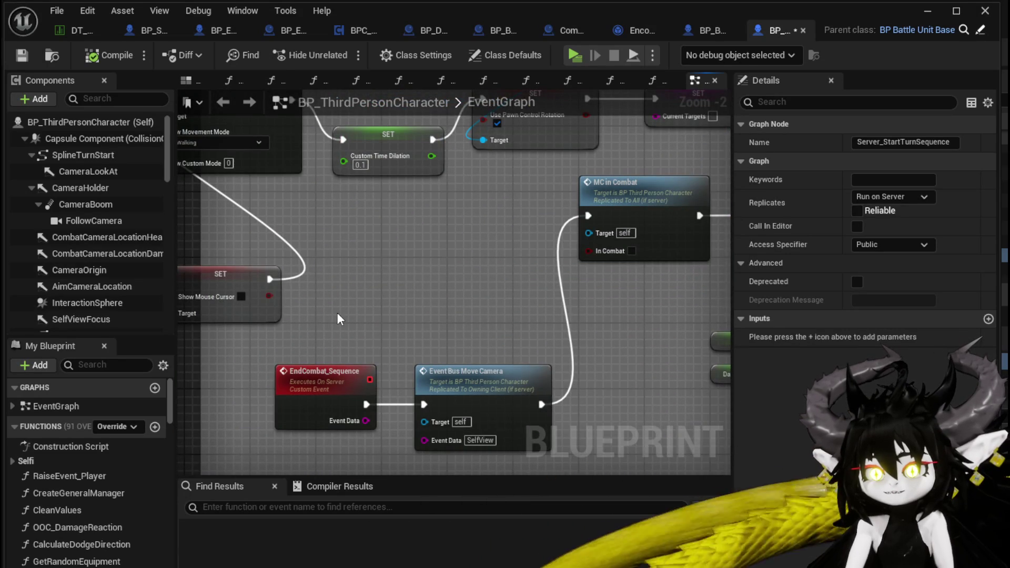
left_click_drag(337, 312, 316, 244)
left_click(316, 337)
scroll(441, 199, "down", 5)
scroll(273, 358, "down", 5)
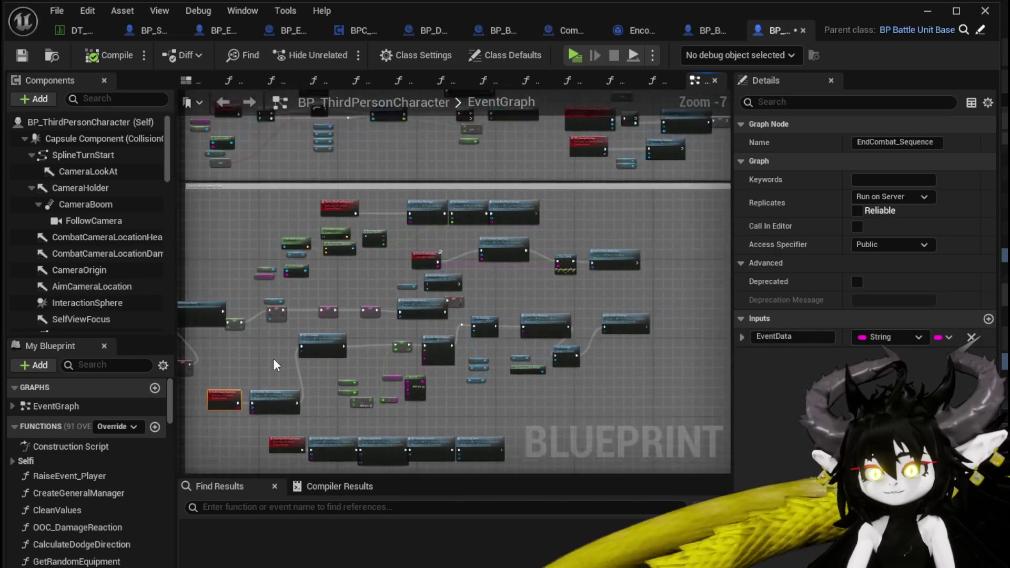
scroll(354, 275, "up", 4)
Step: Drag from Print String and search 'Turn Seq', then survey the graph for turn events
left_click_drag(354, 275, 472, 298)
scroll(345, 257, "up", 5)
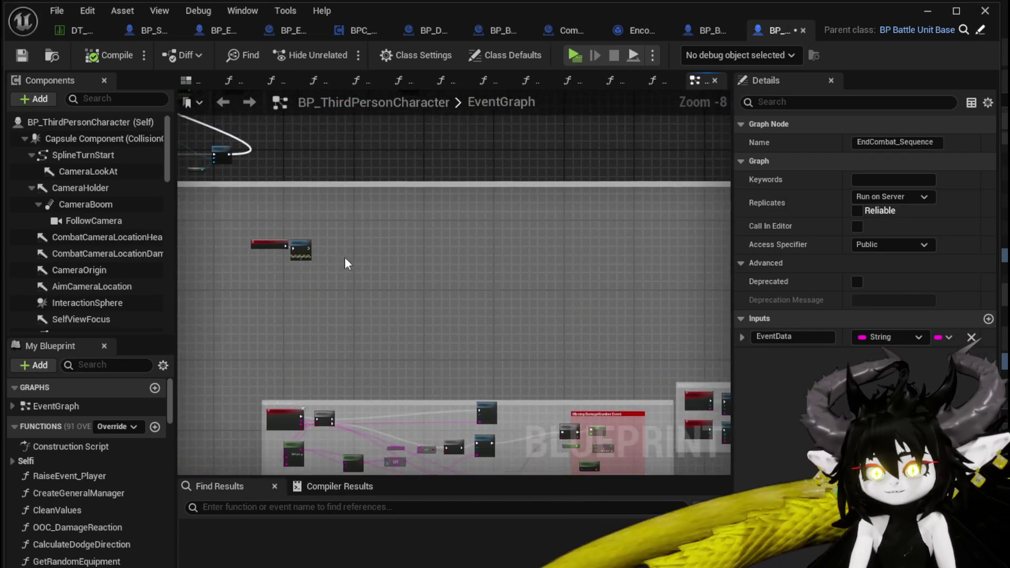
left_click_drag(461, 220, 474, 217)
type("Turn")
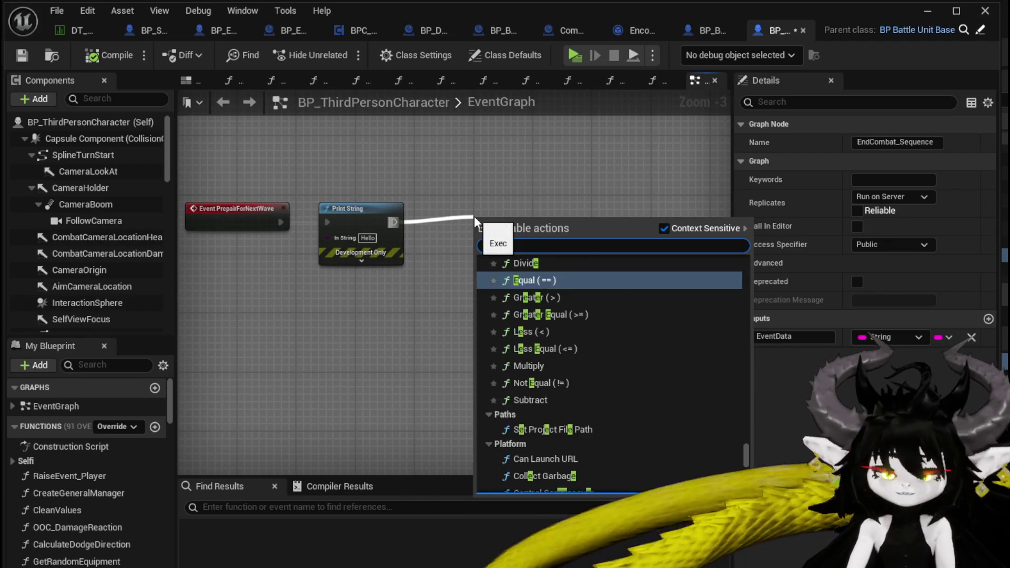
type(" Seq")
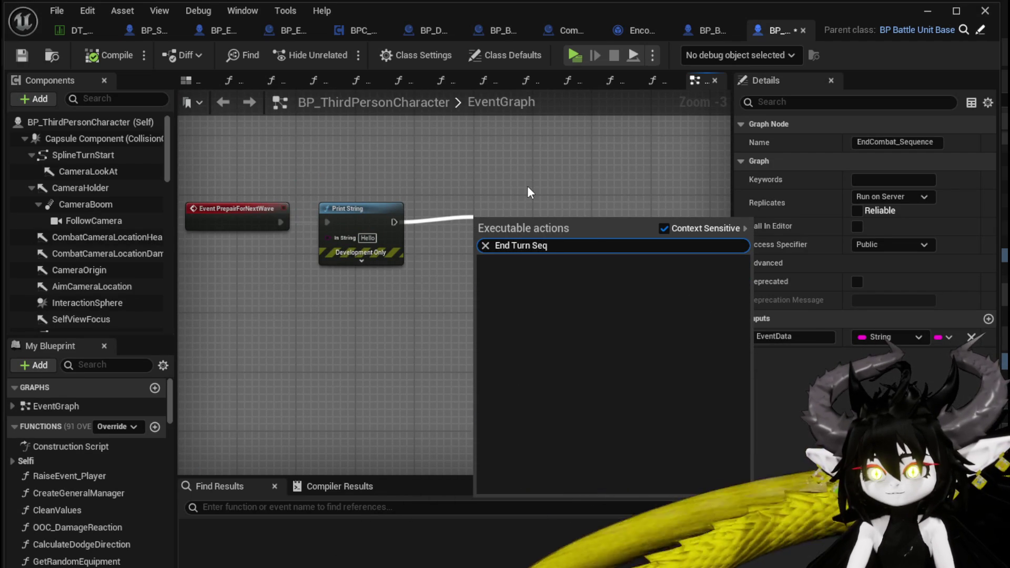
scroll(526, 185, "down", 5)
scroll(383, 279, "down", 4)
mouse_move(383, 288)
left_mouse_down()
mouse_move(376, 332)
mouse_move(432, 188)
left_mouse_up()
scroll(463, 289, "up", 4)
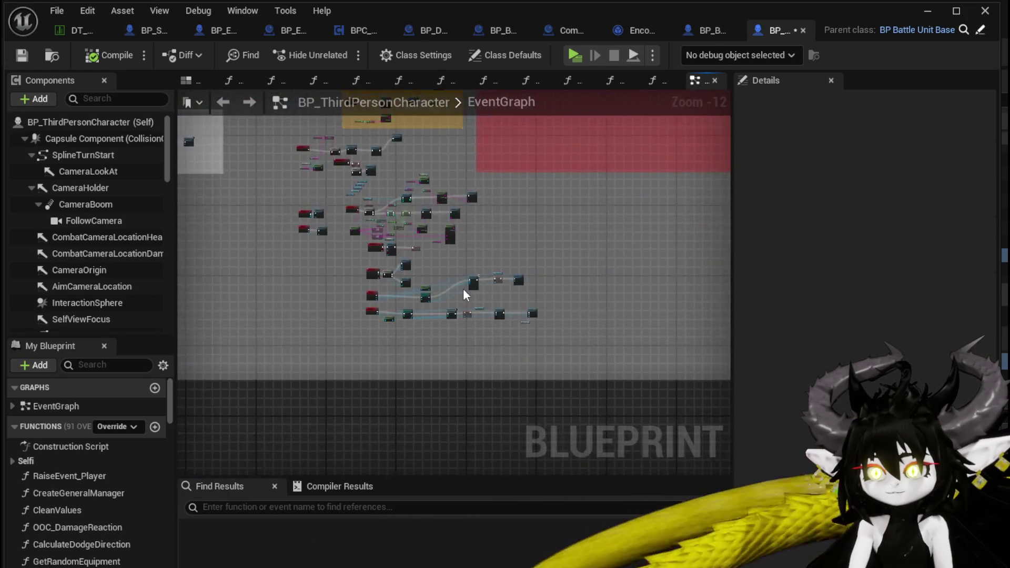
scroll(664, 298, "down", 4)
scroll(335, 339, "up", 10)
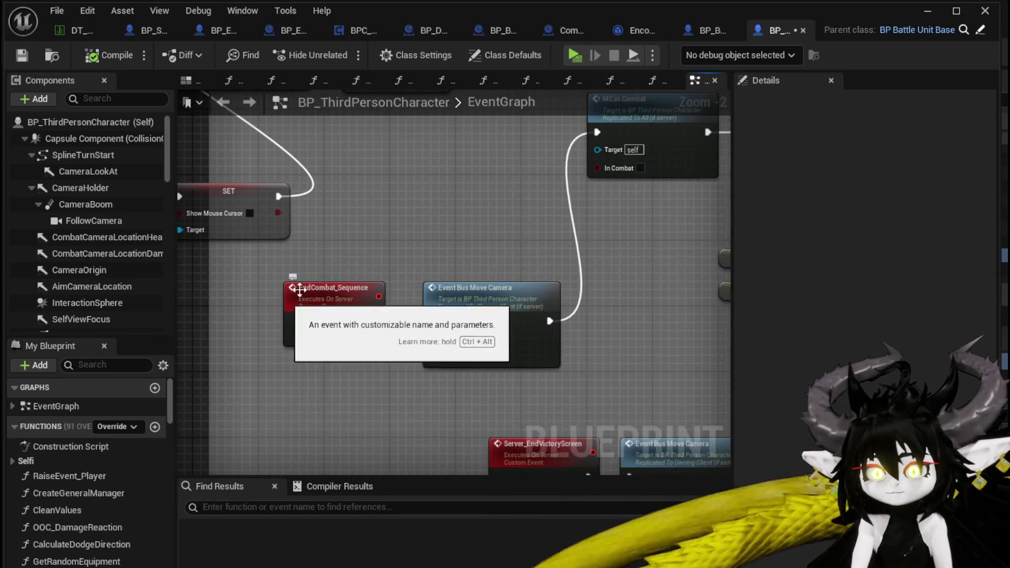
scroll(467, 231, "down", 3)
scroll(470, 240, "up", 4)
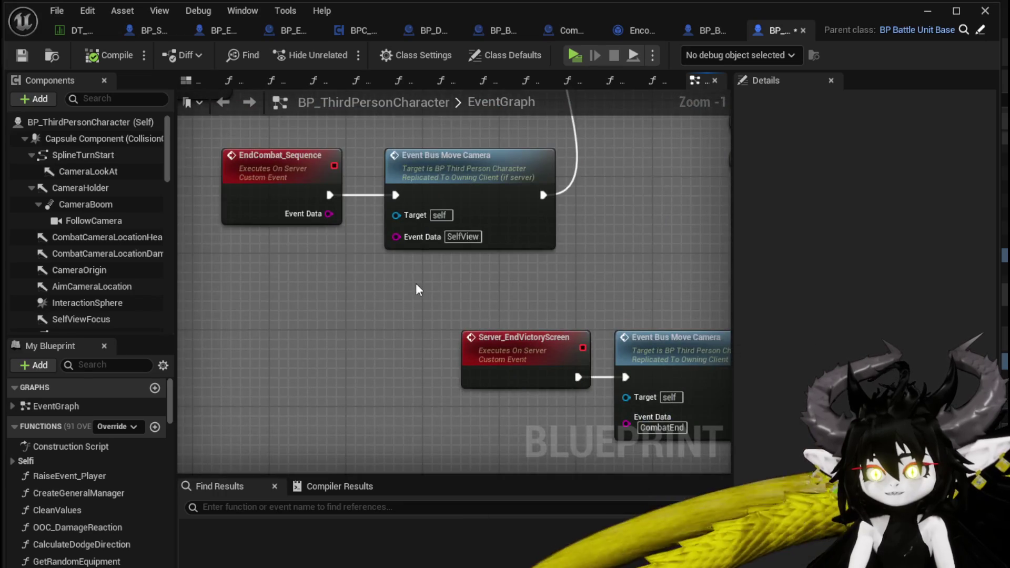
scroll(419, 289, "down", 5)
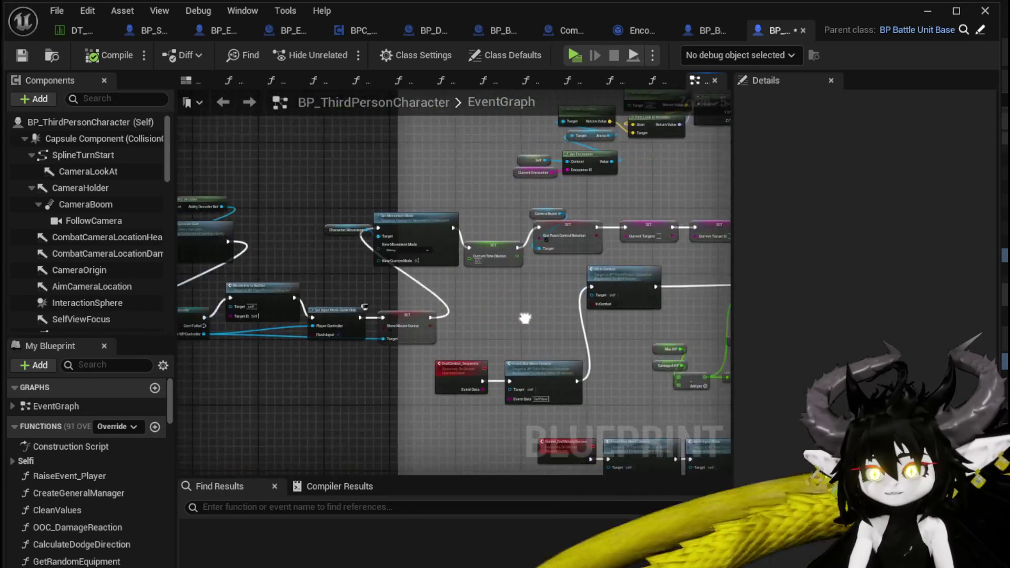
scroll(427, 320, "up", 4)
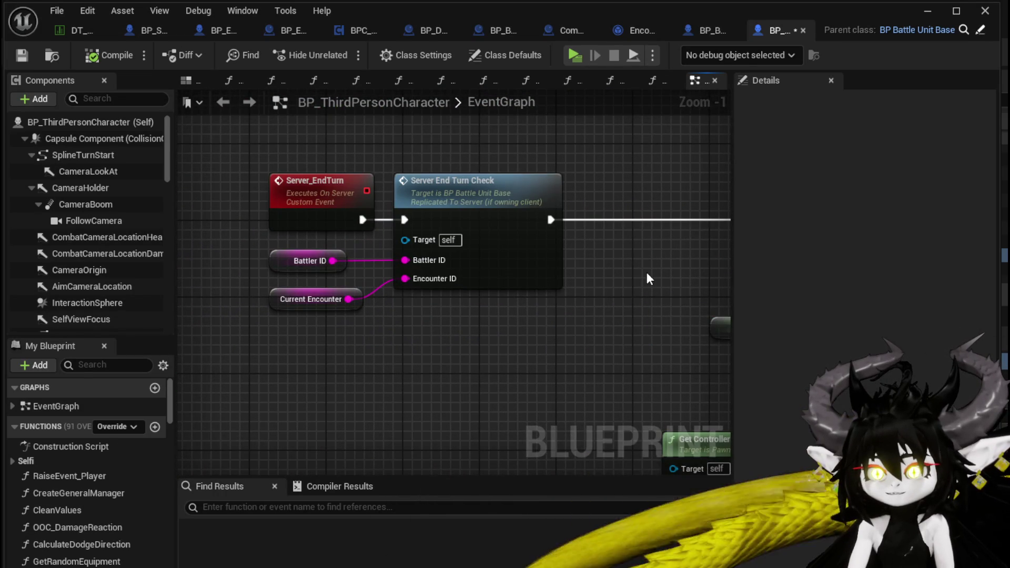
scroll(646, 272, "down", 2)
Step: Look over the Server Unpossess Cam and movement mode nodes, then reselect Server_EndTurn
mouse_move(556, 273)
left_mouse_down()
mouse_move(270, 275)
mouse_move(227, 258)
mouse_move(289, 275)
mouse_move(561, 293)
mouse_move(259, 237)
mouse_move(178, 239)
left_mouse_up()
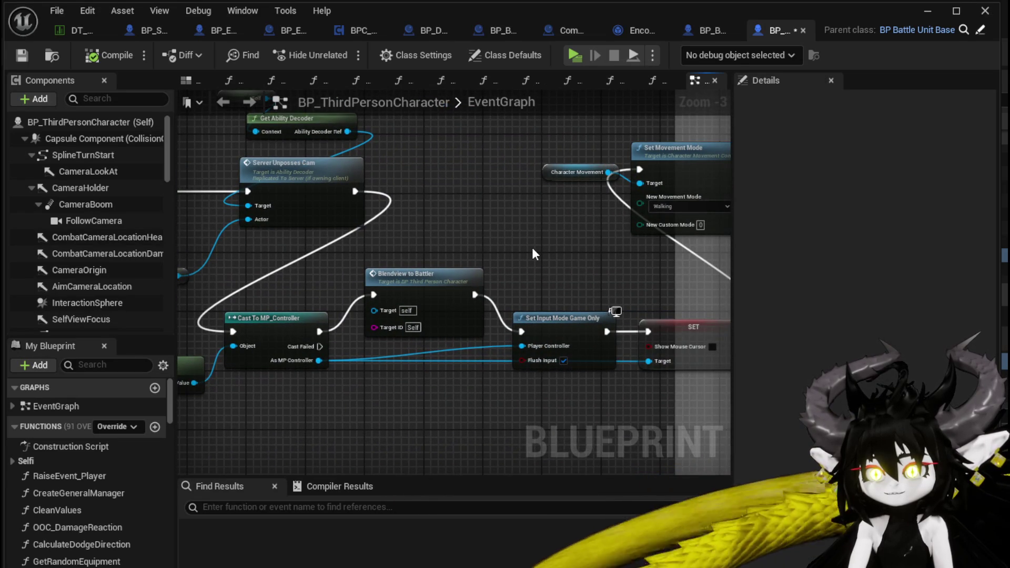
mouse_move(533, 254)
left_mouse_down()
mouse_move(329, 258)
mouse_move(203, 335)
mouse_move(3, 352)
left_mouse_up()
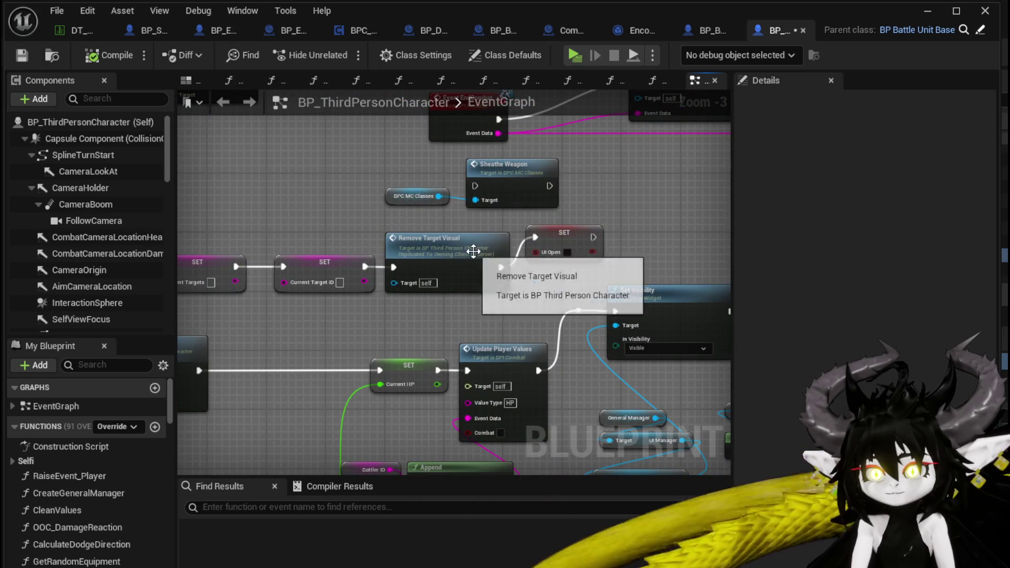
mouse_move(480, 286)
left_mouse_down()
mouse_move(326, 281)
mouse_move(344, 284)
left_mouse_up()
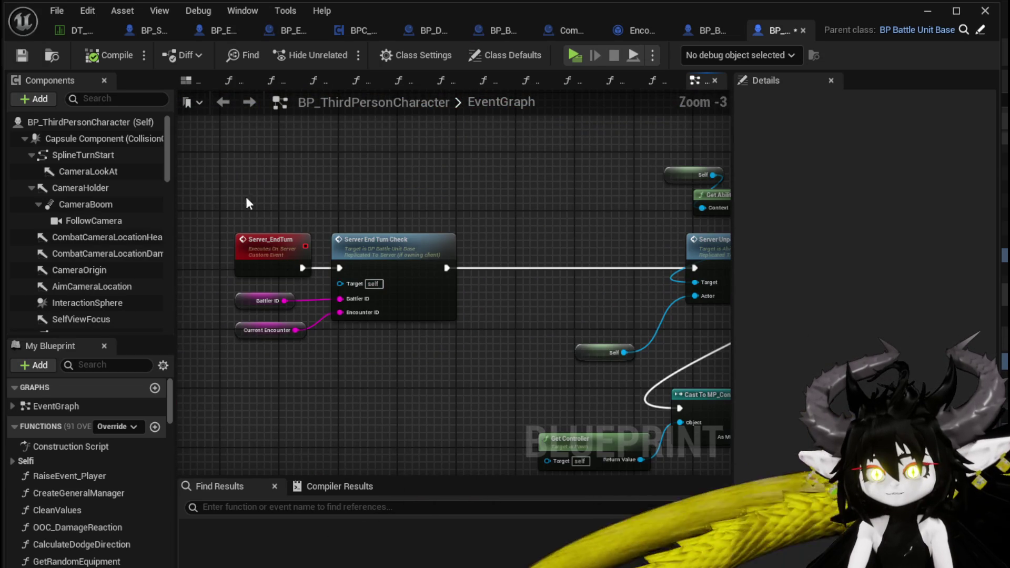
left_click_drag(277, 250, 271, 258)
scroll(470, 257, "down", 9)
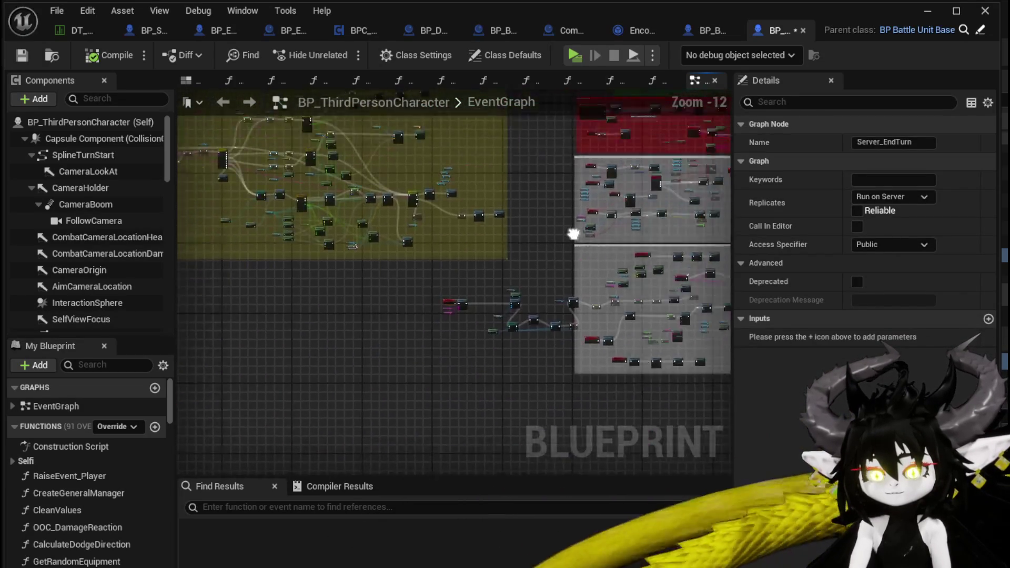
scroll(529, 229, "up", 11)
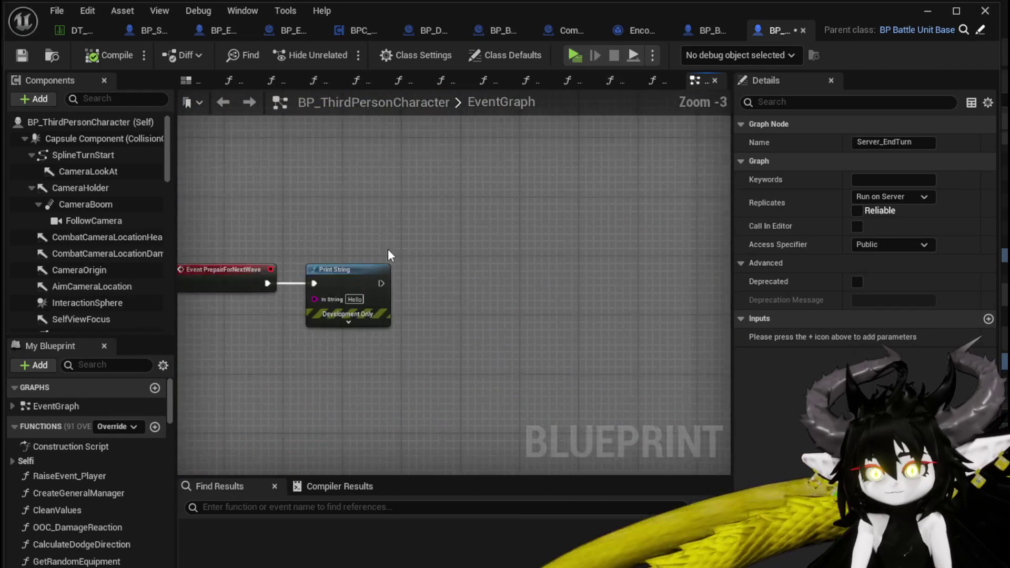
Step: Chain a Server End Turn call after Print String, found by searching 'Server End'
left_click_drag(509, 272, 548, 267)
type("Server")
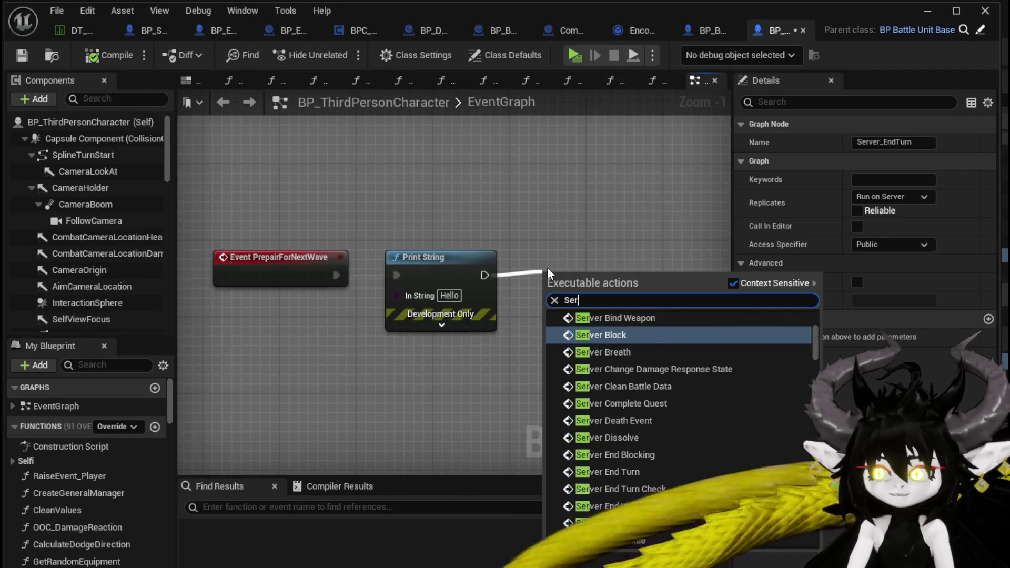
type("End")
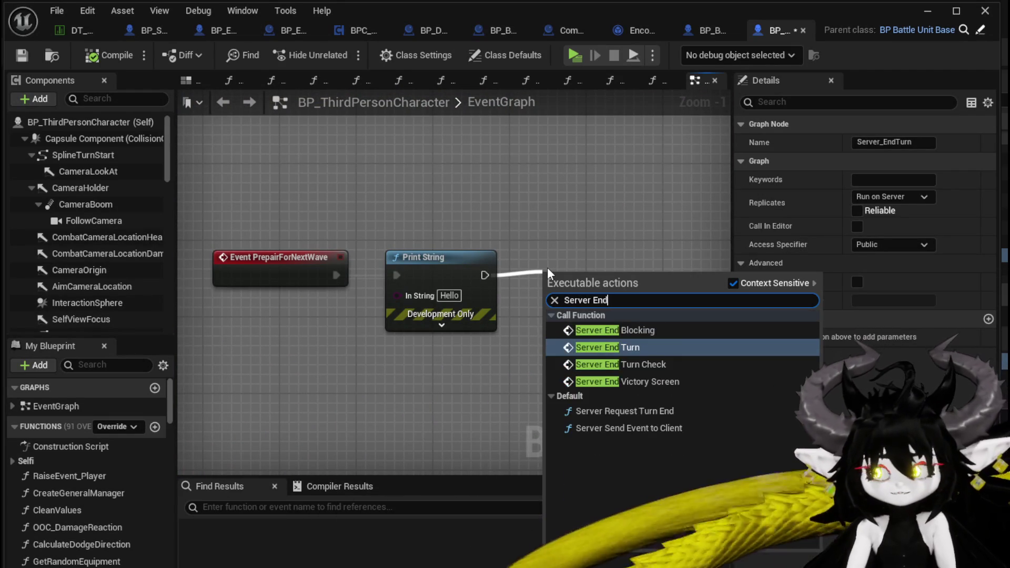
left_click(637, 349)
left_click_drag(622, 287, 602, 252)
Step: Compile and save the blueprint, then minimize the Blueprint editor
left_click(567, 198)
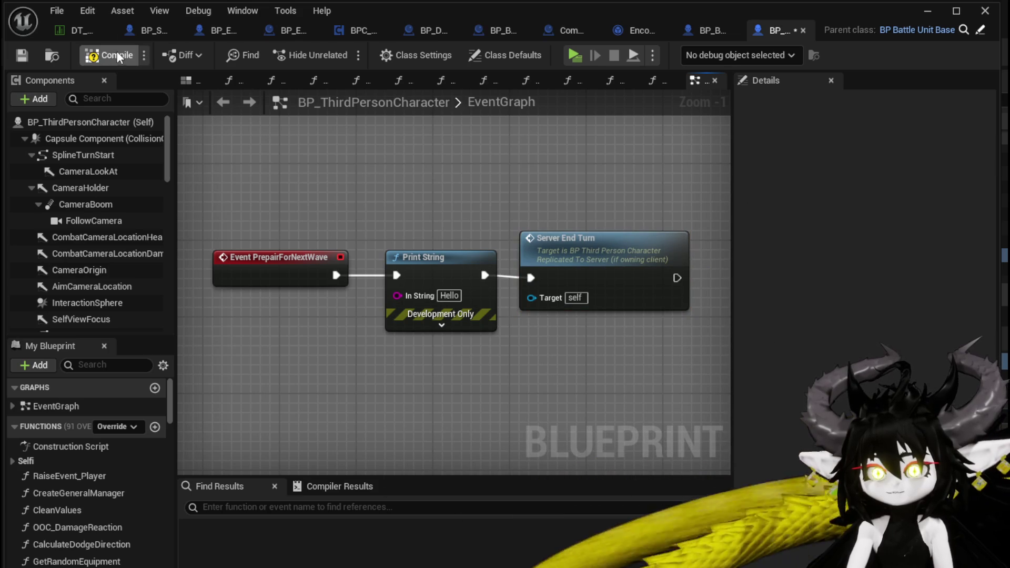
left_click(20, 56)
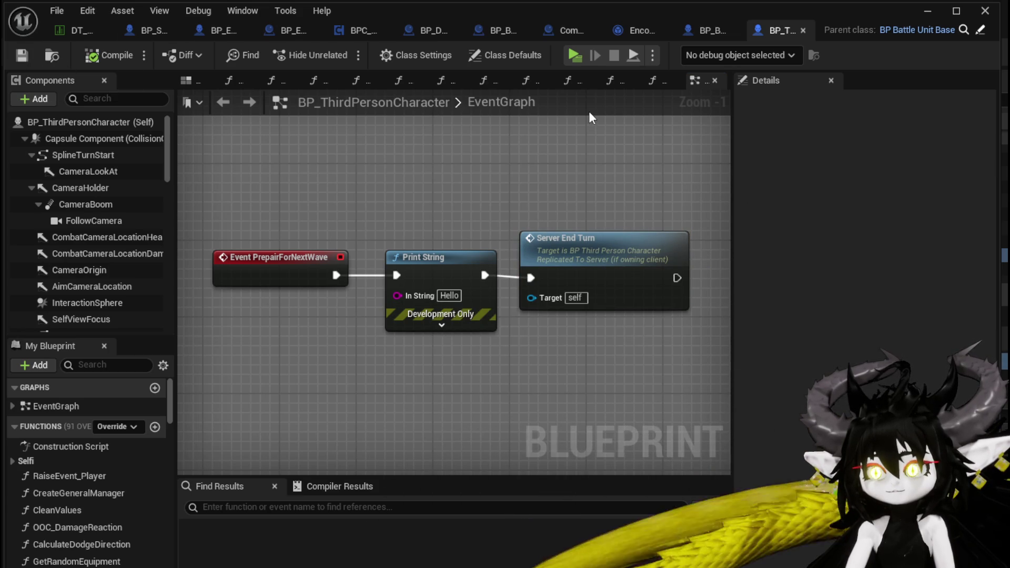
left_click(927, 11)
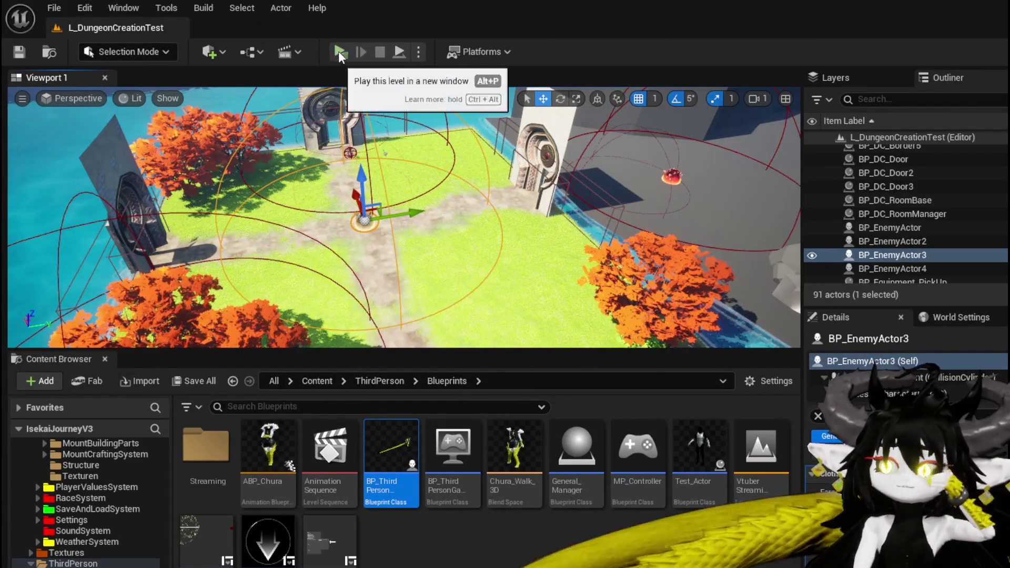
Step: Playtest the level: walk toward the slime, play the SummonSpawn card, then stop with Esc
left_click(339, 51)
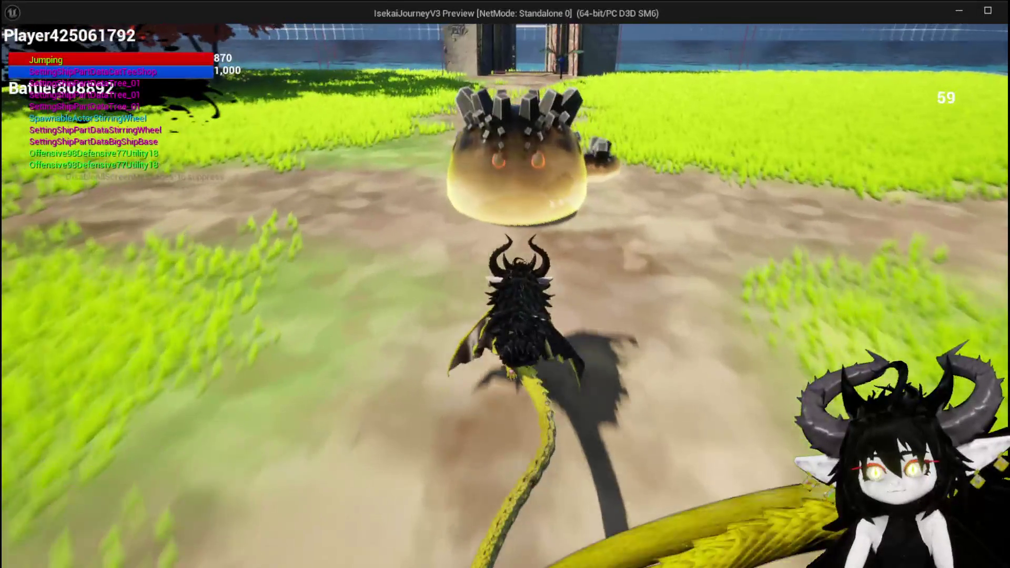
key("w")
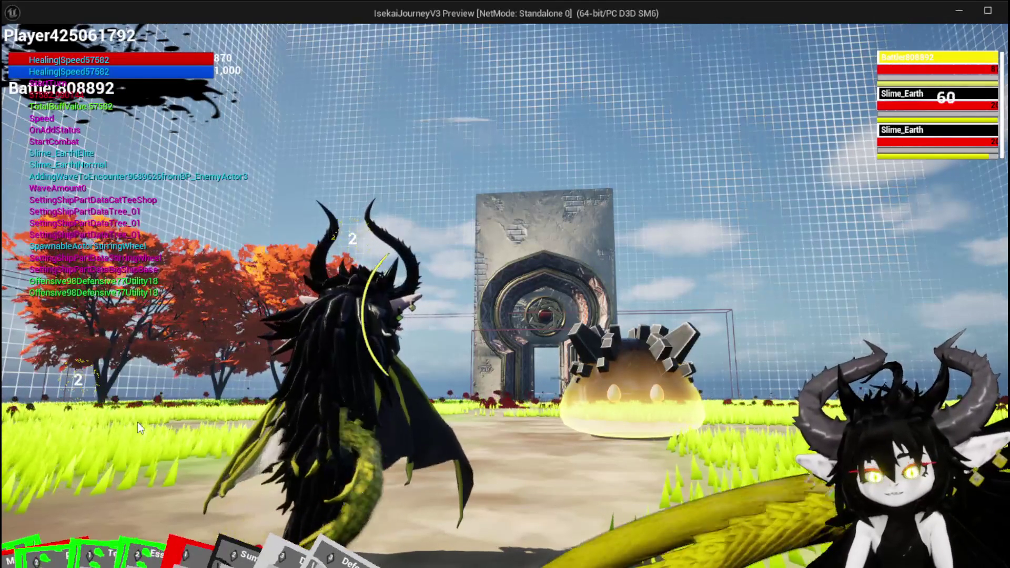
left_click_drag(49, 517, 422, 387)
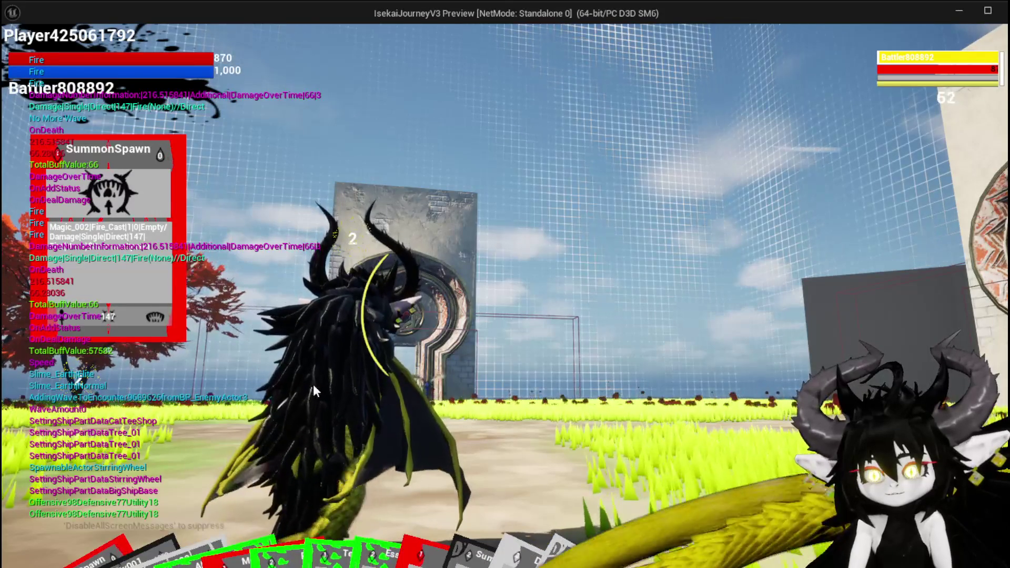
key("Escape")
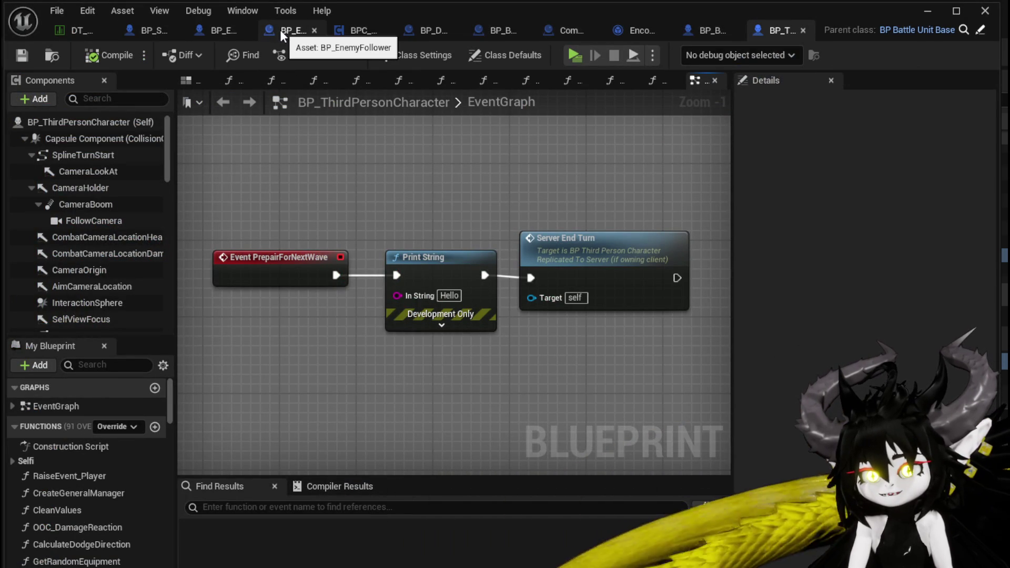
Step: From Encounter_Object's ResetBattler graph, open the Prepair for Next Wave call's BP_BattleUnit_Base definition
left_click(641, 32)
left_click(593, 205)
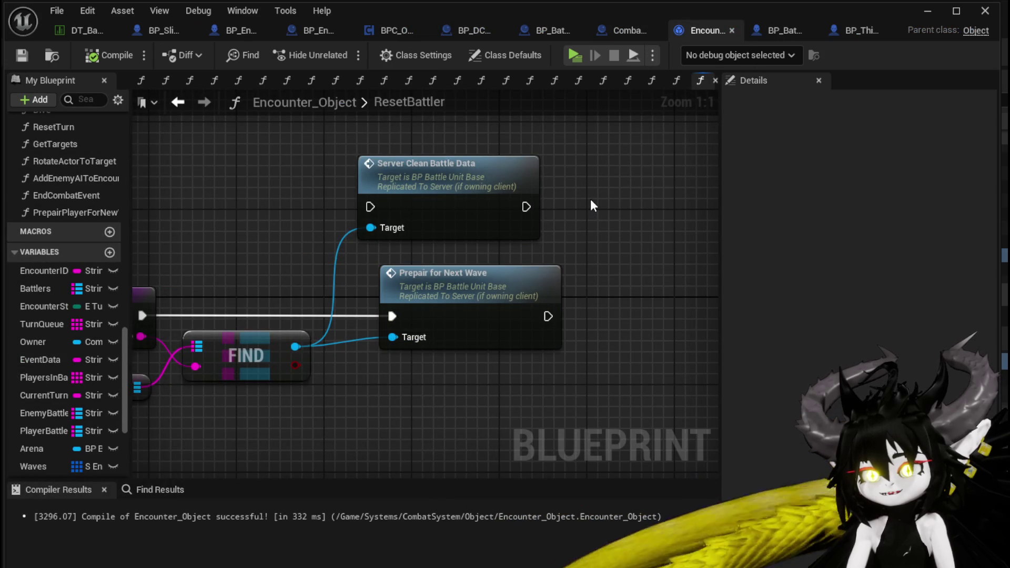
mouse_move(463, 242)
left_mouse_down()
mouse_move(453, 210)
mouse_move(504, 186)
mouse_move(368, 204)
mouse_move(397, 199)
left_mouse_up()
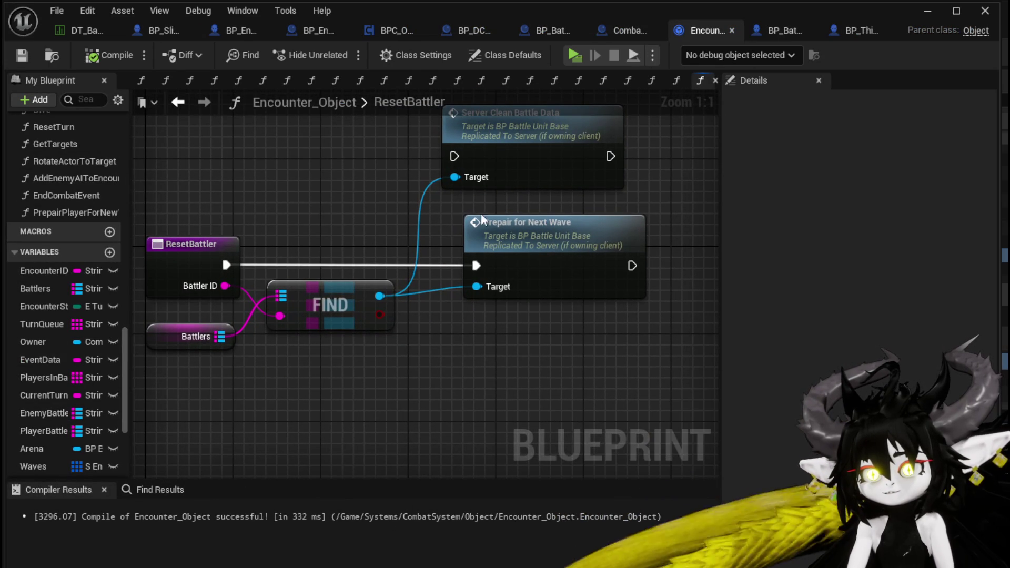
double_click(536, 230)
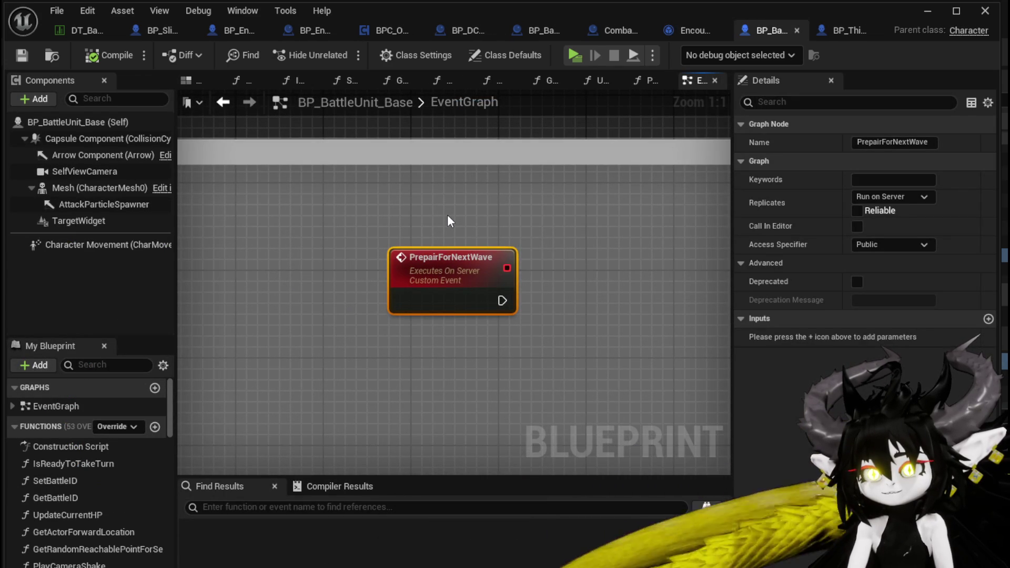
left_click_drag(422, 232, 486, 307)
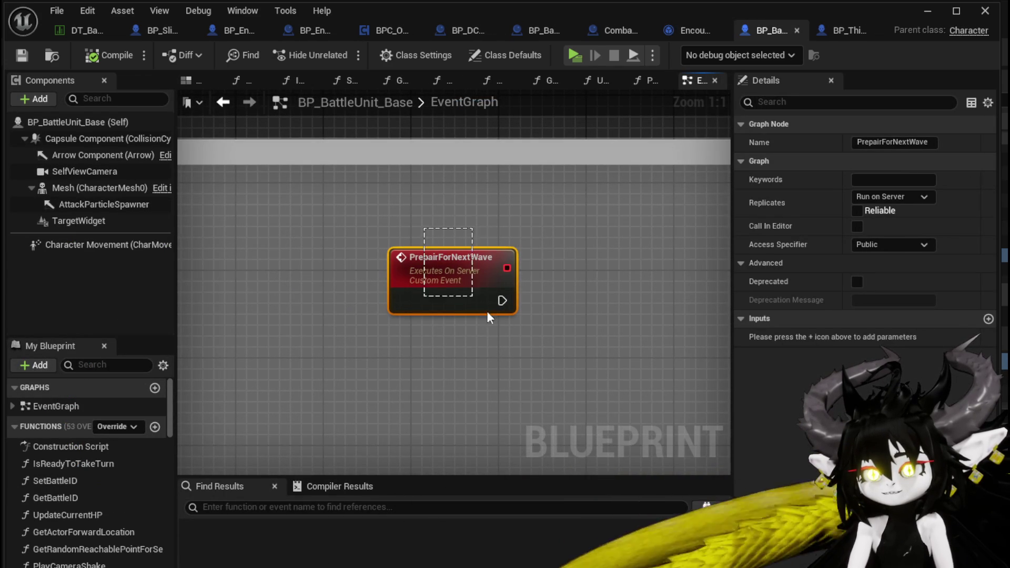
left_click(431, 218)
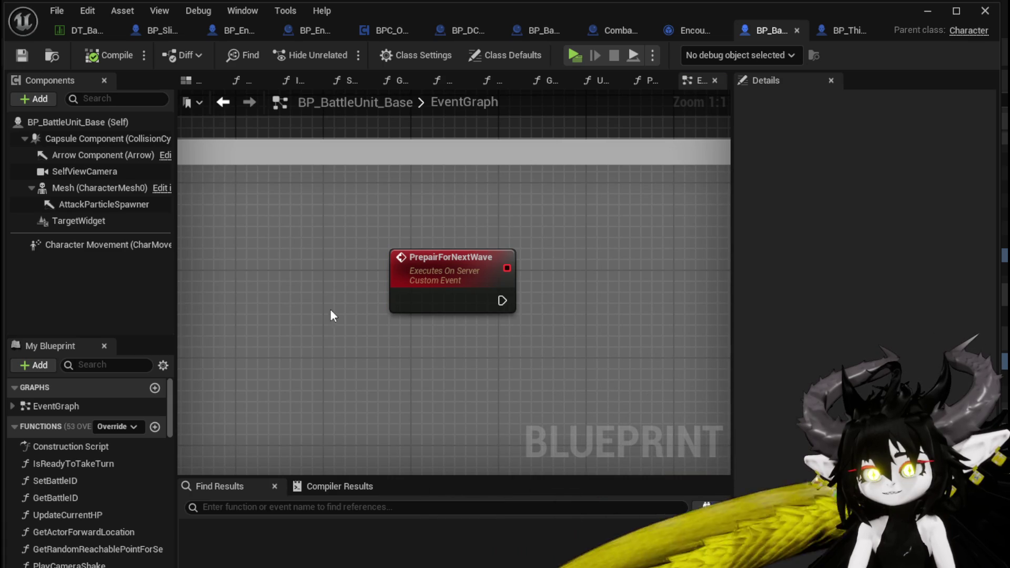
left_click_drag(332, 315, 395, 213)
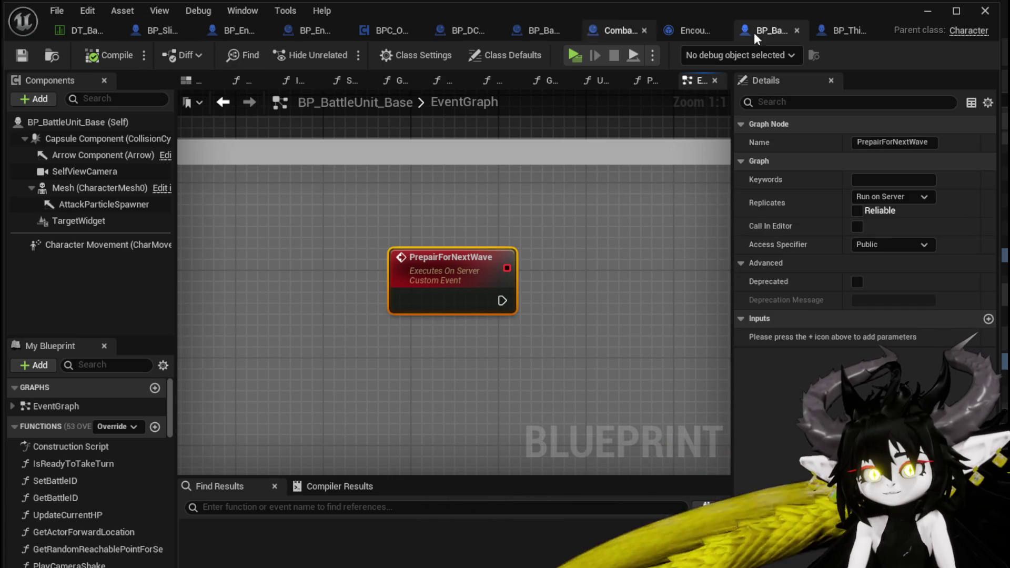
Step: Add a Parent: PrepairForNextWave call and wire it between the event and Print String
left_click(854, 27)
right_click(303, 259)
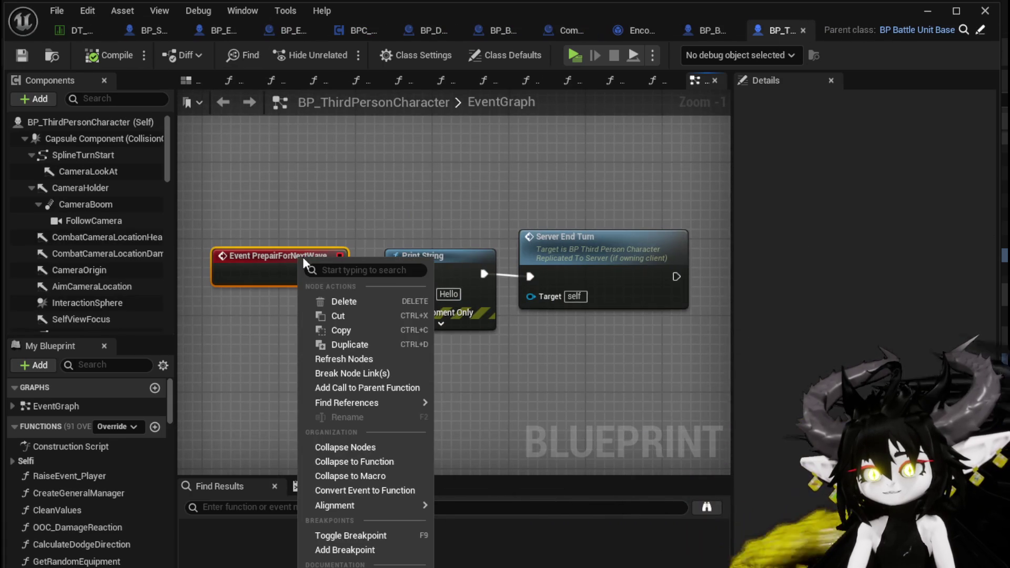
left_click(413, 389)
left_click_drag(268, 264, 181, 264)
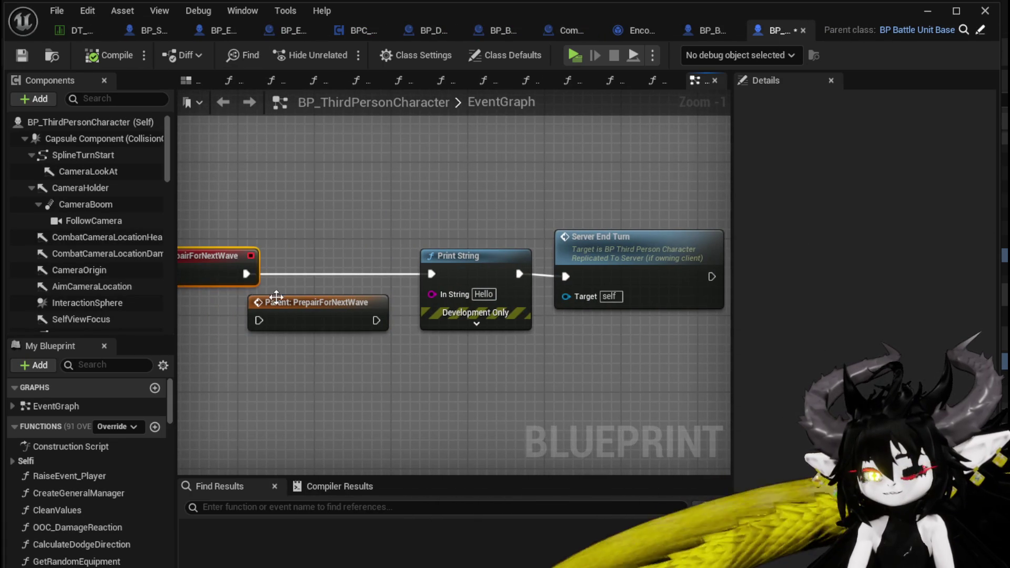
left_click_drag(258, 319, 260, 320)
left_click_drag(301, 310, 310, 274)
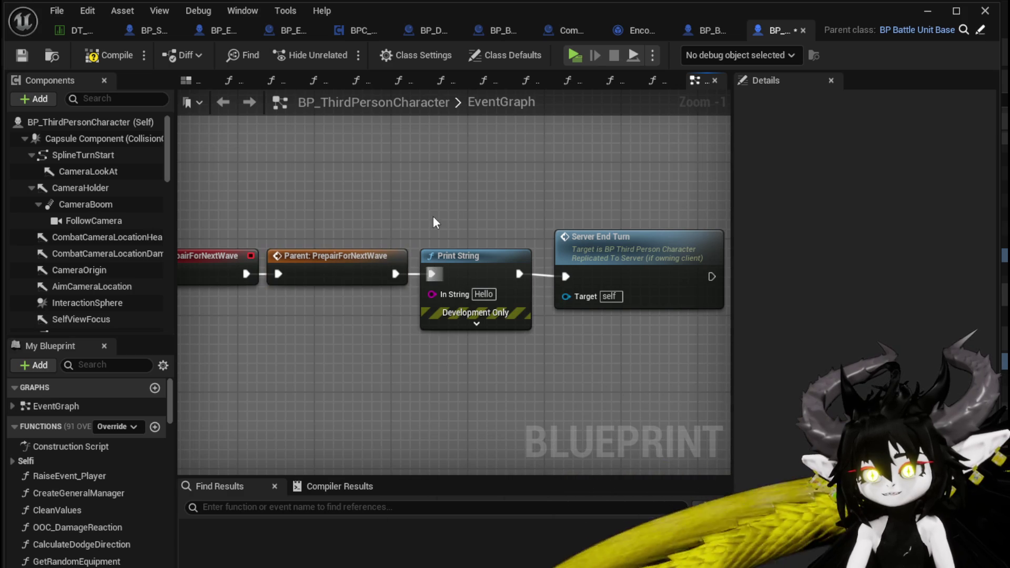
Step: Compile and save BP_ThirdPersonCharacter, then playtest the level by walking toward the slime
left_click(24, 56)
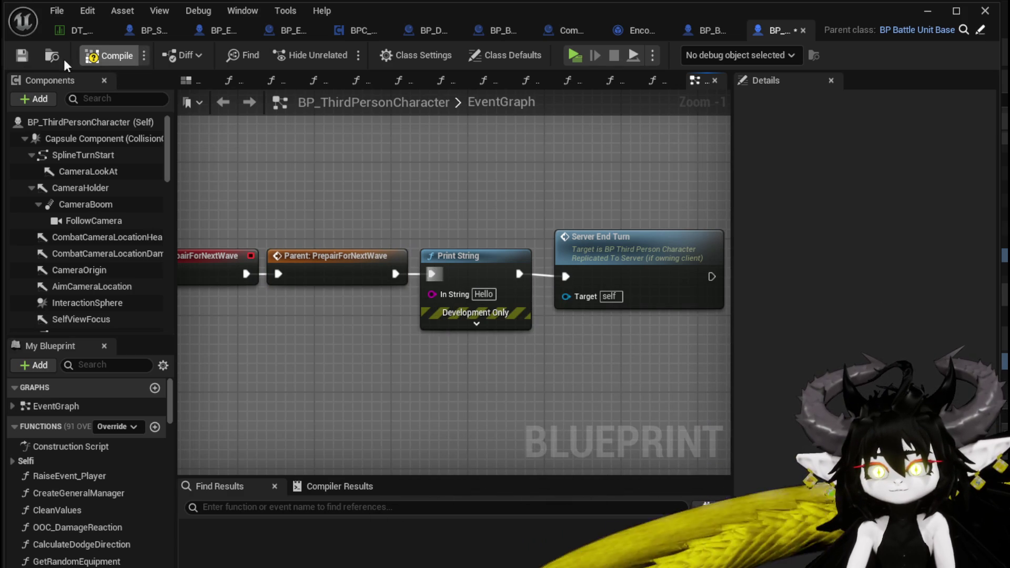
left_click(109, 58)
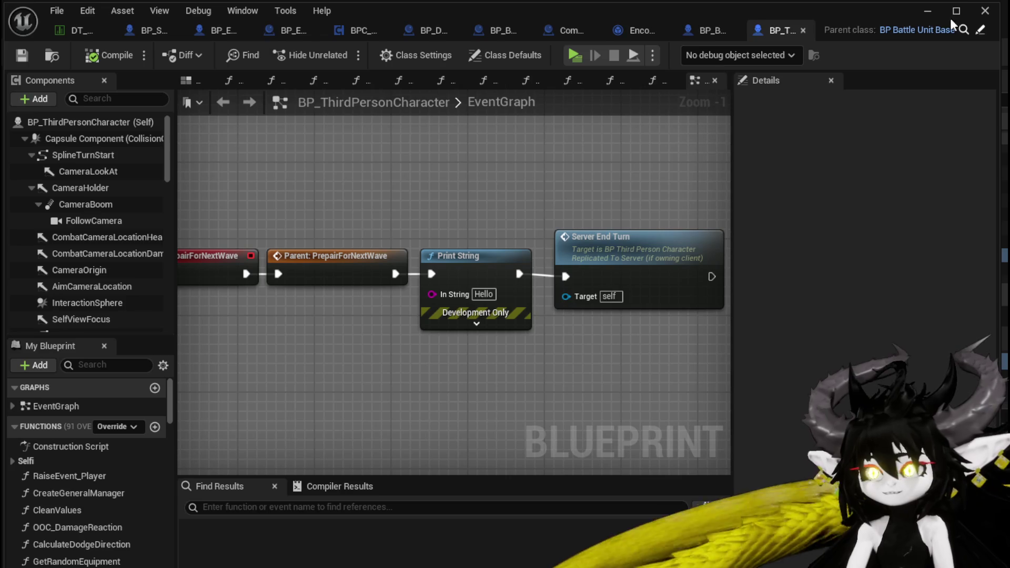
left_click(928, 13)
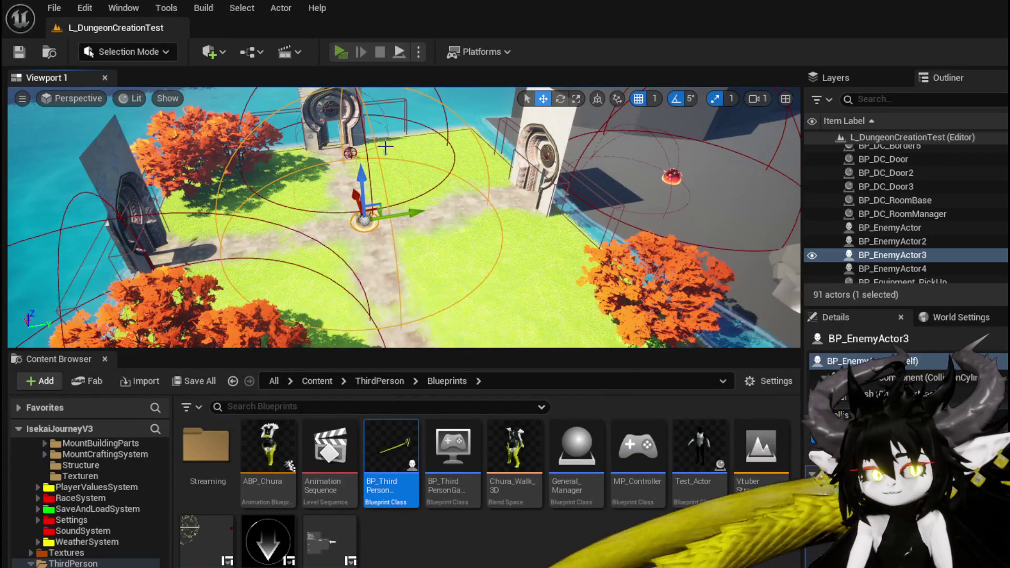
left_click(340, 51)
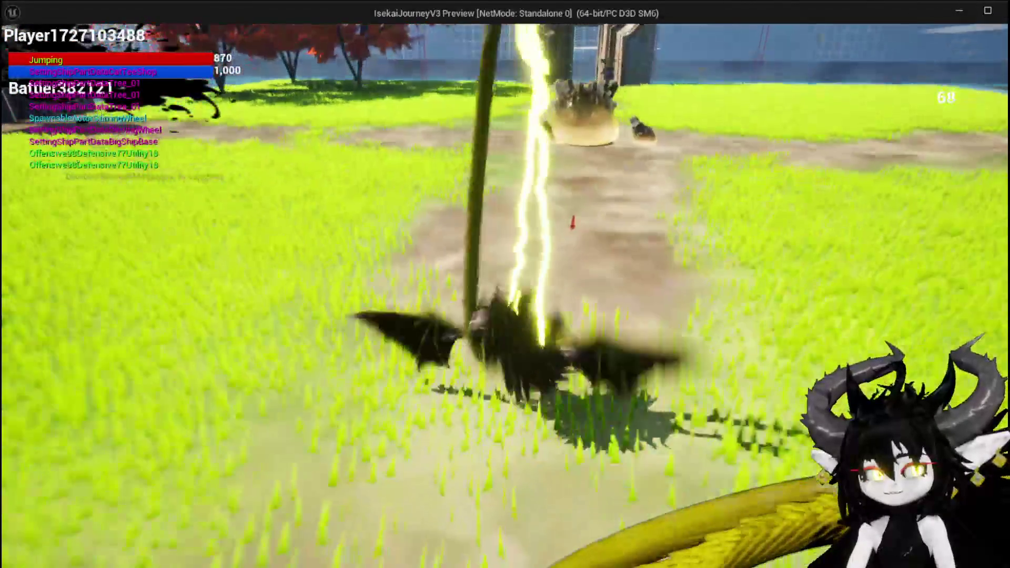
key("w")
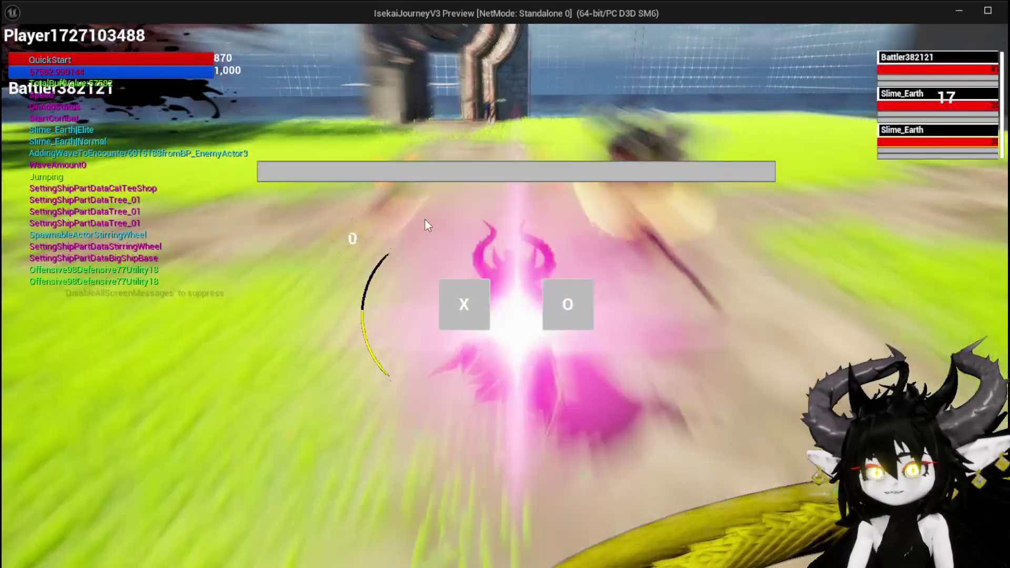
Step: Stop the playtest, select BP_EnemyActor in the level, and save the dungeon level
key("Escape")
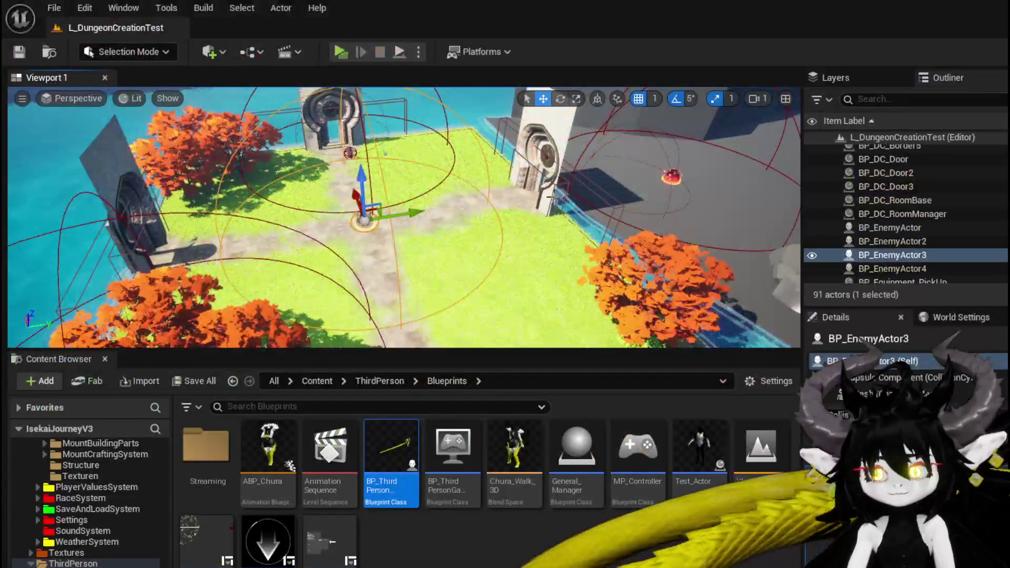
left_click(672, 176)
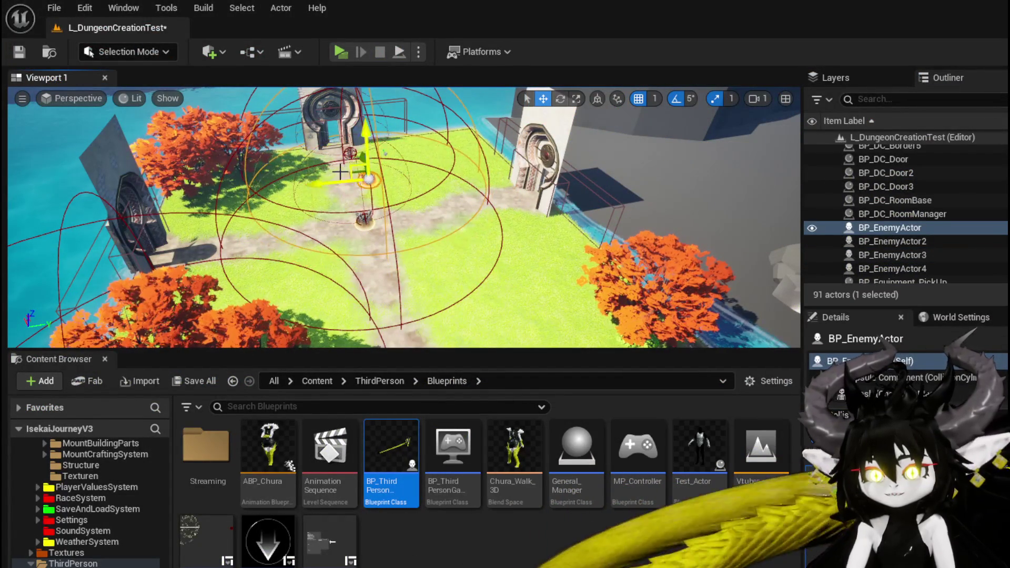
left_click(21, 55)
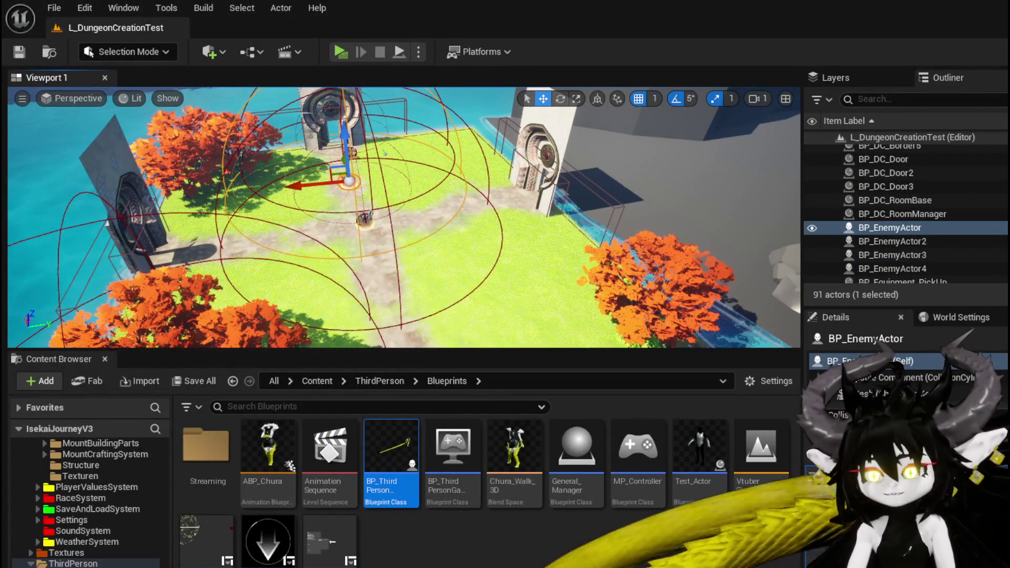
Step: In the character Blueprint, move the Parent: PrepairForNextWave node up and save
key("alt+Tab")
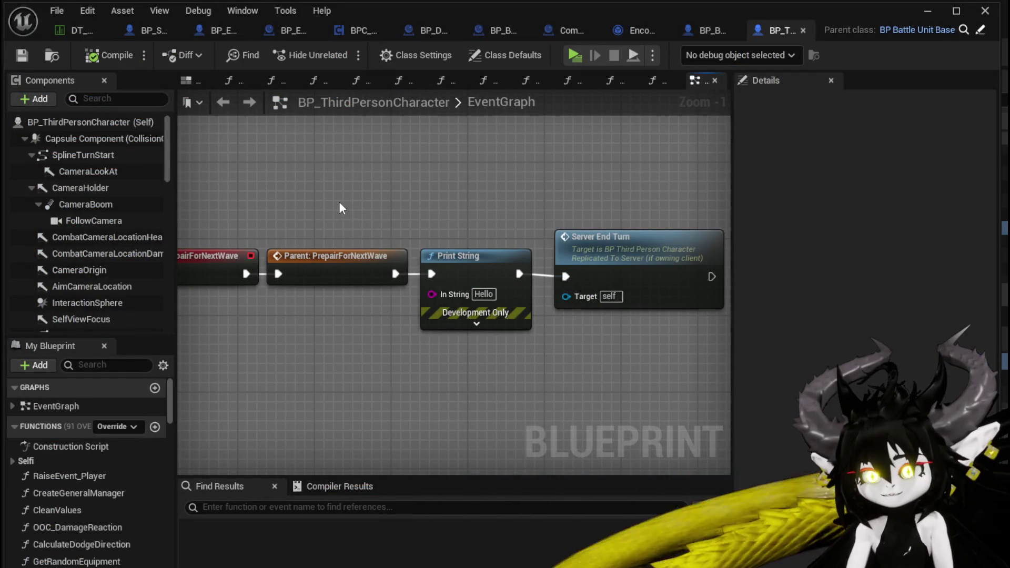
left_click_drag(326, 250, 326, 230)
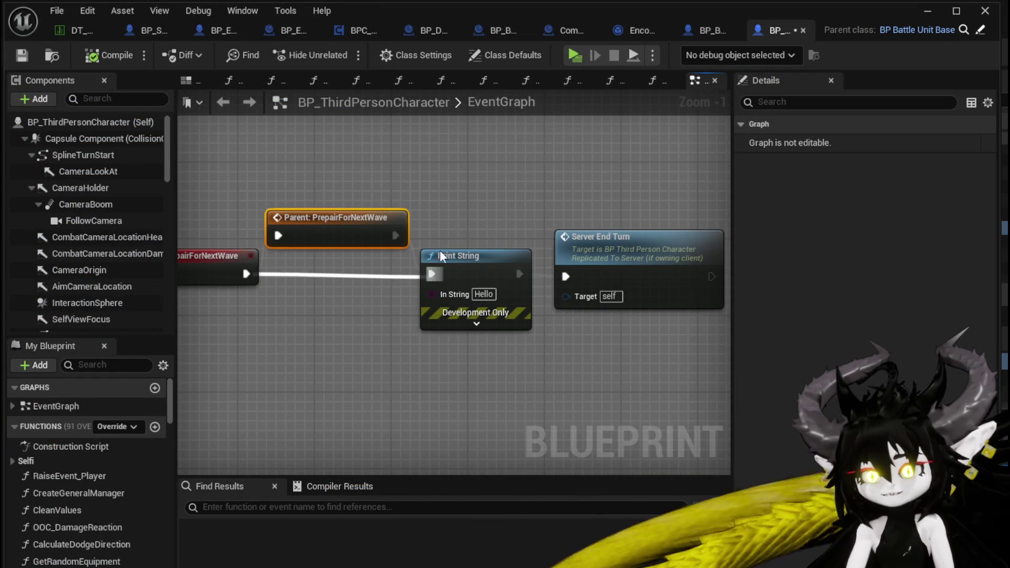
left_click(24, 54)
Step: Playtest another battle, attacking and retargeting to Slime_Nature, then end the session
key("alt+Tab")
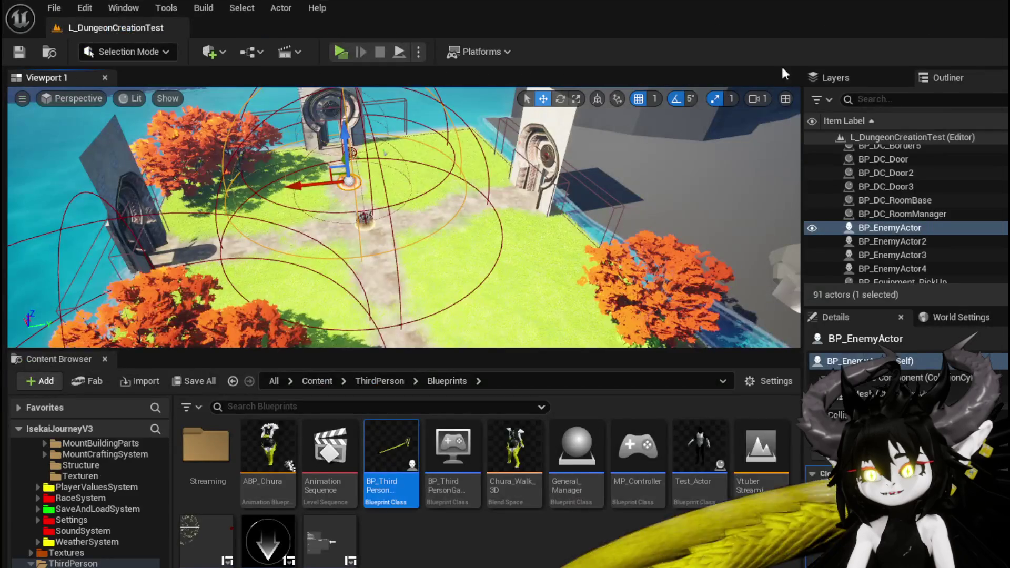
left_click(340, 51)
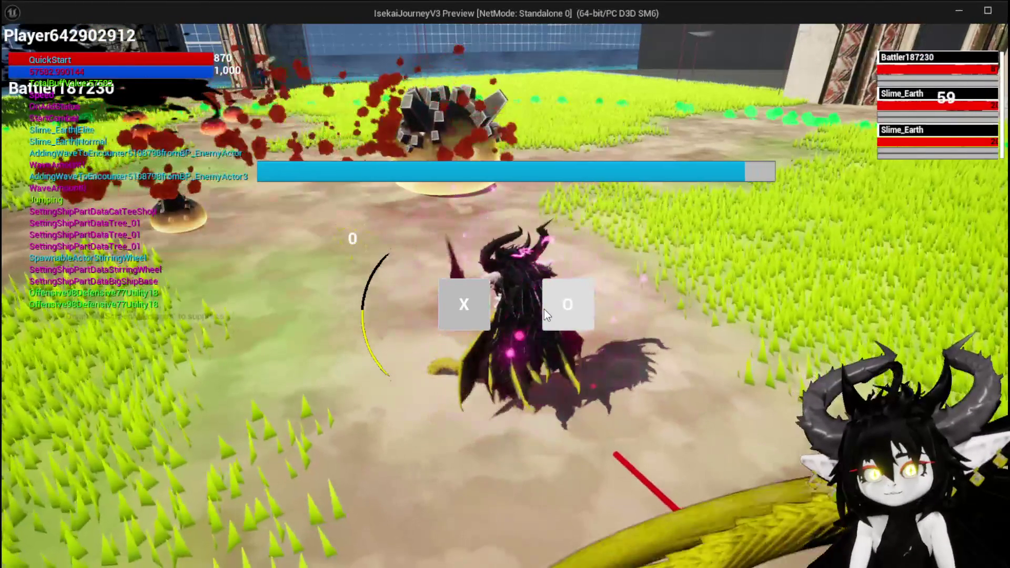
left_click(456, 308)
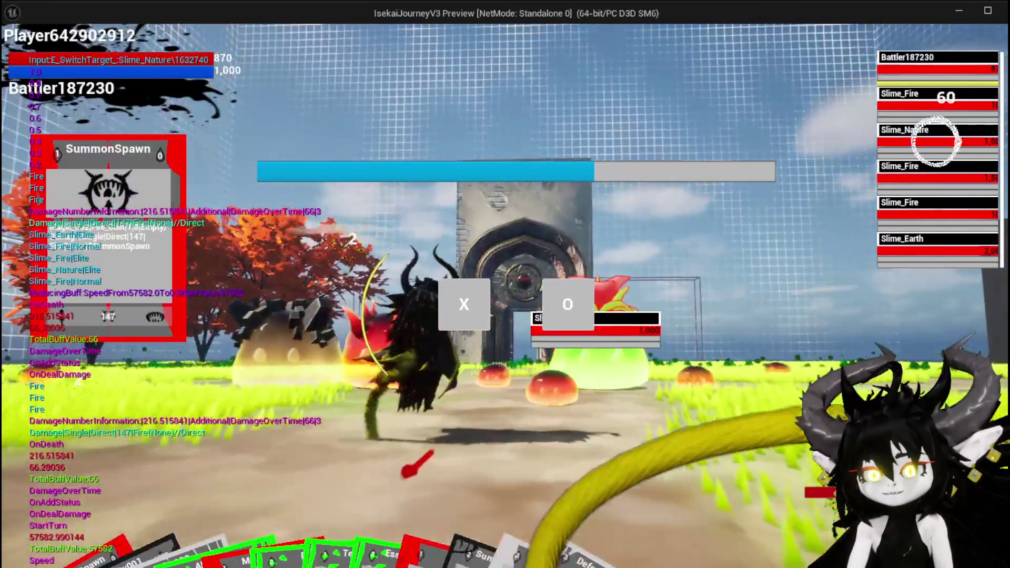
left_click(937, 141)
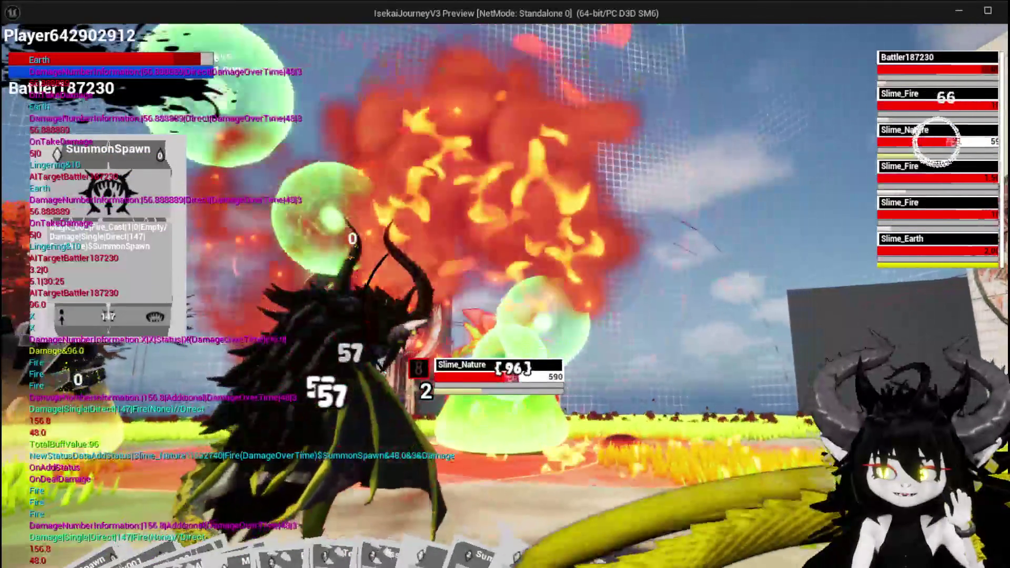
key("Escape")
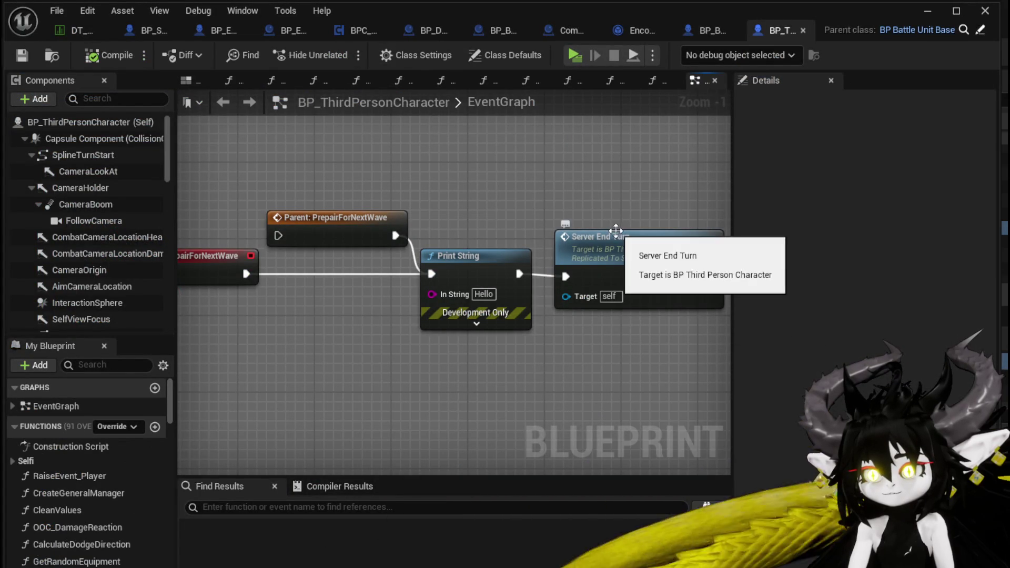
Step: Shift Print String and Server End Turn left, raise the Parent node, then jump to Server_EndTurn
left_click_drag(469, 278, 334, 277)
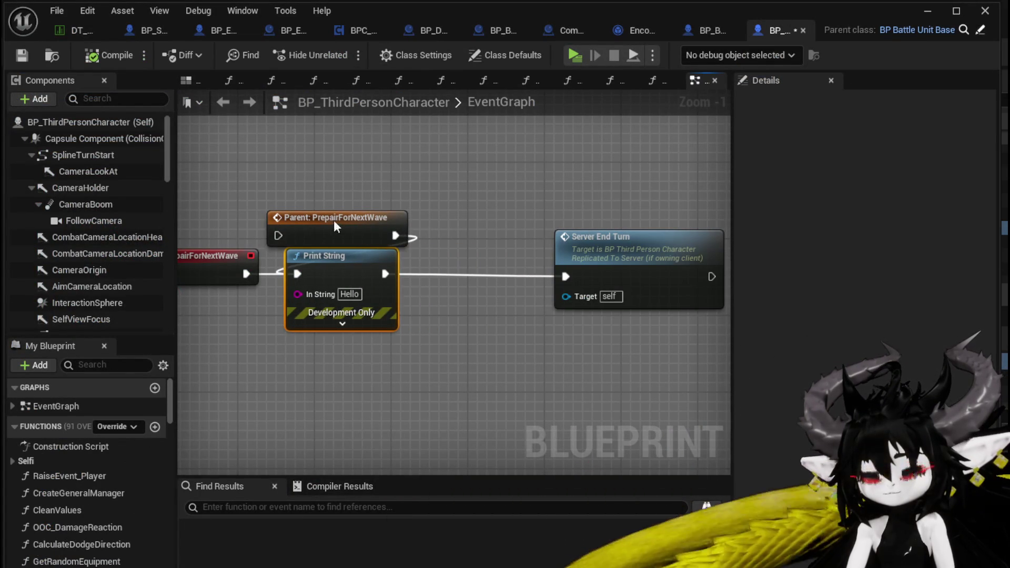
left_click_drag(337, 225, 337, 197)
mouse_move(623, 247)
left_mouse_down()
mouse_move(435, 248)
mouse_move(520, 268)
left_mouse_up()
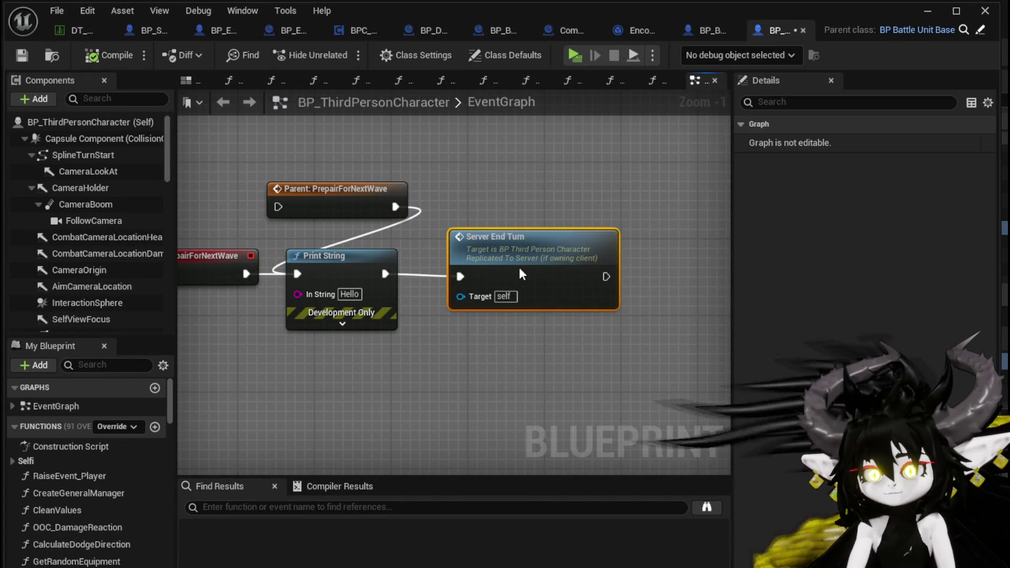
left_click(519, 221)
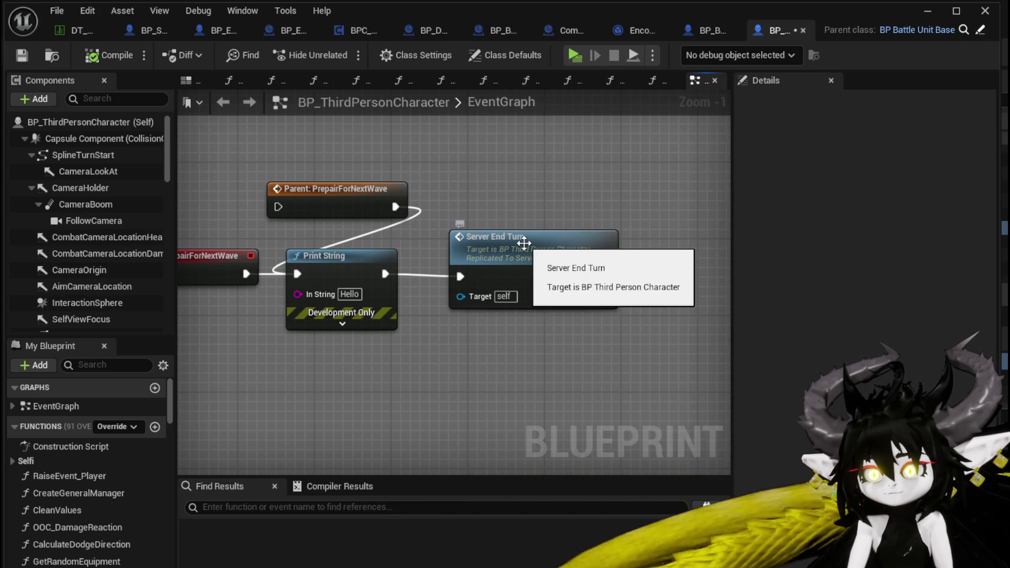
double_click(524, 247)
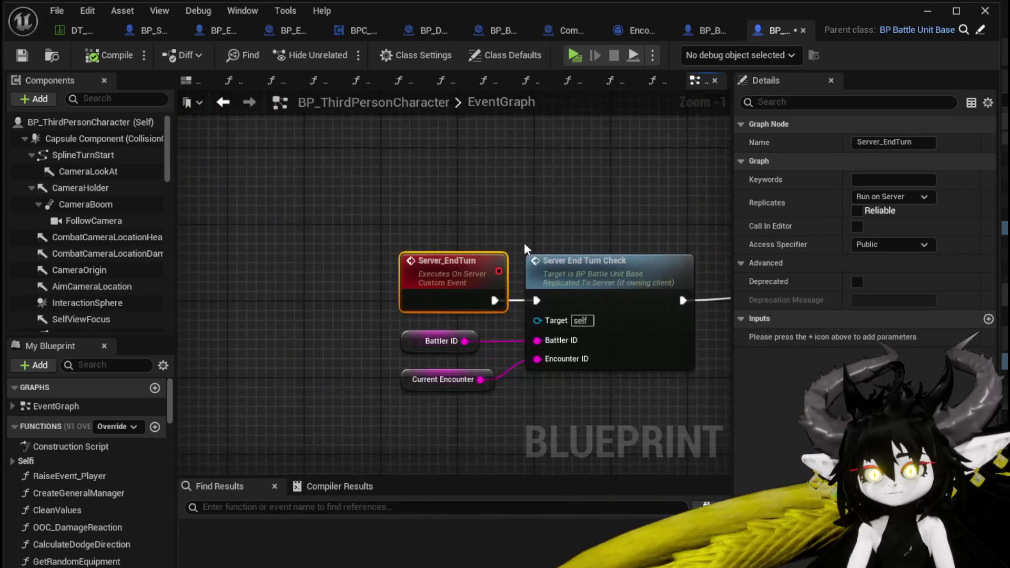
Step: Pan and zoom around the EventGraph past Server_EndTurn and Set Movement Mode to find PrepairForNextWave
scroll(524, 247, "down", 4)
mouse_move(524, 248)
left_mouse_down()
mouse_move(249, 272)
mouse_move(221, 258)
left_mouse_up()
scroll(381, 267, "up", 3)
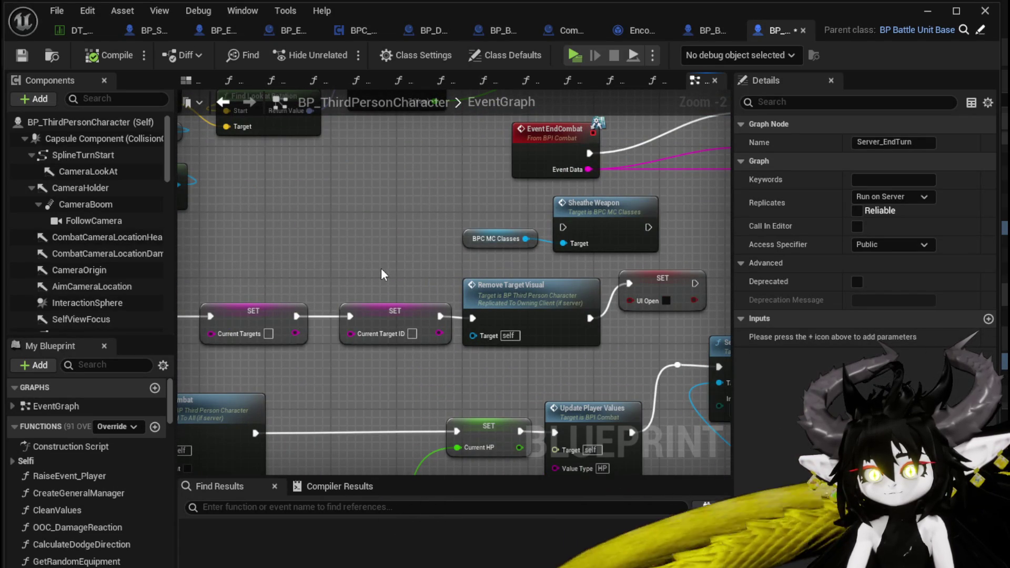
scroll(381, 267, "down", 2)
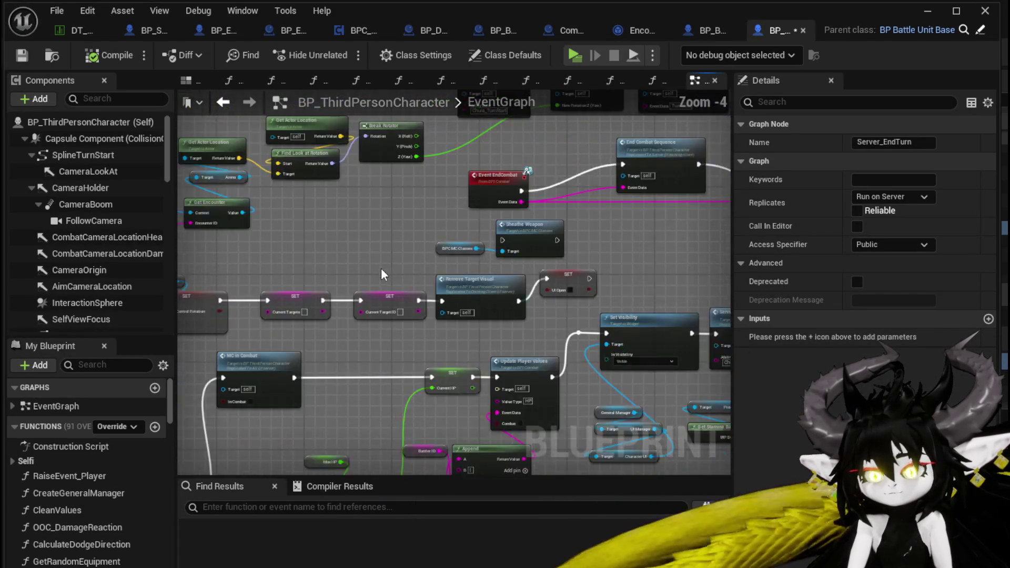
mouse_move(381, 267)
left_mouse_down()
mouse_move(317, 283)
mouse_move(555, 273)
mouse_move(598, 221)
mouse_move(633, 259)
left_mouse_up()
scroll(317, 282, "up", 2)
scroll(598, 221, "down", 2)
scroll(633, 259, "down", 8)
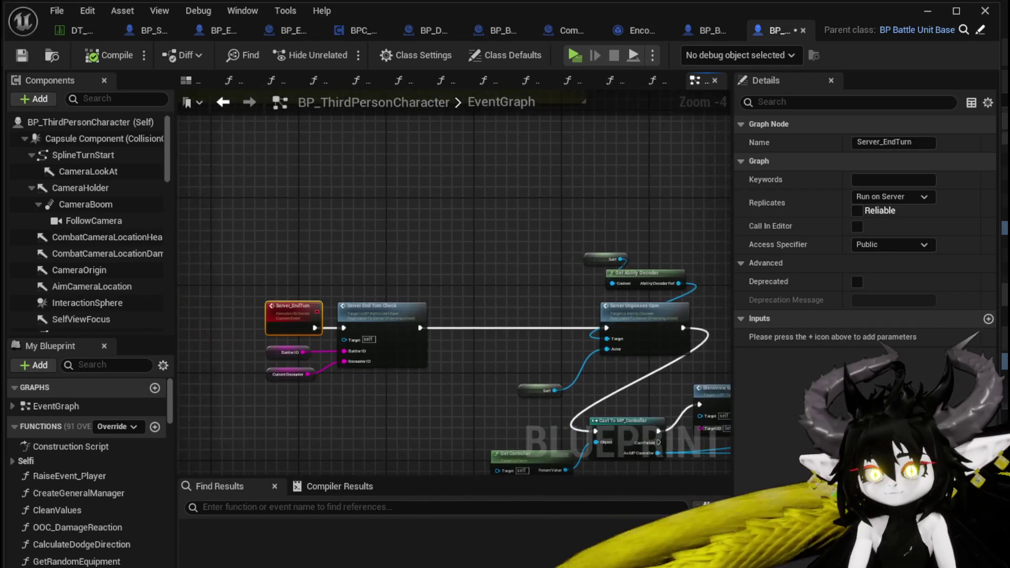
scroll(434, 283, "up", 11)
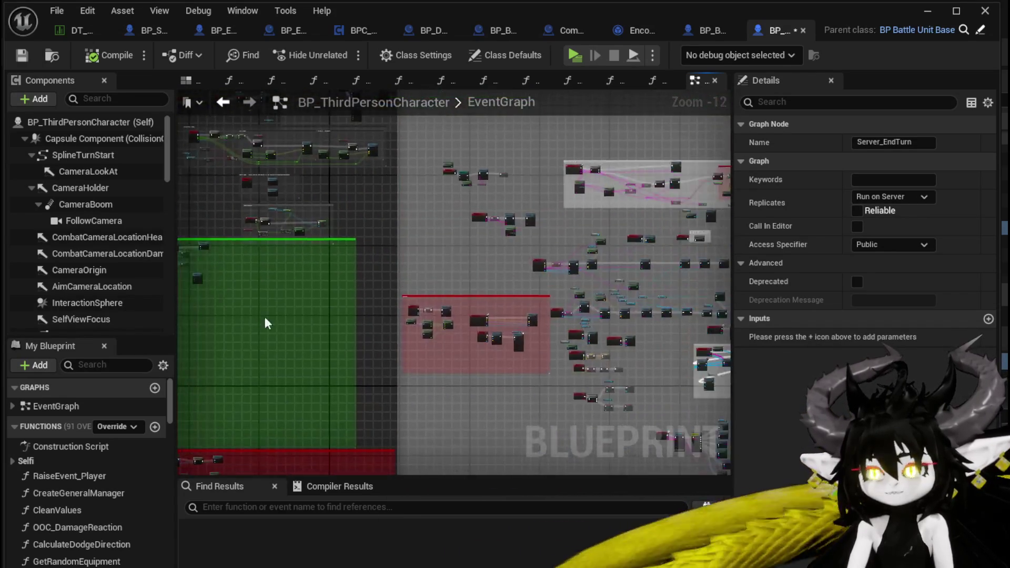
Step: Set the PrepairForNextWave Print String Duration to 70 and save the character Blueprint
left_click_drag(220, 320, 430, 264)
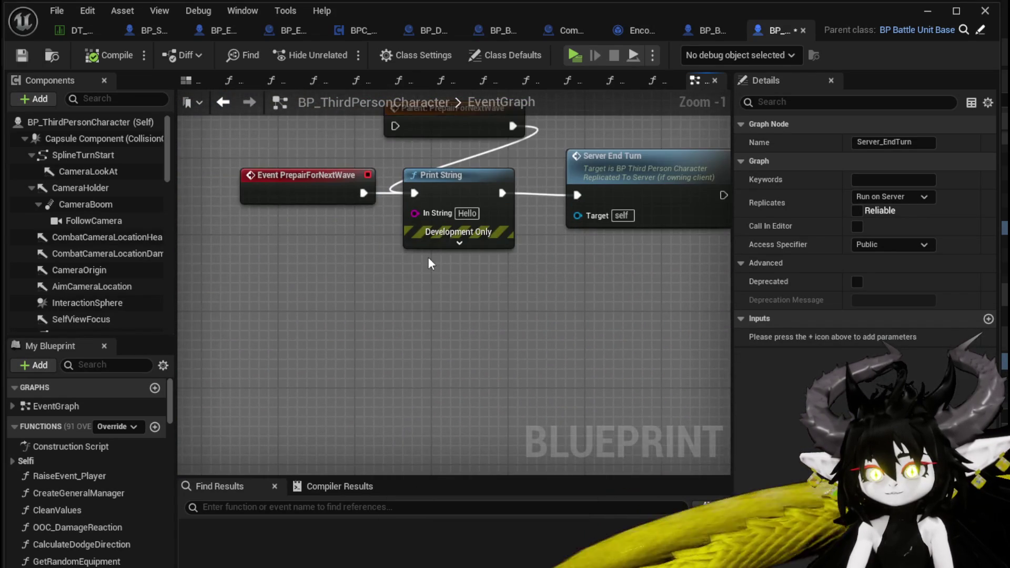
left_click(457, 243)
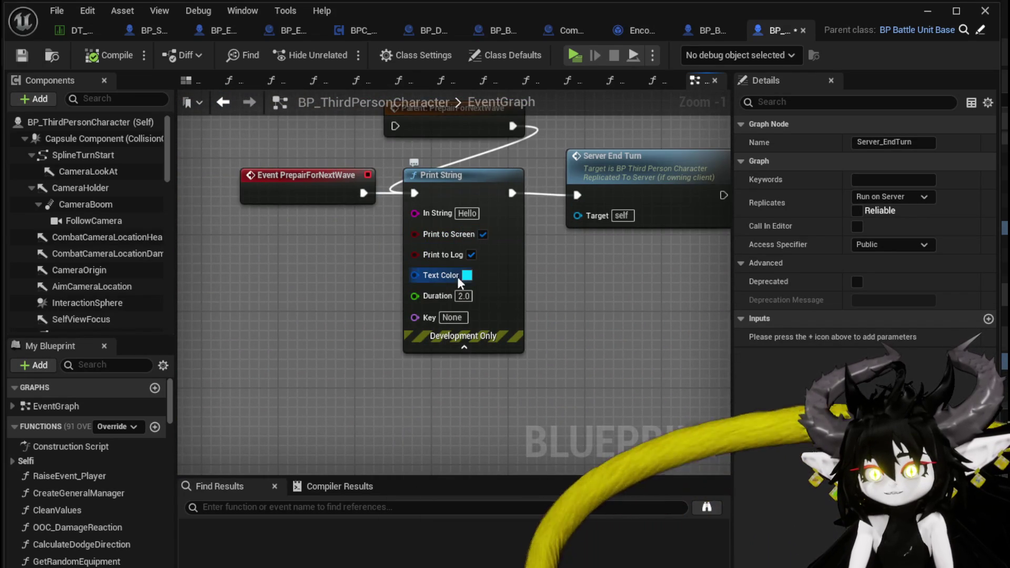
type("70")
left_click(564, 305)
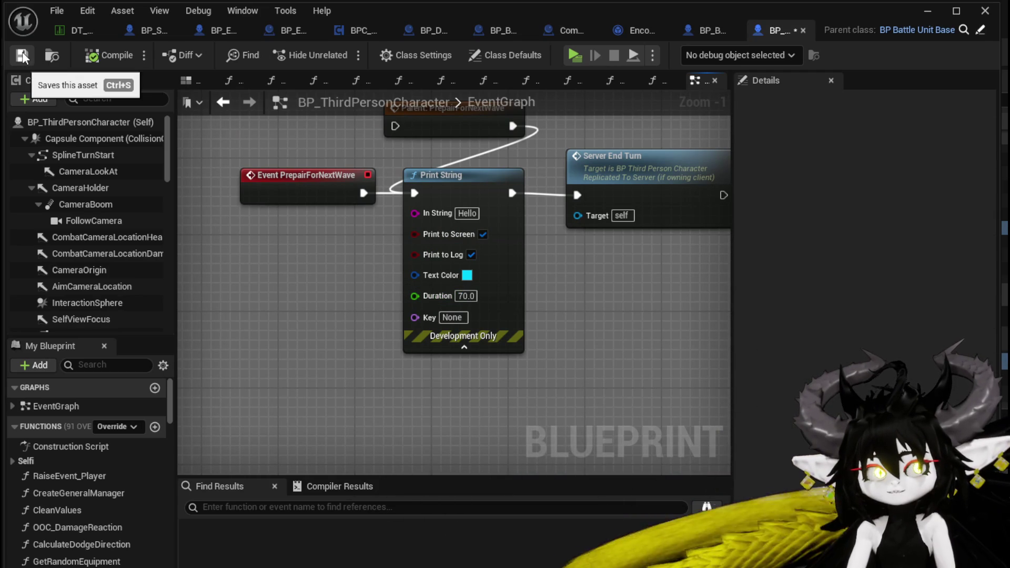
left_click(23, 54)
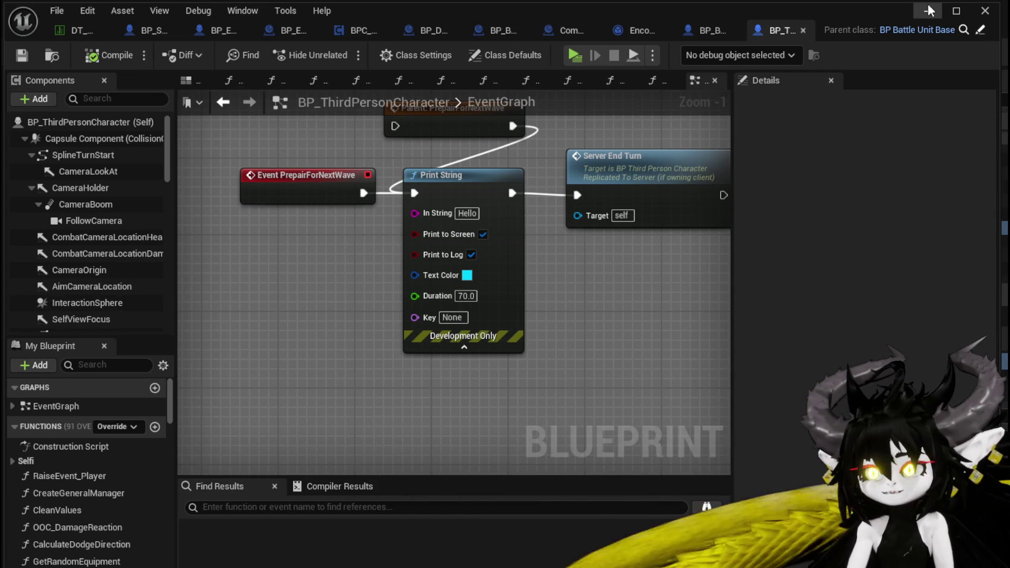
left_click(929, 11)
Step: Playtest a wave by running at the slime boss and playing the SummonSpawn card
left_click(340, 51)
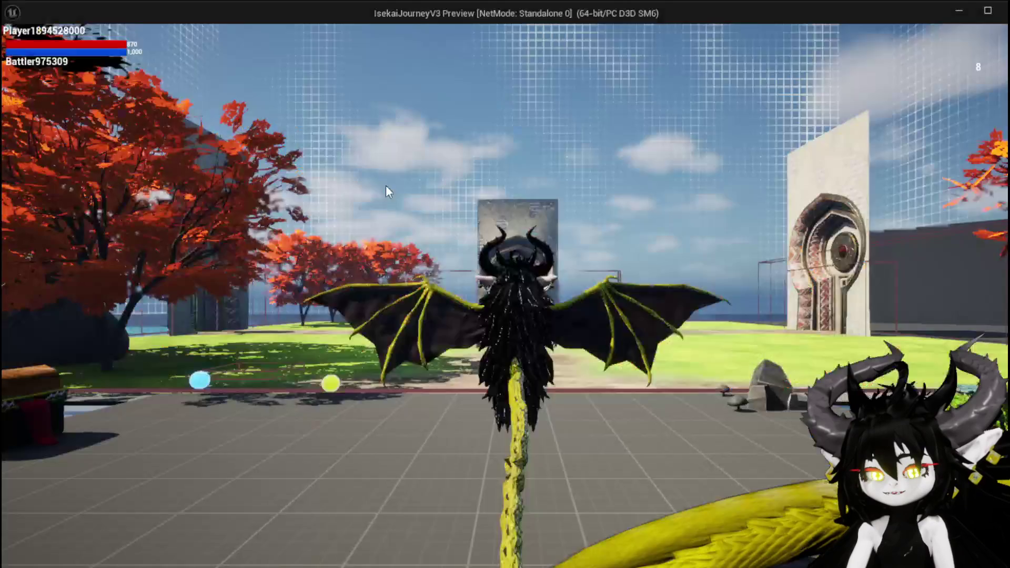
key("w")
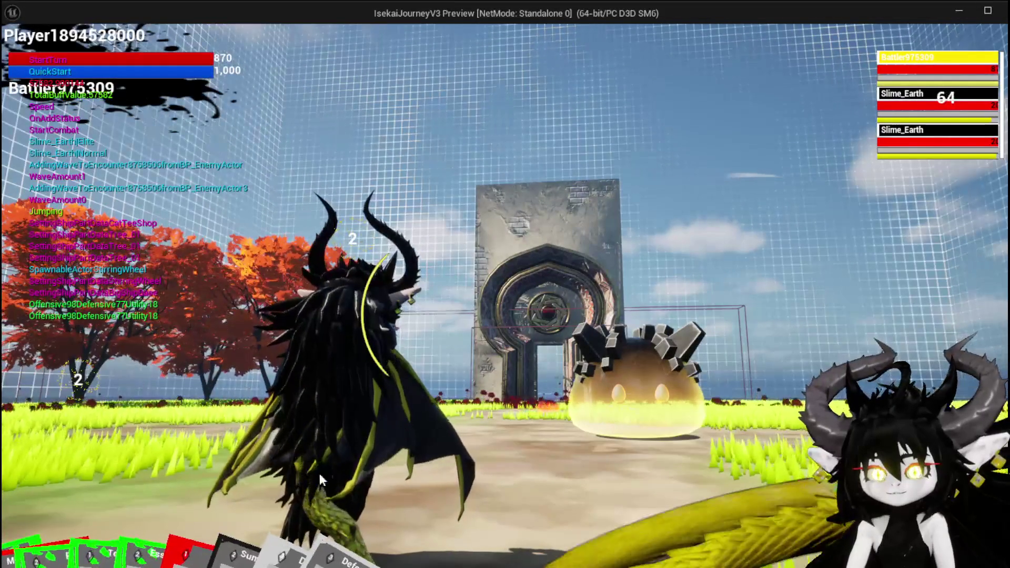
left_click_drag(36, 522, 435, 370)
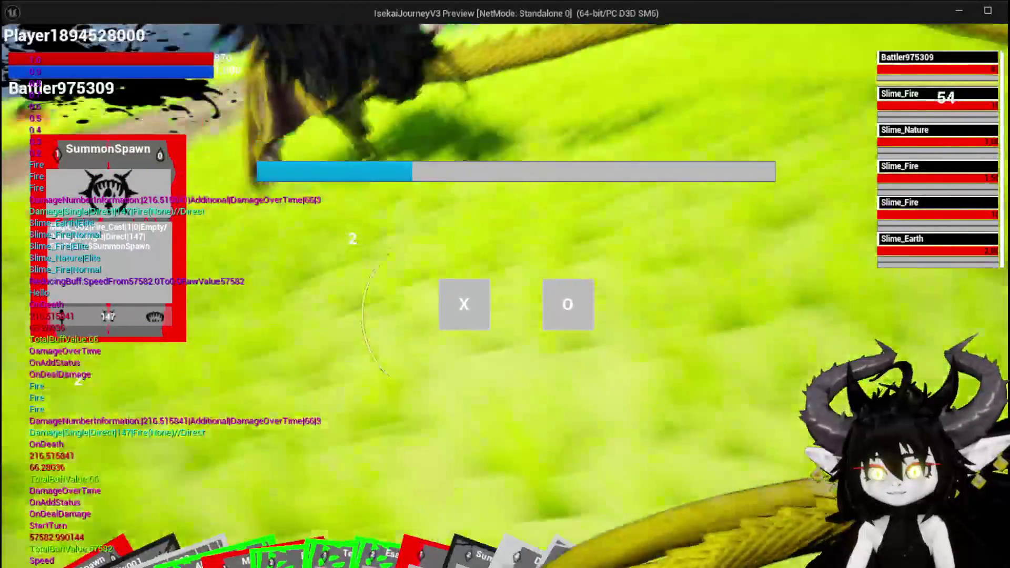
key("alt+Tab")
Step: Stop the playtest, save the level, and return to the character Blueprint
key("Escape")
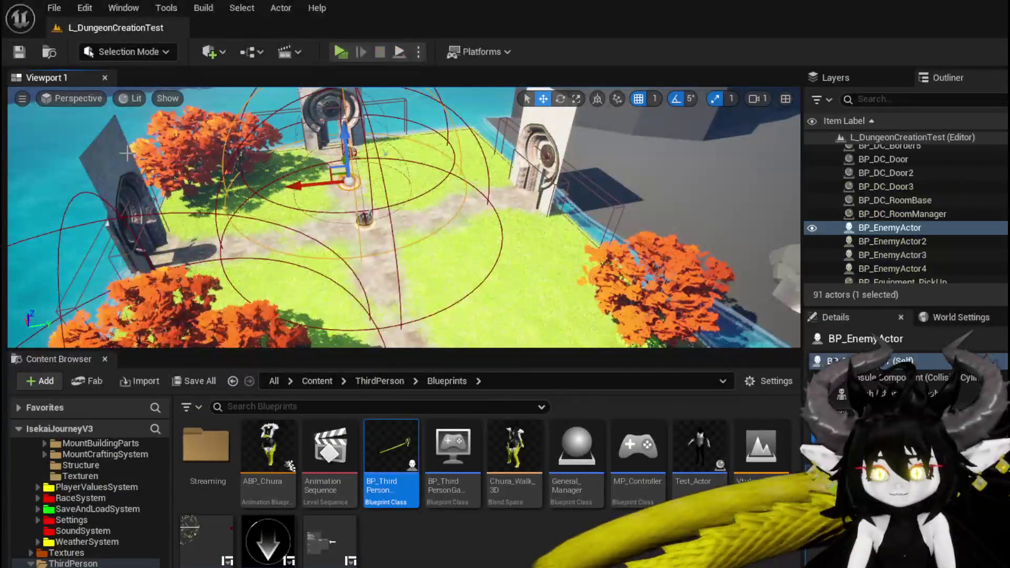
left_click(21, 52)
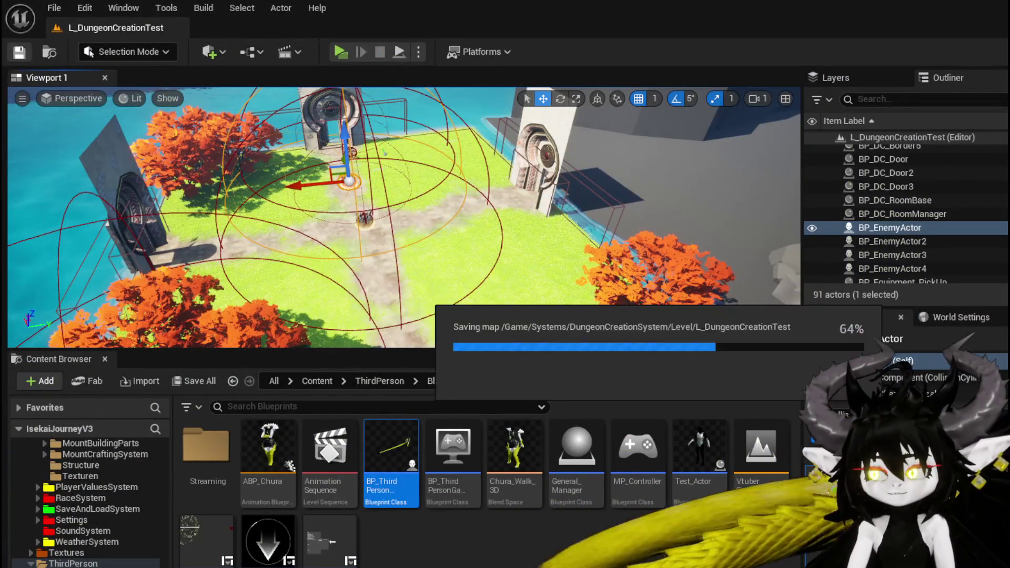
key("alt+Tab")
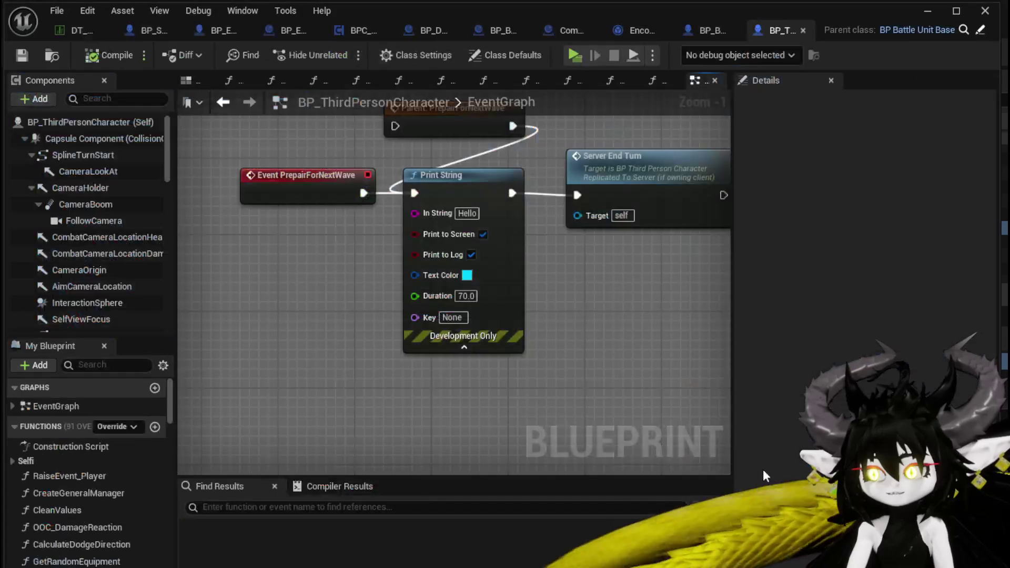
Step: Delete Parent: PrepairForNextWave and Print String, wiring the event straight into Server End Turn
key("Delete")
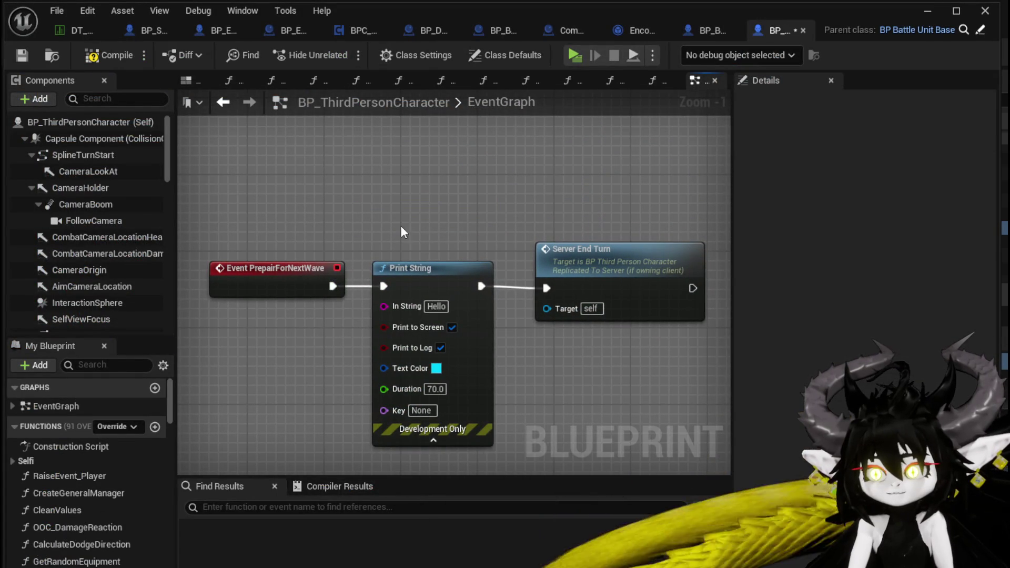
left_click(421, 269)
key("Delete")
scroll(339, 274, "down", 4)
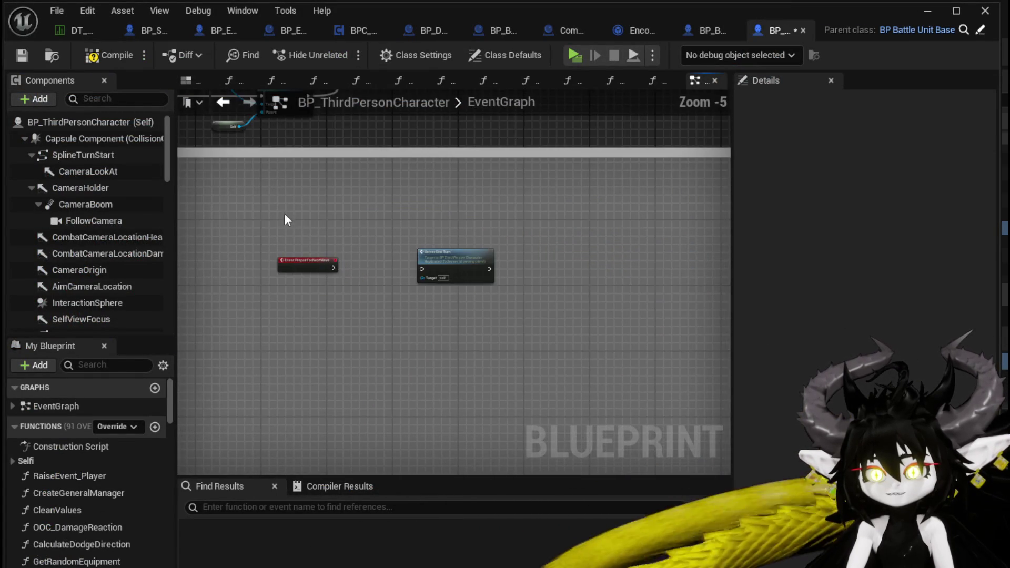
mouse_move(334, 267)
left_mouse_down()
mouse_move(354, 279)
mouse_move(423, 270)
mouse_move(575, 207)
left_mouse_up()
left_click(487, 242)
Step: Check the rewired Server End Turn node and save the character Blueprint
scroll(459, 282, "down", 6)
mouse_move(480, 407)
left_mouse_down()
mouse_move(304, 200)
mouse_move(428, 462)
mouse_move(452, 383)
left_mouse_up()
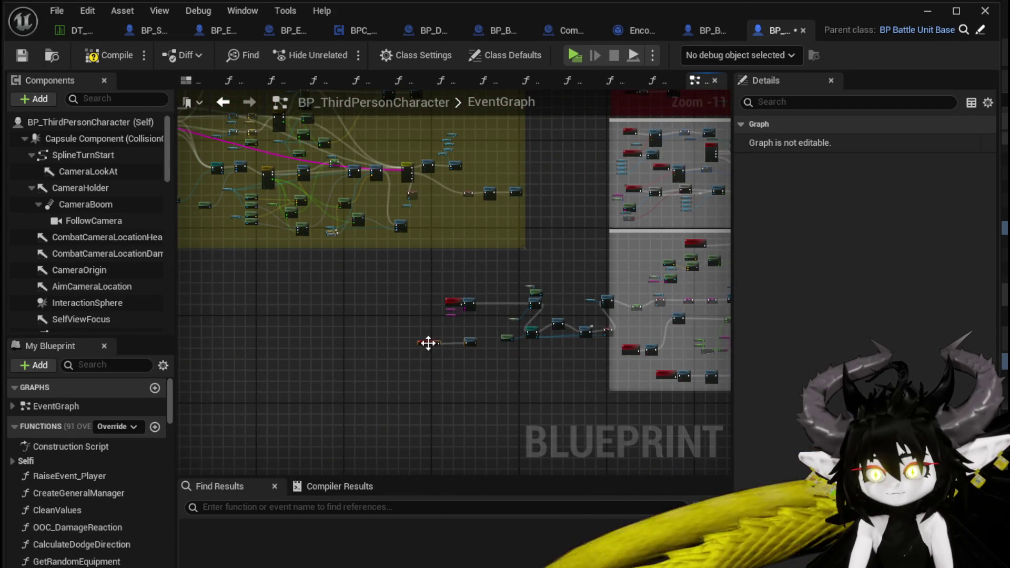
scroll(428, 342, "up", 5)
left_click(475, 343)
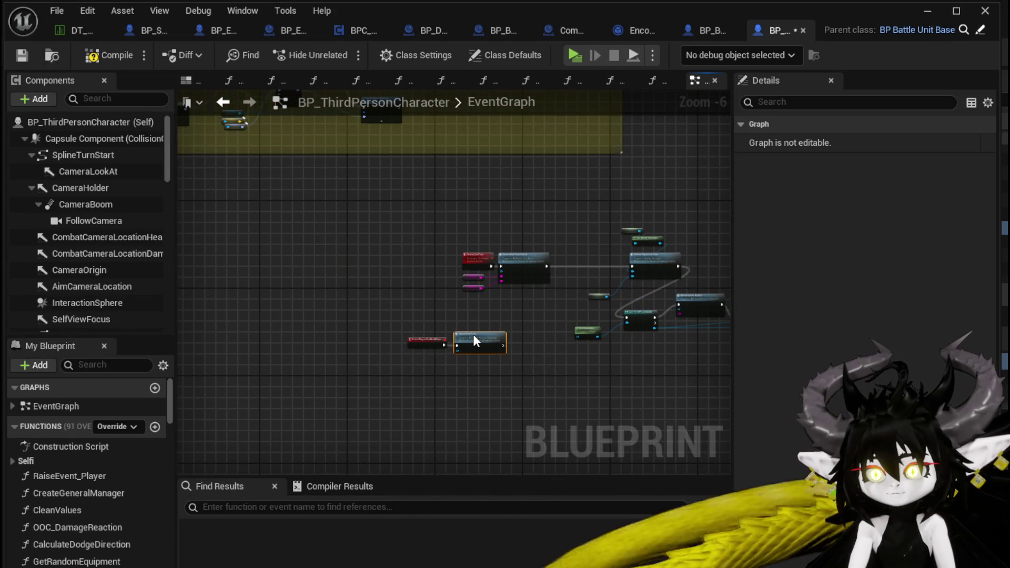
scroll(483, 328, "up", 3)
left_click(507, 343)
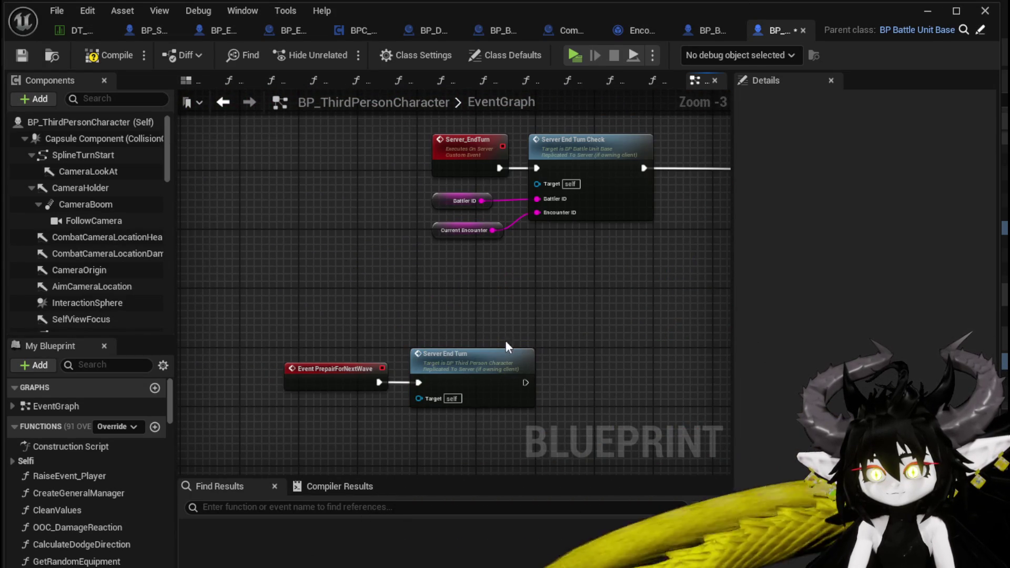
left_click(23, 56)
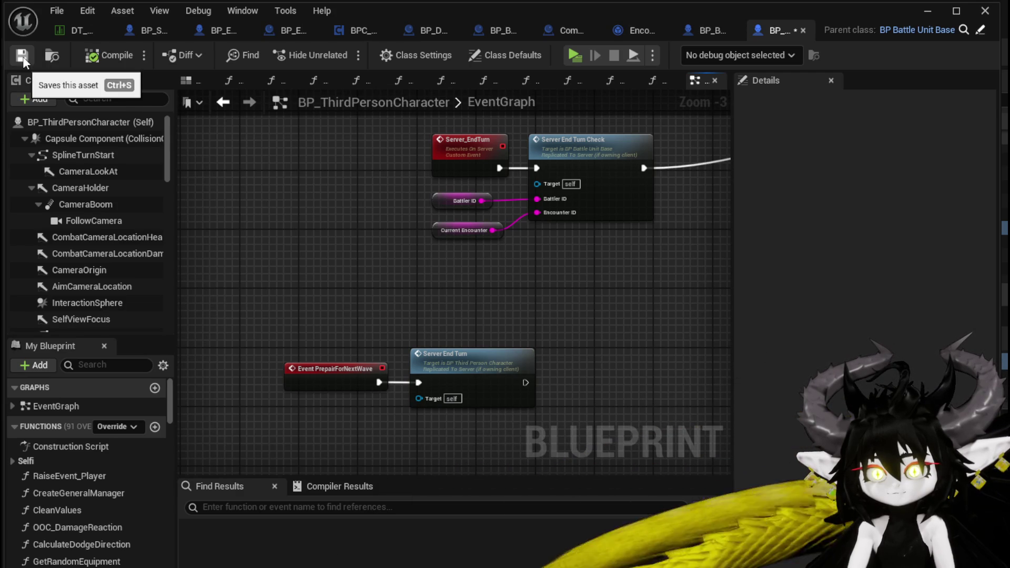
Step: Move Event PrepairForNextWave and Server End Turn left together
left_click_drag(451, 281, 424, 230)
left_click_drag(237, 368, 356, 305)
mouse_move(489, 300)
left_mouse_down()
mouse_move(426, 302)
mouse_move(387, 288)
left_mouse_up()
left_click(415, 282)
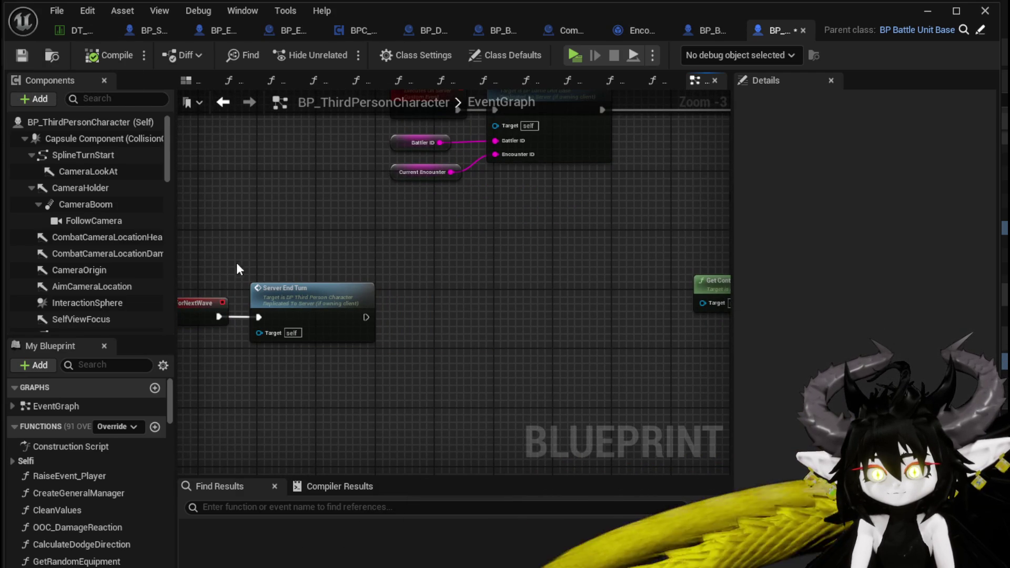
Step: Survey the Server_EndTurn, Server Unpossess Cam and EndCombat sections, returning to Server End Turn
mouse_move(253, 249)
left_mouse_down()
mouse_move(364, 257)
mouse_move(248, 222)
left_mouse_up()
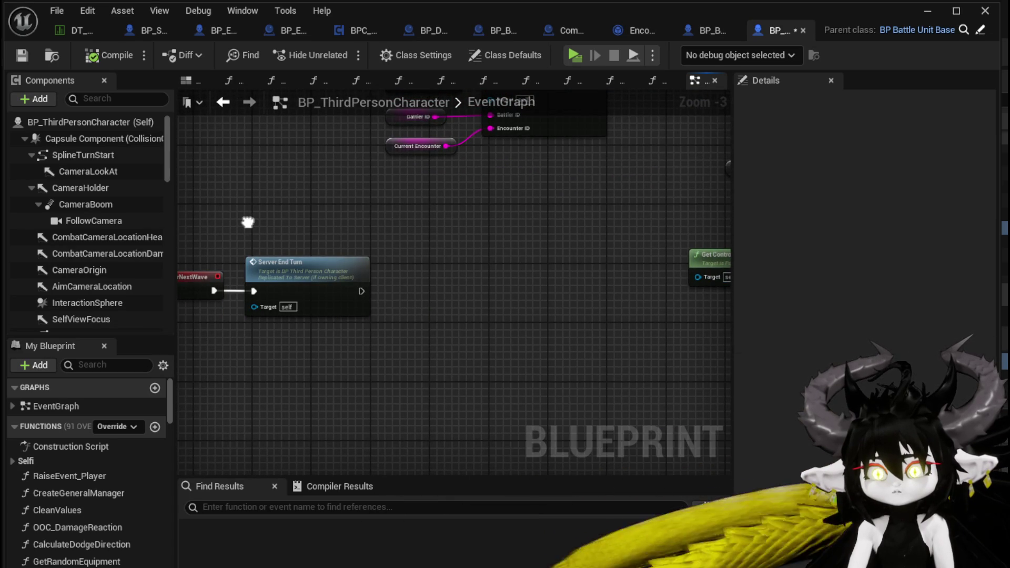
mouse_move(471, 258)
left_mouse_down()
mouse_move(420, 331)
mouse_move(426, 302)
left_mouse_up()
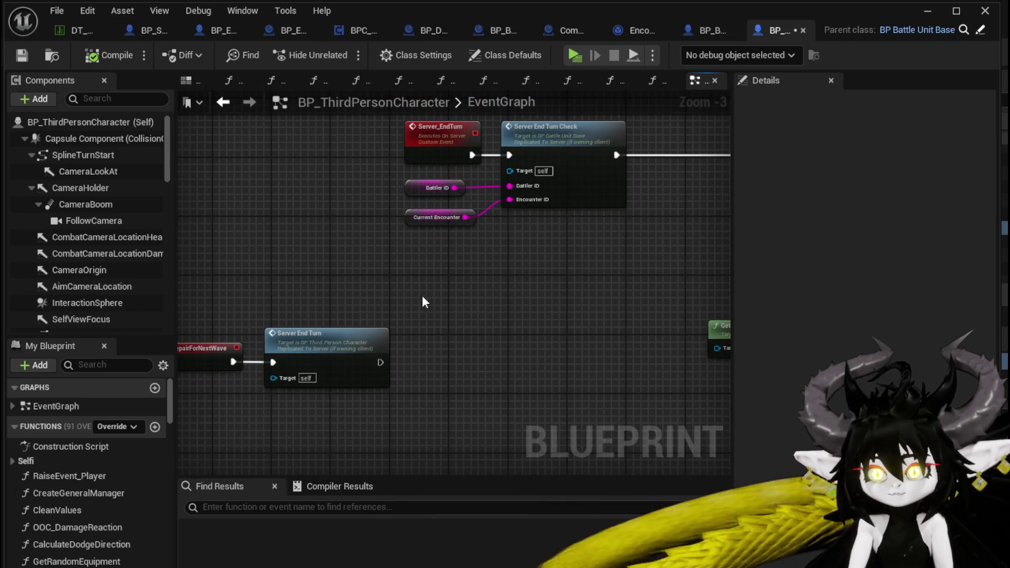
scroll(475, 318, "down", 1)
left_click_drag(530, 298, 324, 277)
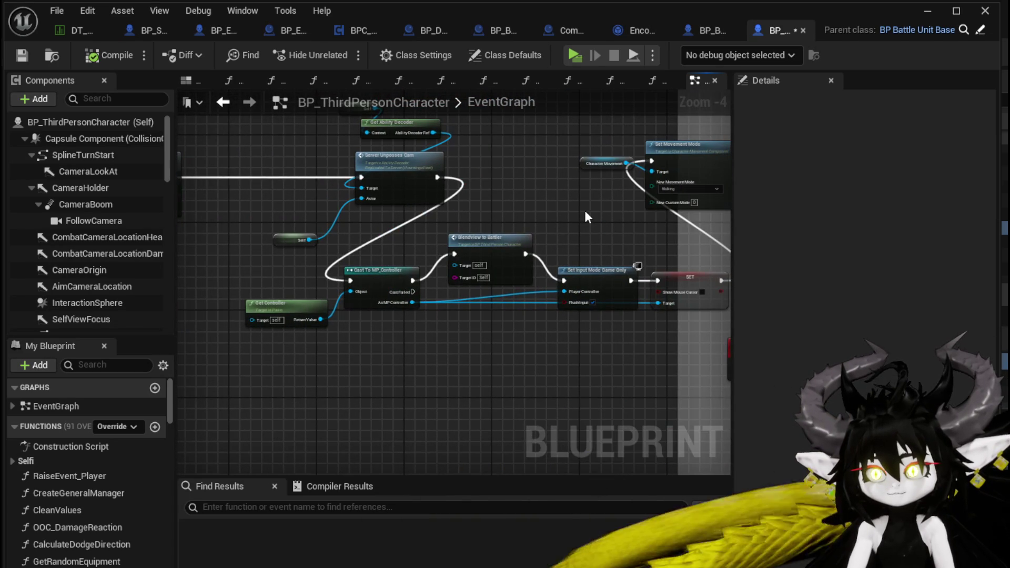
mouse_move(588, 217)
left_mouse_down()
mouse_move(473, 247)
mouse_move(135, 281)
left_mouse_up()
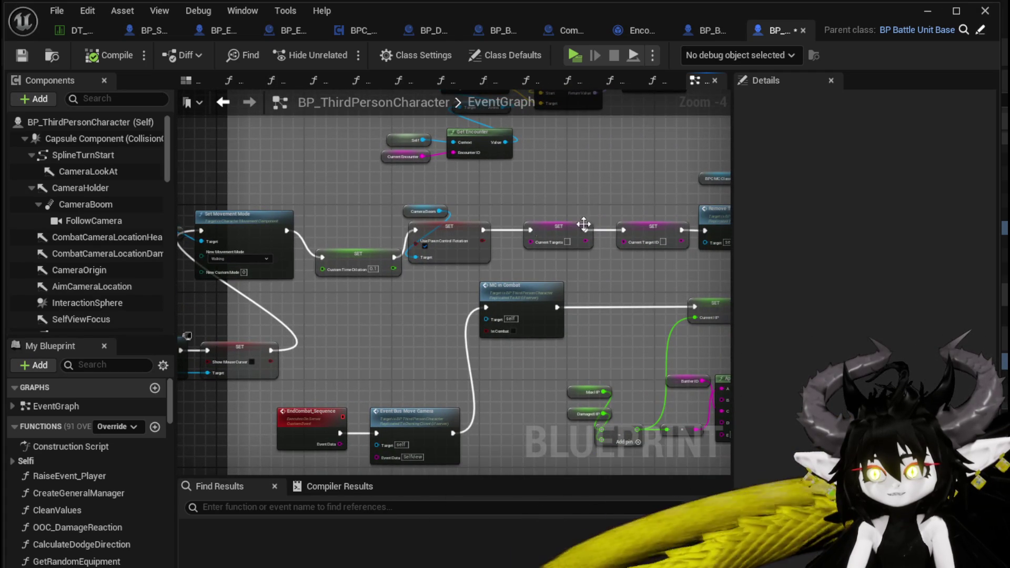
scroll(353, 279, "down", 2)
mouse_move(584, 224)
left_mouse_down()
mouse_move(353, 279)
mouse_move(436, 256)
left_mouse_up()
scroll(377, 301, "up", 4)
Step: Add a Set Timer by Event node after Server End Turn with a 2.0-second time
type("set Ti")
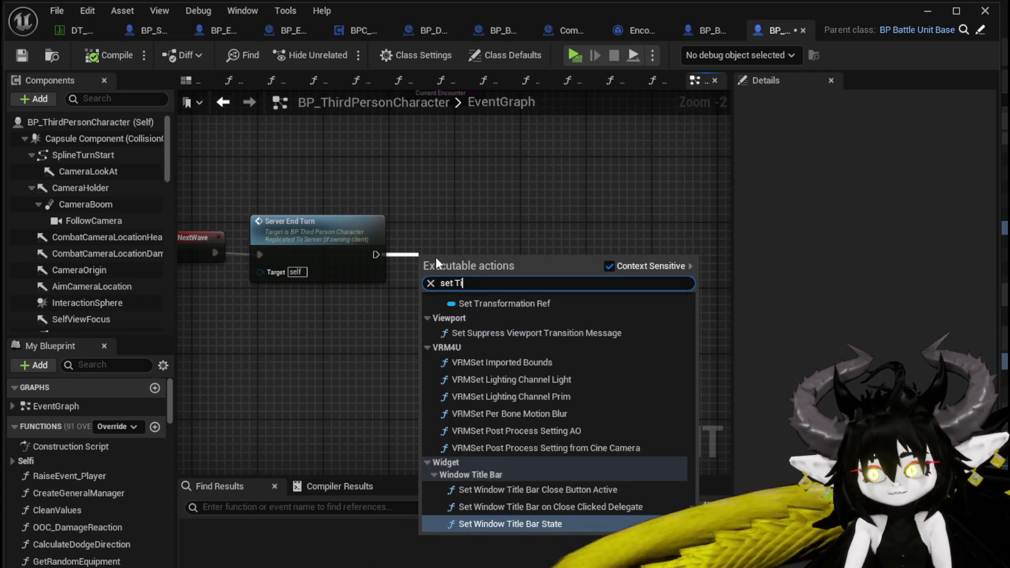
type("mer by event")
key("Return")
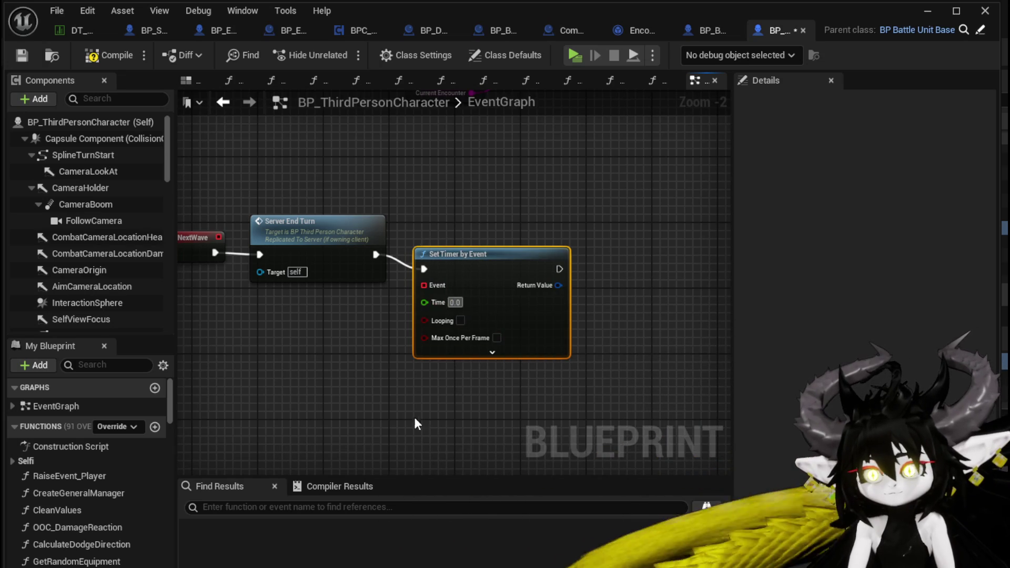
left_click_drag(384, 421, 384, 376)
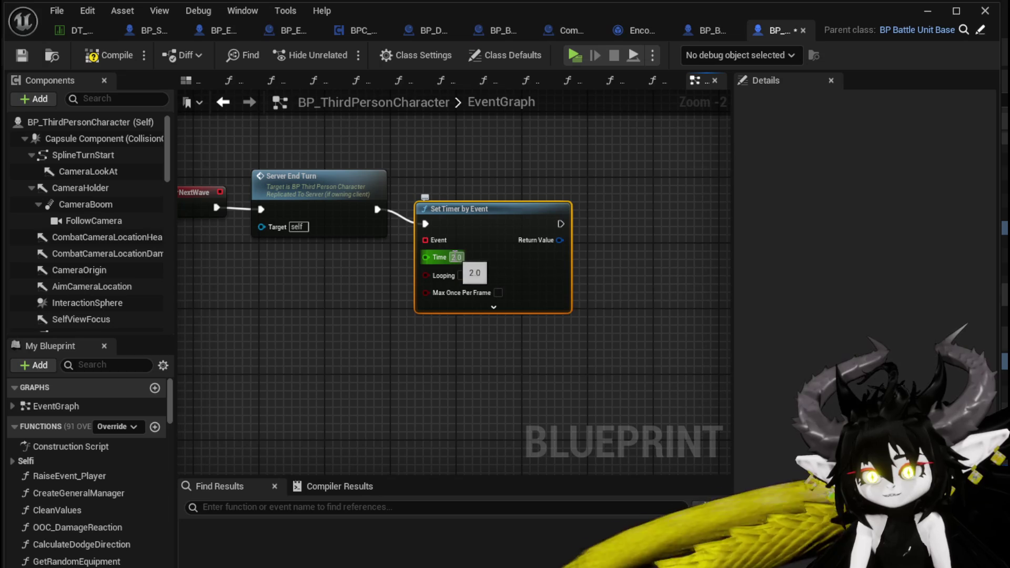
left_click(456, 362)
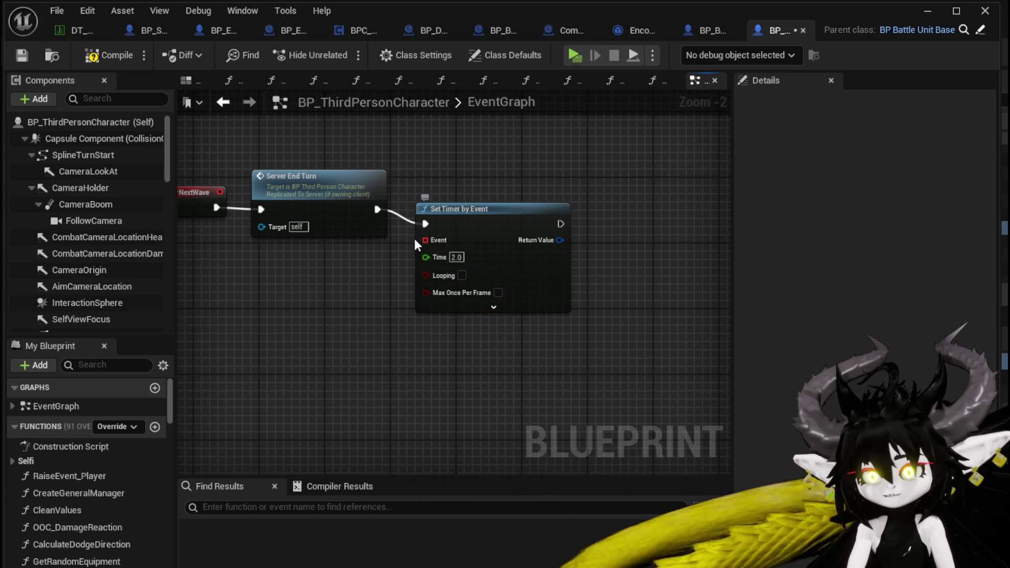
Step: Attach a Create Event node to the timer's Event pin and create a matching event
mouse_move(415, 245)
left_mouse_down()
mouse_move(415, 183)
mouse_move(344, 279)
left_mouse_up()
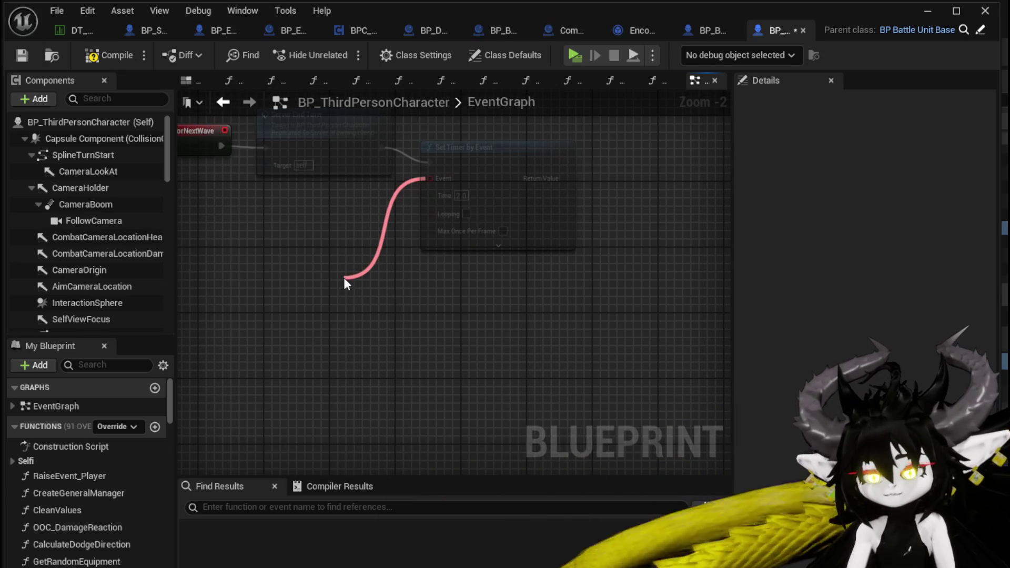
type("create")
left_click(397, 343)
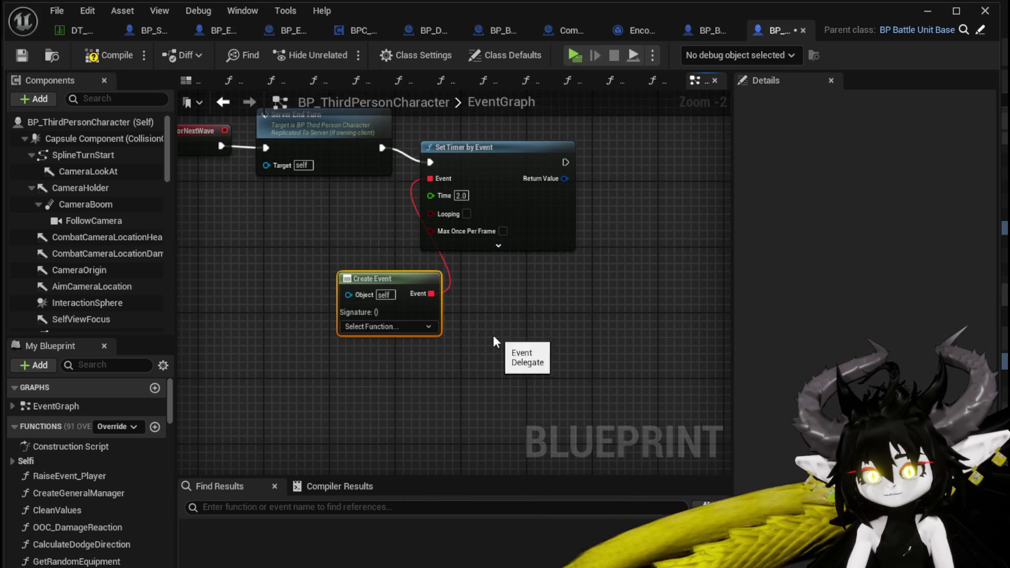
left_click_drag(354, 272, 297, 265)
left_click_drag(365, 319, 446, 328)
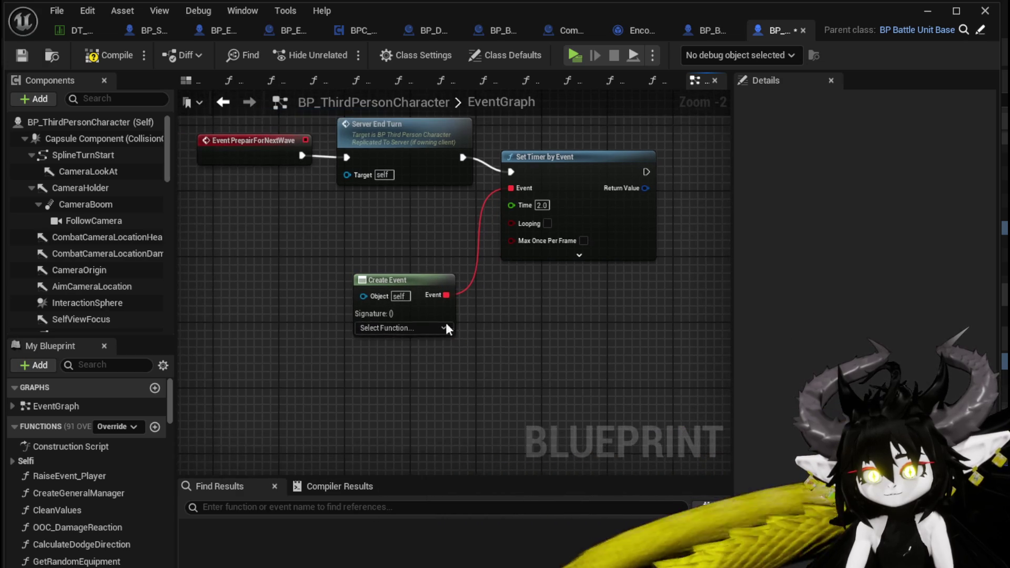
left_click(446, 328)
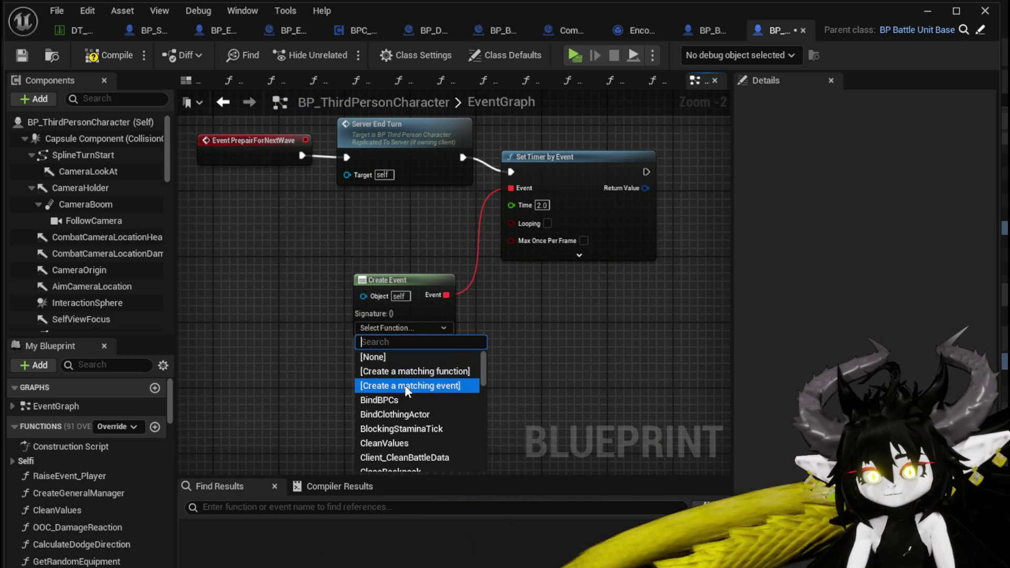
left_click(536, 358)
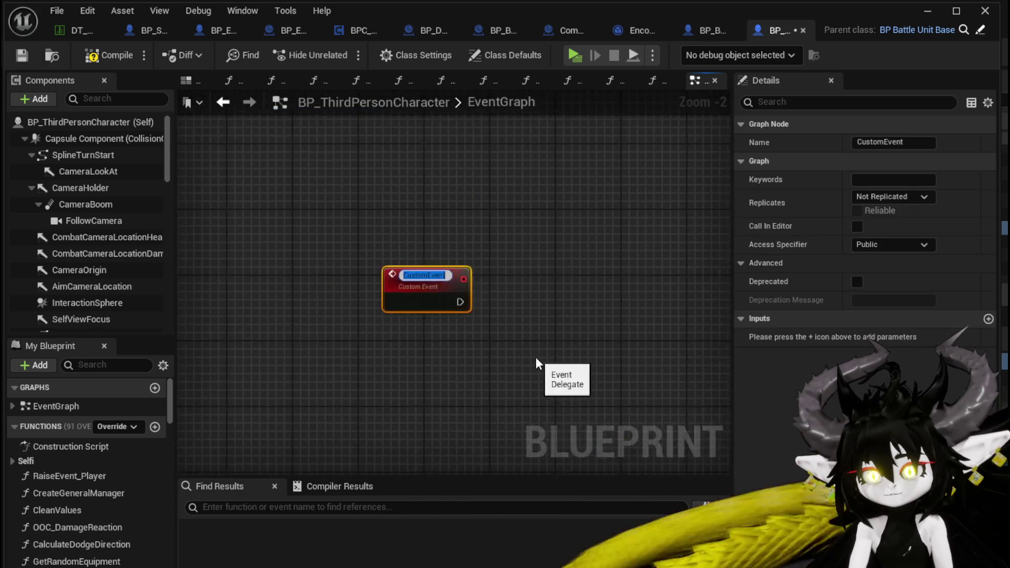
Step: Rename the new custom event to ReadyForNextWave
scroll(462, 242, "down", 2)
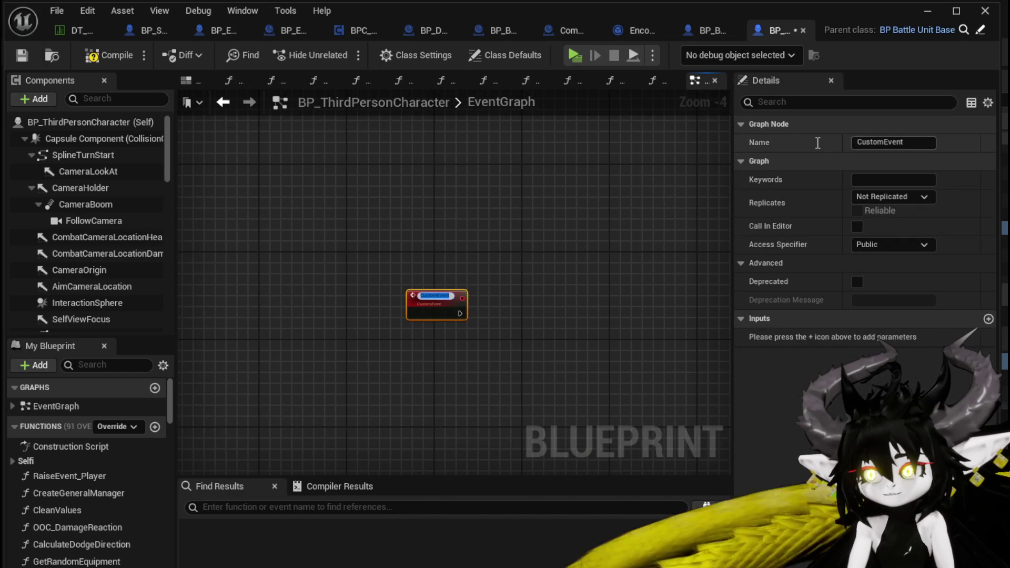
left_click(909, 141)
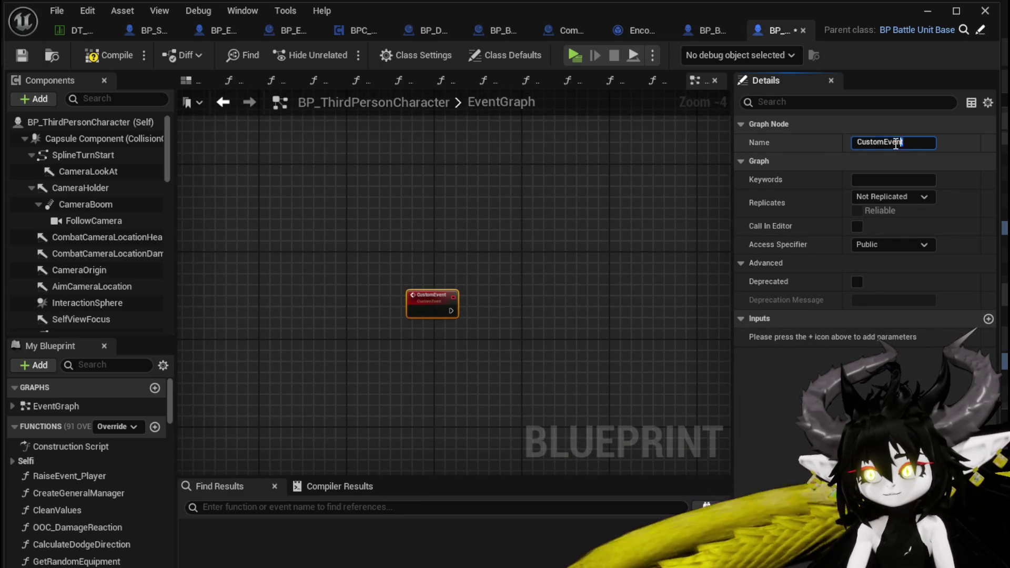
type("Read")
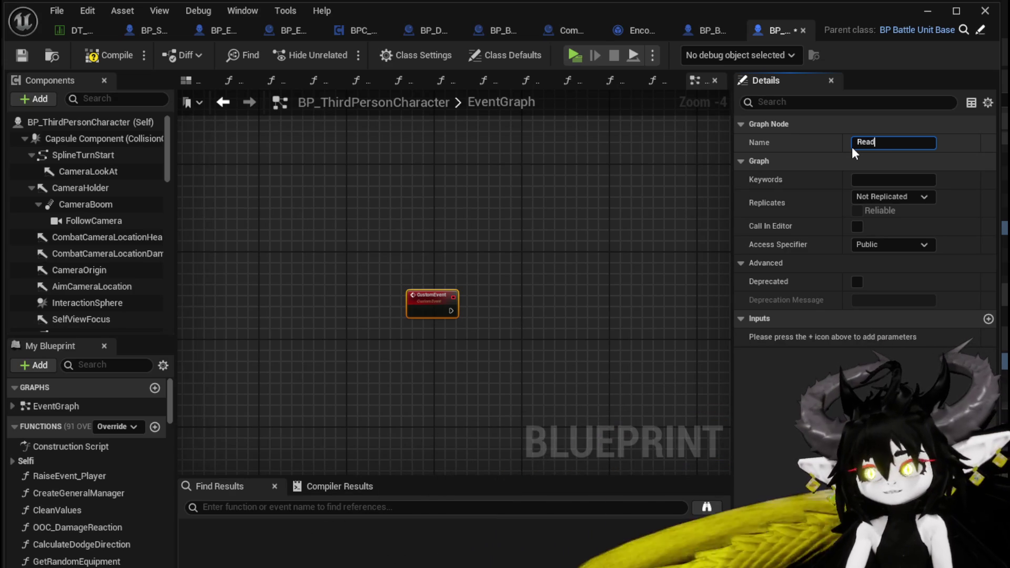
type("yForNe")
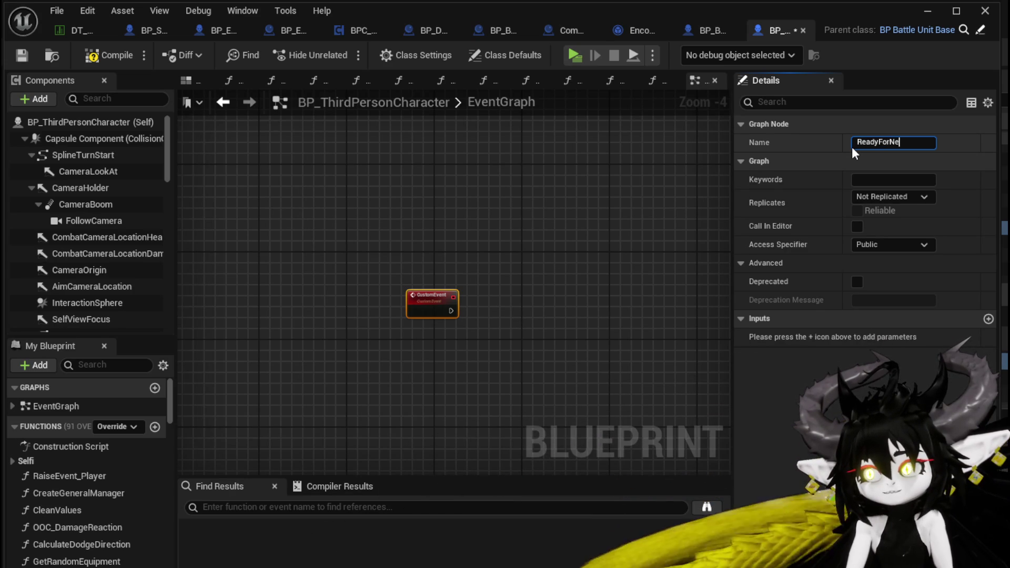
type("xtWave")
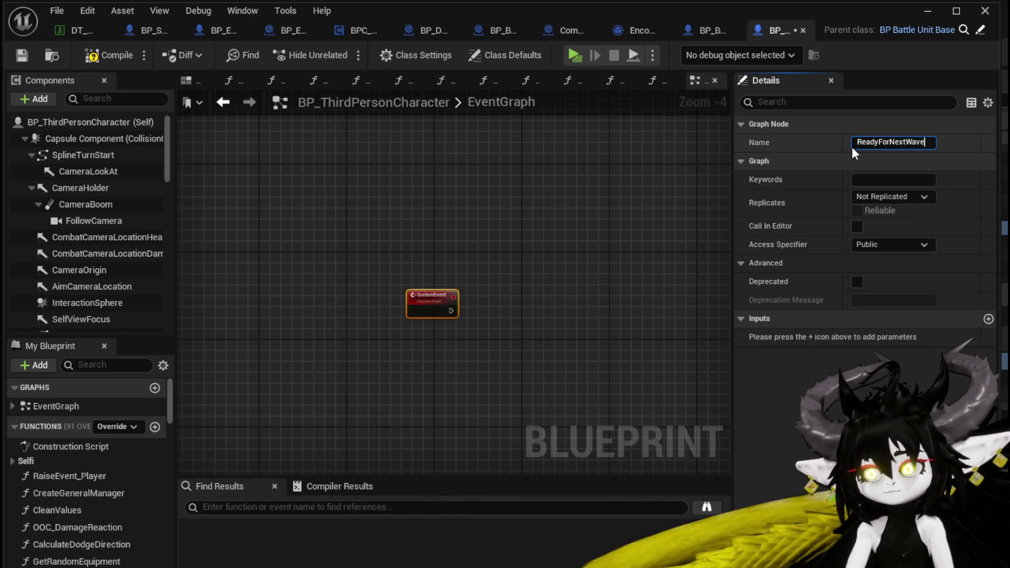
key("Return")
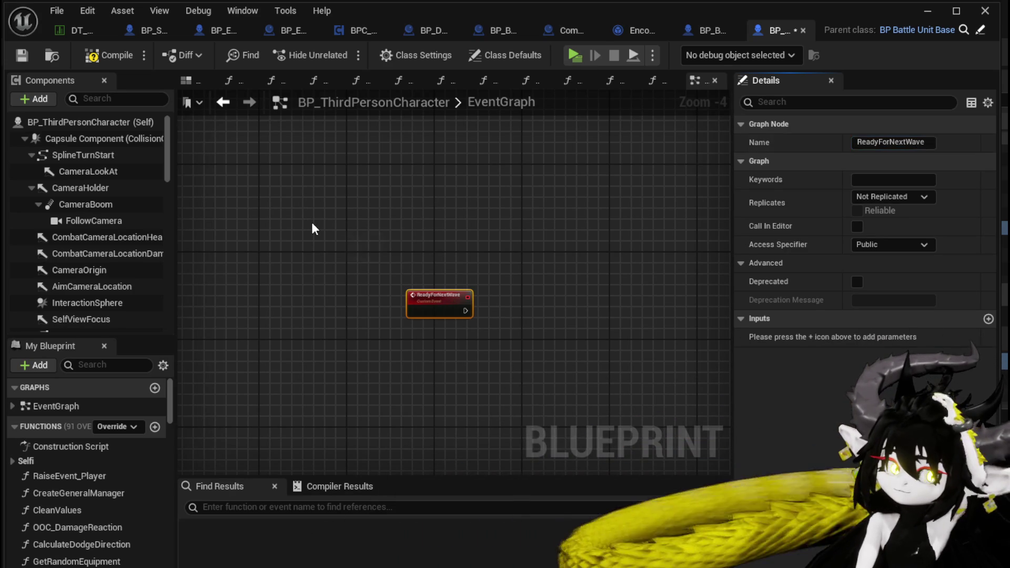
Step: Wire ReadyForNextWave directly into the timer's Event pin, delete Create Event, and save
scroll(358, 242, "down", 8)
scroll(370, 365, "up", 2)
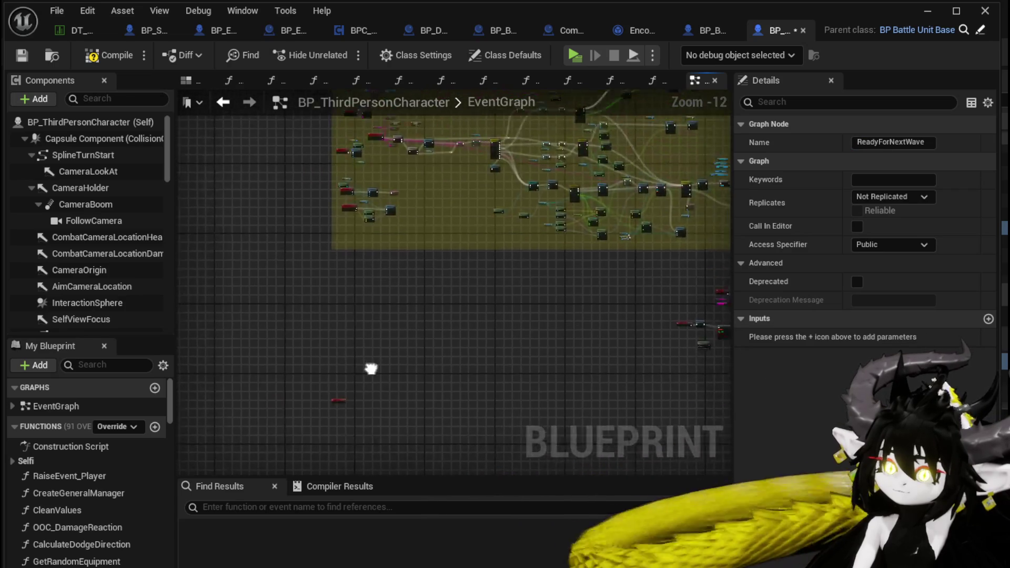
scroll(273, 246, "down", 2)
scroll(367, 286, "up", 9)
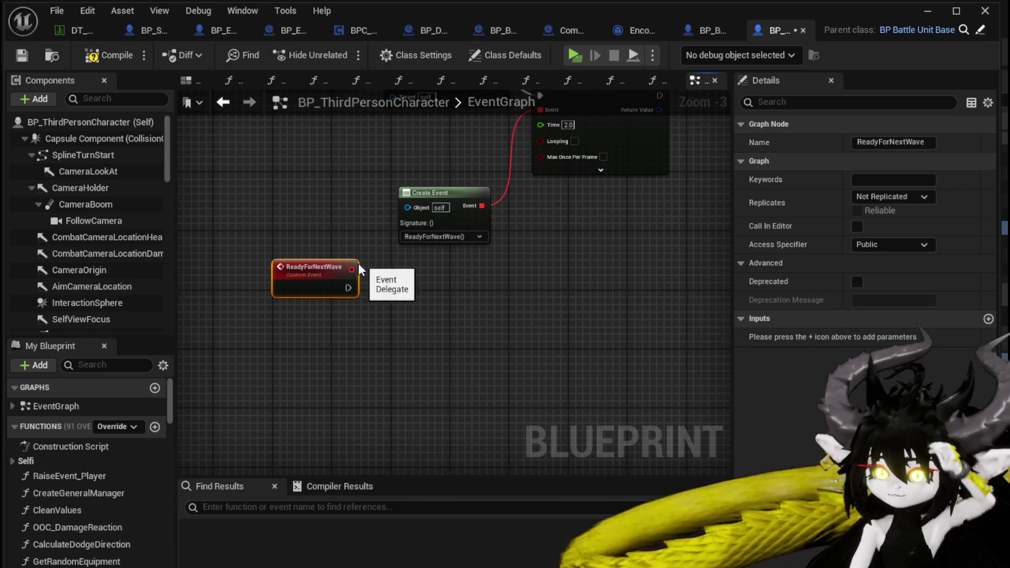
mouse_move(352, 269)
left_mouse_down()
mouse_move(427, 235)
mouse_move(579, 64)
mouse_move(556, 207)
mouse_move(552, 200)
left_mouse_up()
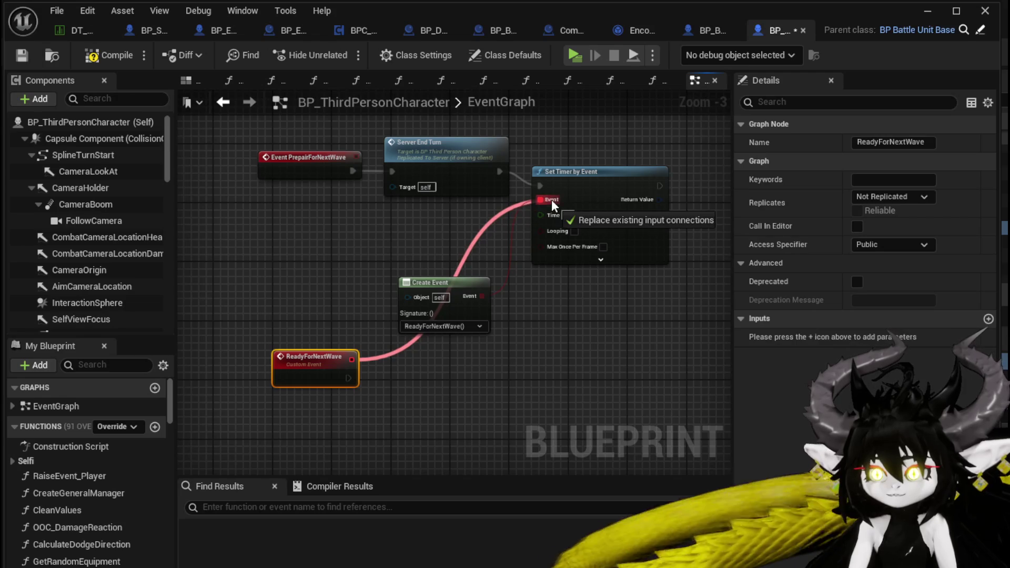
mouse_move(425, 239)
left_mouse_down()
mouse_move(416, 239)
mouse_move(474, 300)
left_mouse_up()
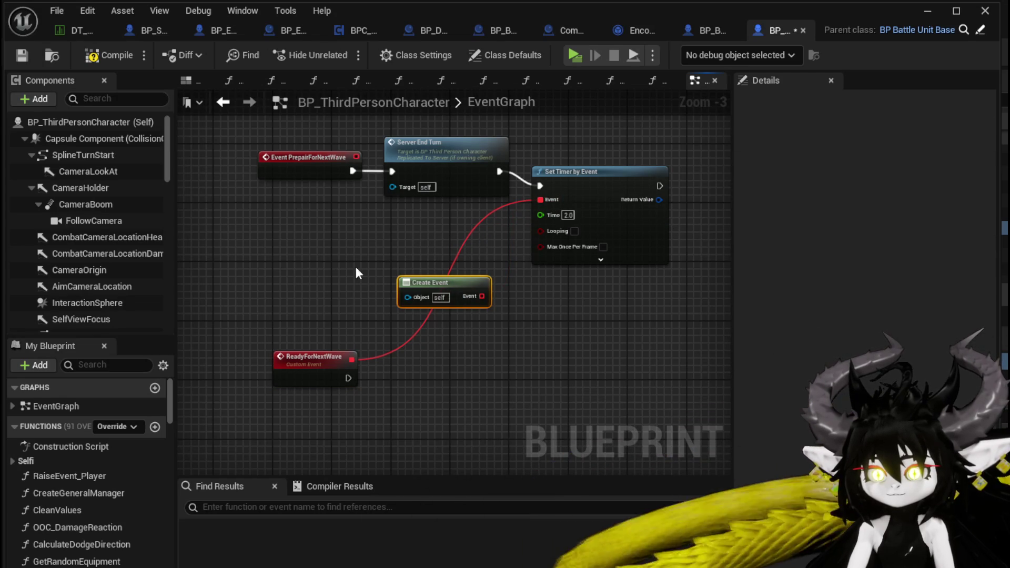
key("Delete")
left_click_drag(316, 444, 327, 364)
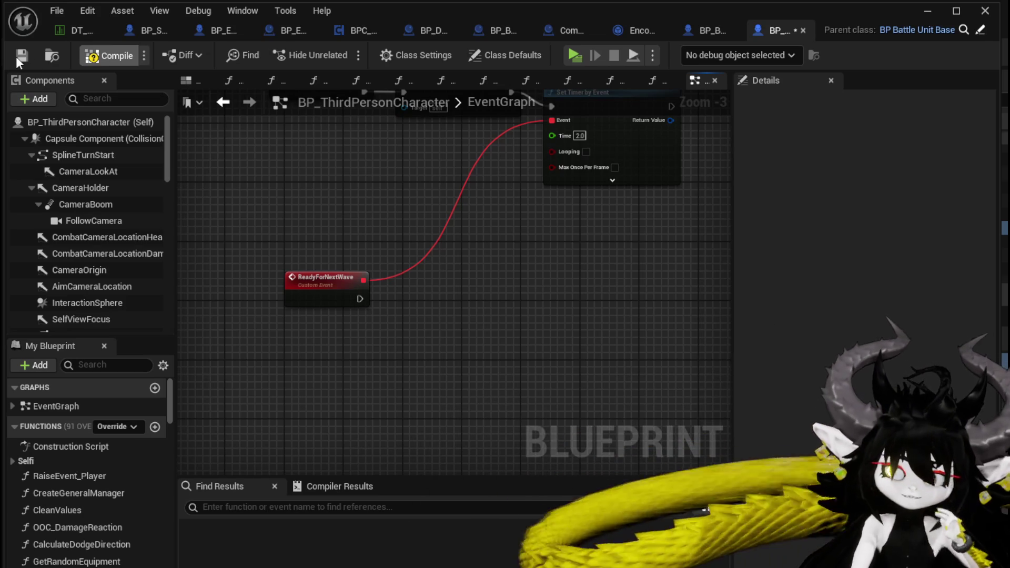
left_click(16, 57)
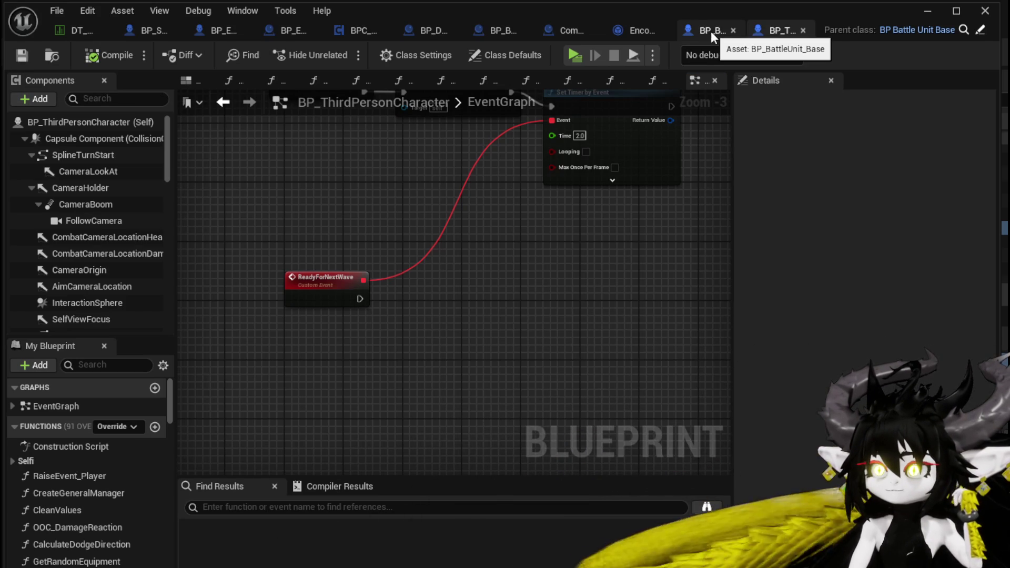
left_click(621, 34)
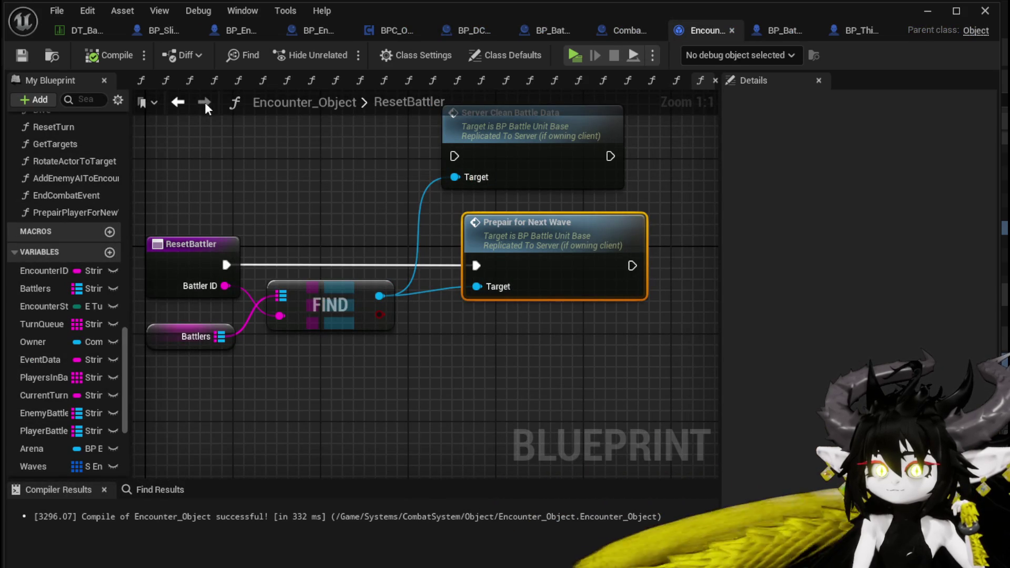
left_click(185, 106)
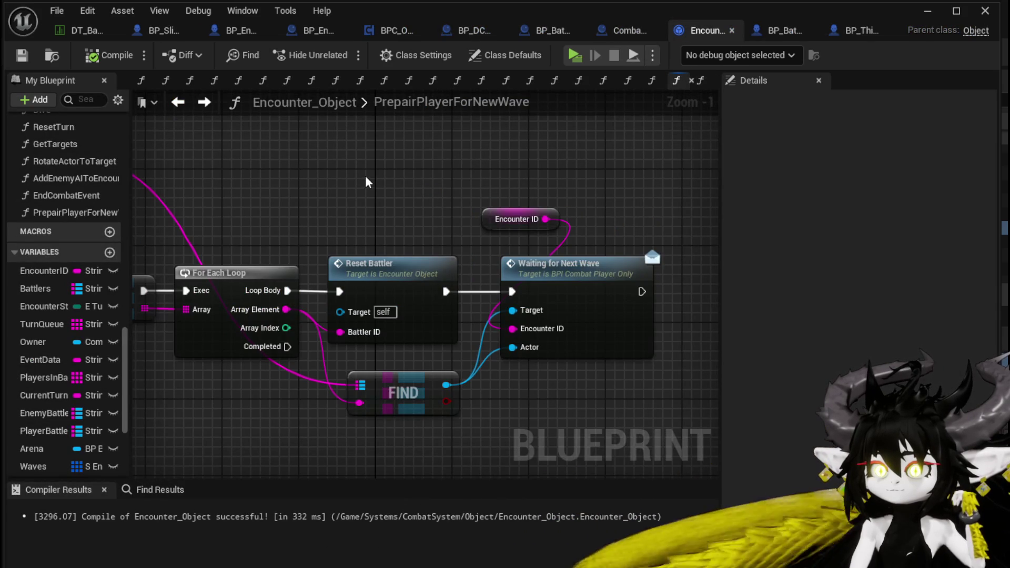
scroll(571, 194, "down", 2)
mouse_move(570, 194)
left_mouse_down()
mouse_move(709, 198)
mouse_move(549, 185)
mouse_move(646, 194)
left_mouse_up()
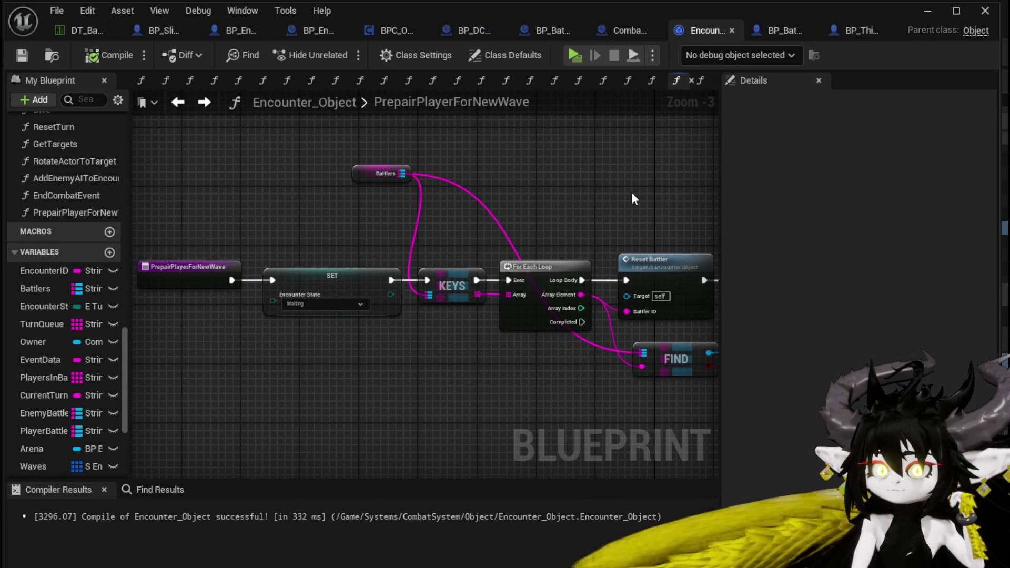
left_click(184, 107)
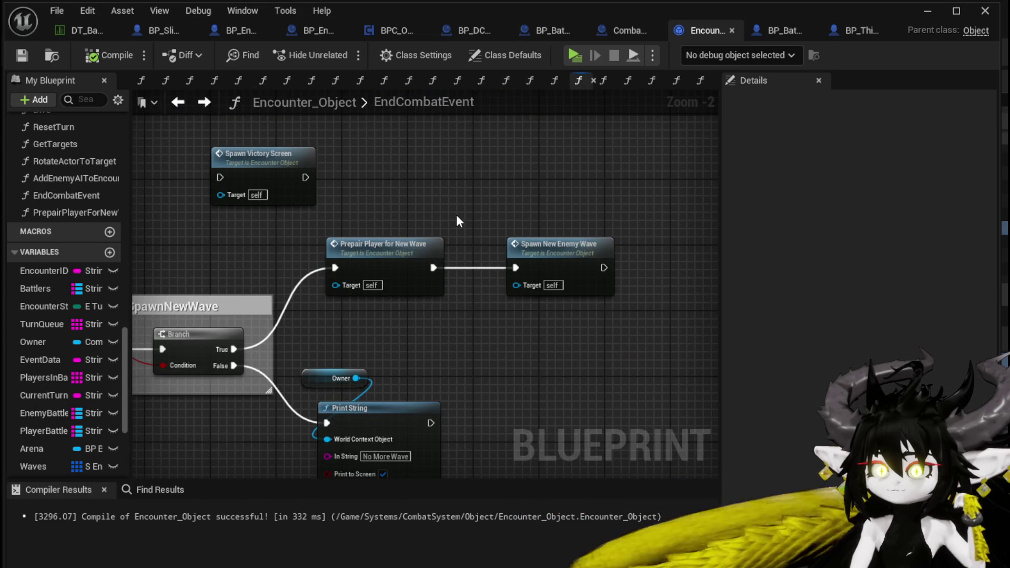
double_click(403, 245)
mouse_move(403, 240)
left_mouse_down()
mouse_move(365, 203)
mouse_move(273, 200)
left_mouse_up()
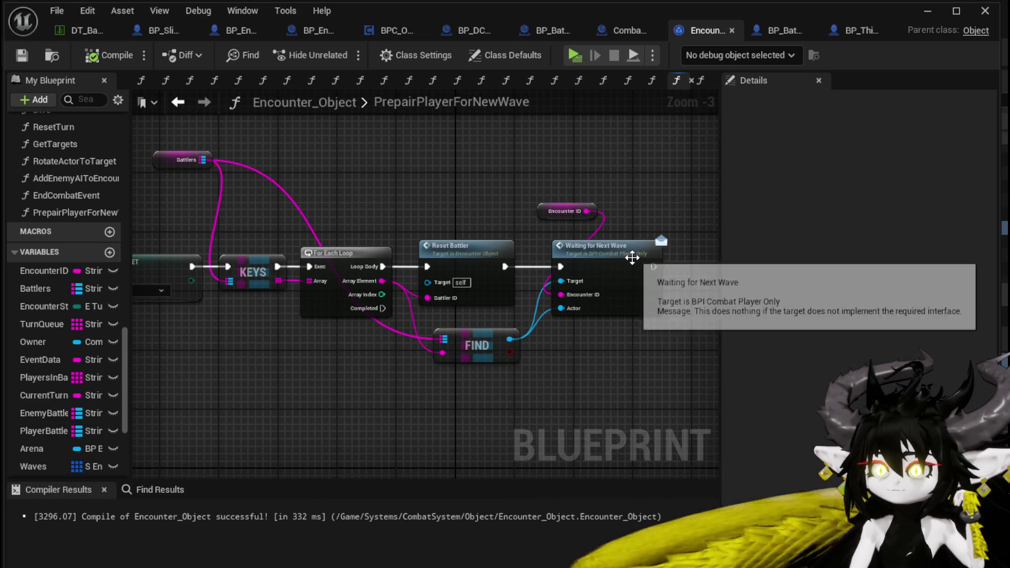
left_click_drag(558, 182, 606, 238)
mouse_move(592, 354)
left_mouse_down()
mouse_move(619, 348)
mouse_move(613, 333)
left_mouse_up()
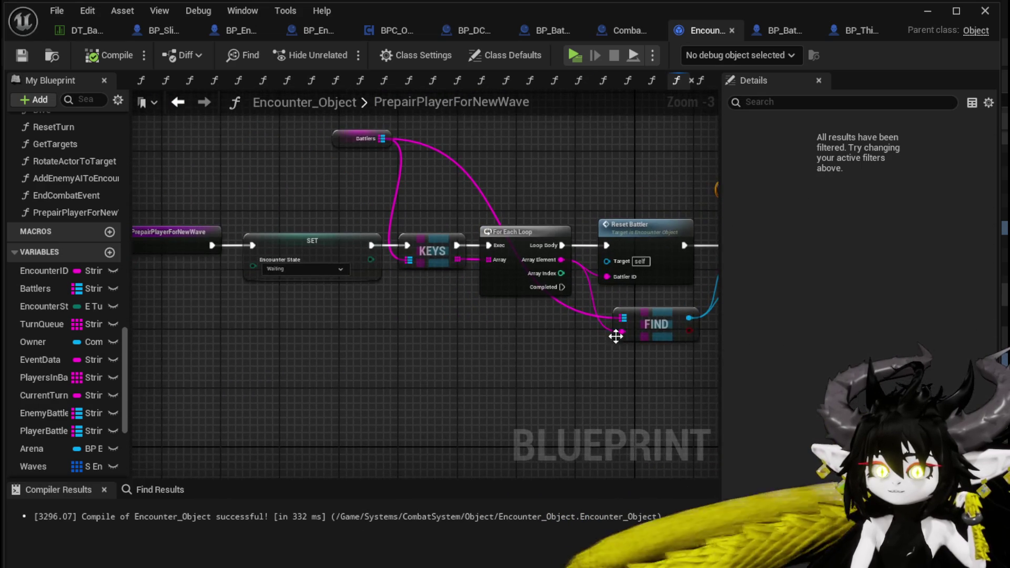
left_click(386, 322)
mouse_move(386, 322)
left_mouse_down()
mouse_move(284, 309)
mouse_move(359, 302)
mouse_move(219, 300)
left_mouse_up()
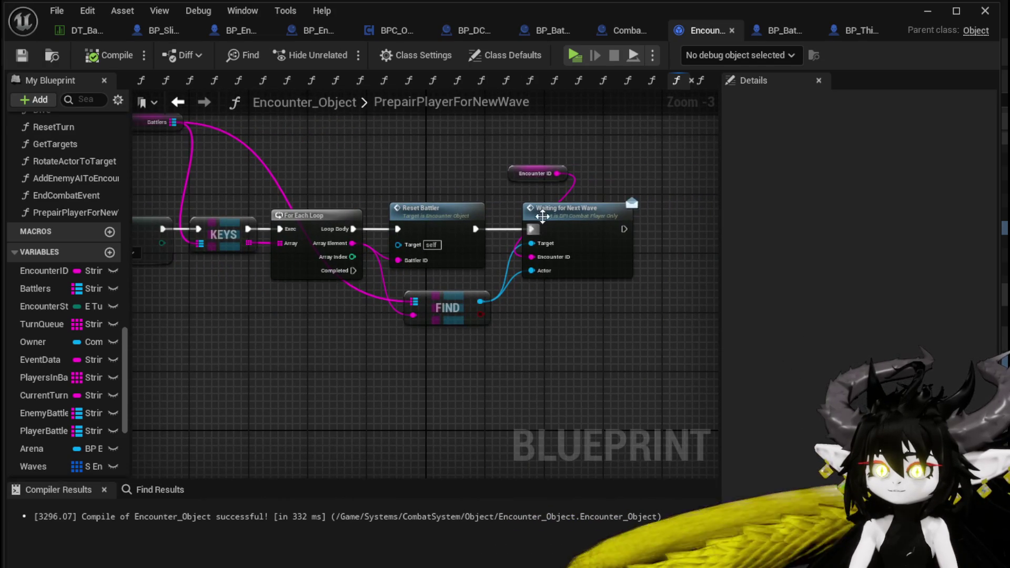
double_click(558, 212)
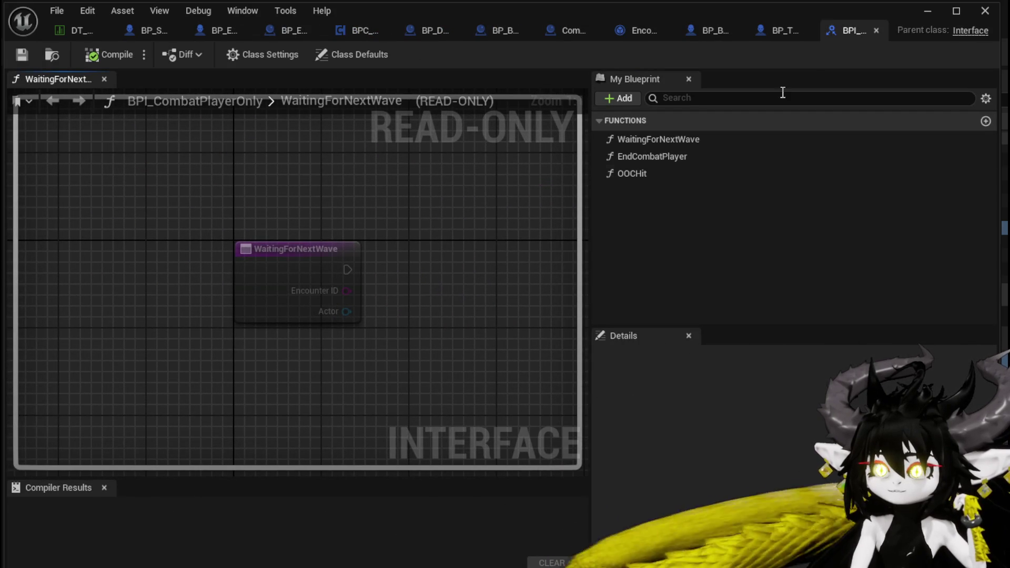
left_click(877, 31)
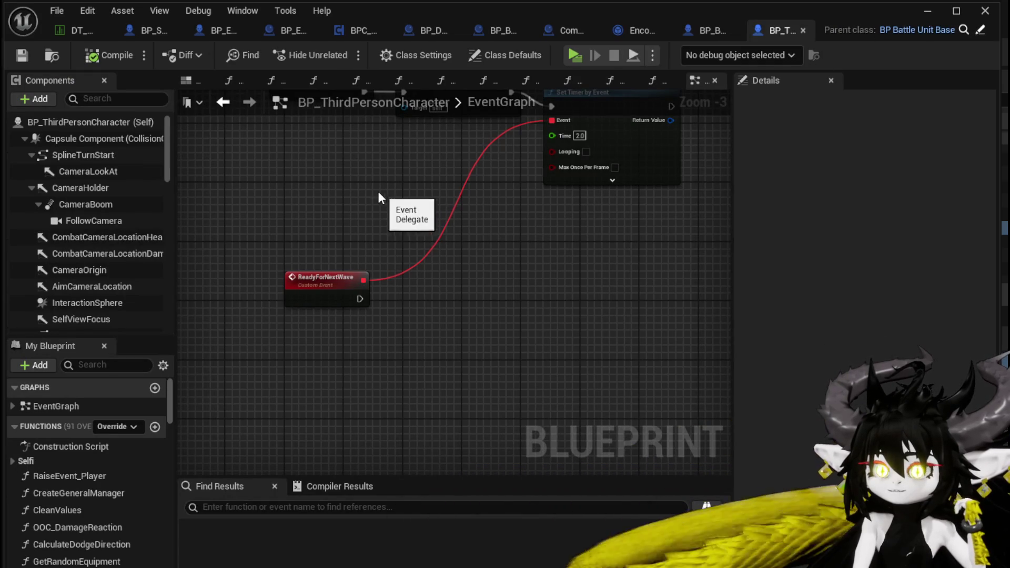
Step: Expand the character's Interfaces list and jump to the WaitingForNextWave event in the graph
scroll(93, 454, "down", 10)
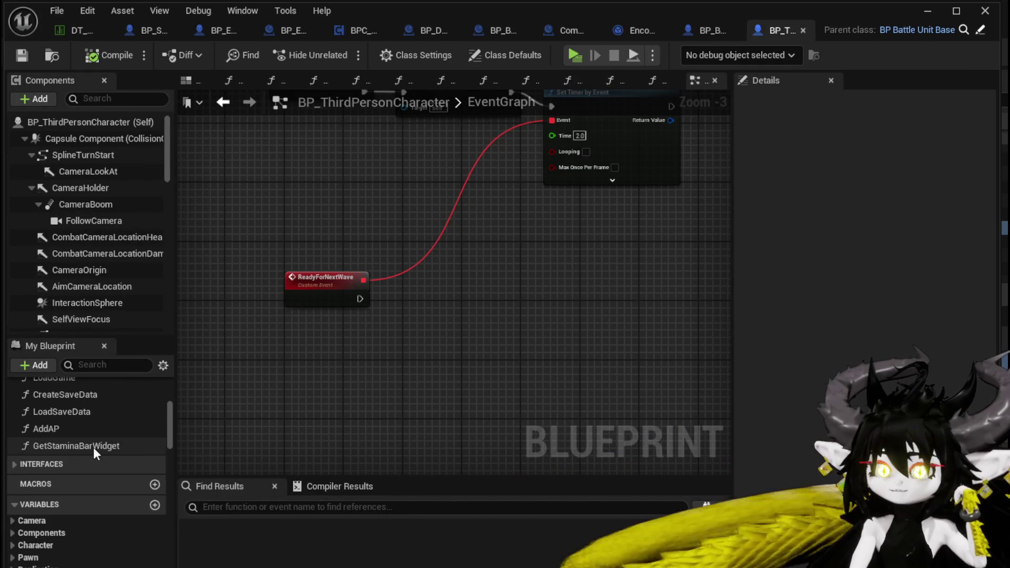
left_click(17, 465)
scroll(102, 473, "down", 3)
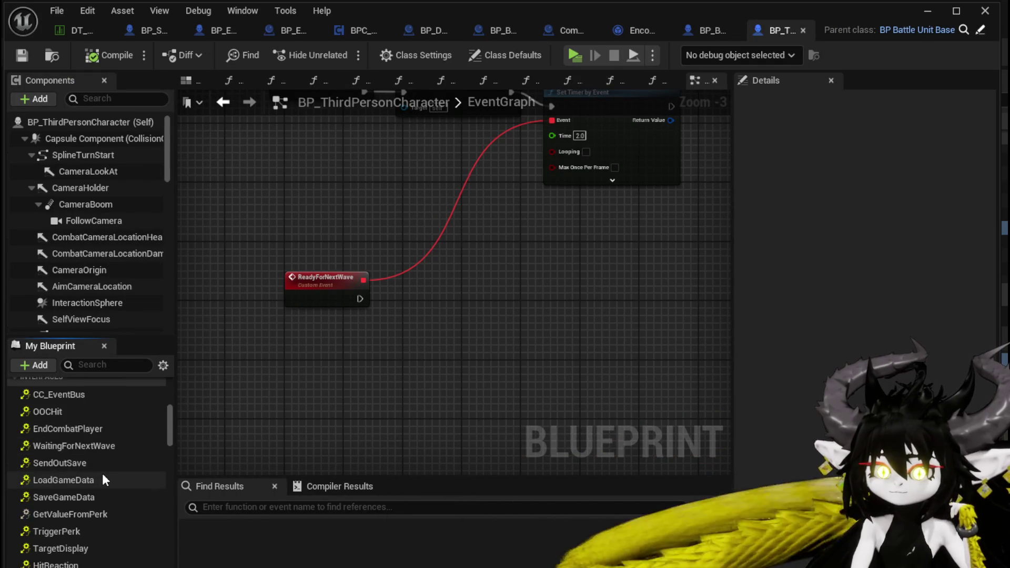
double_click(86, 446)
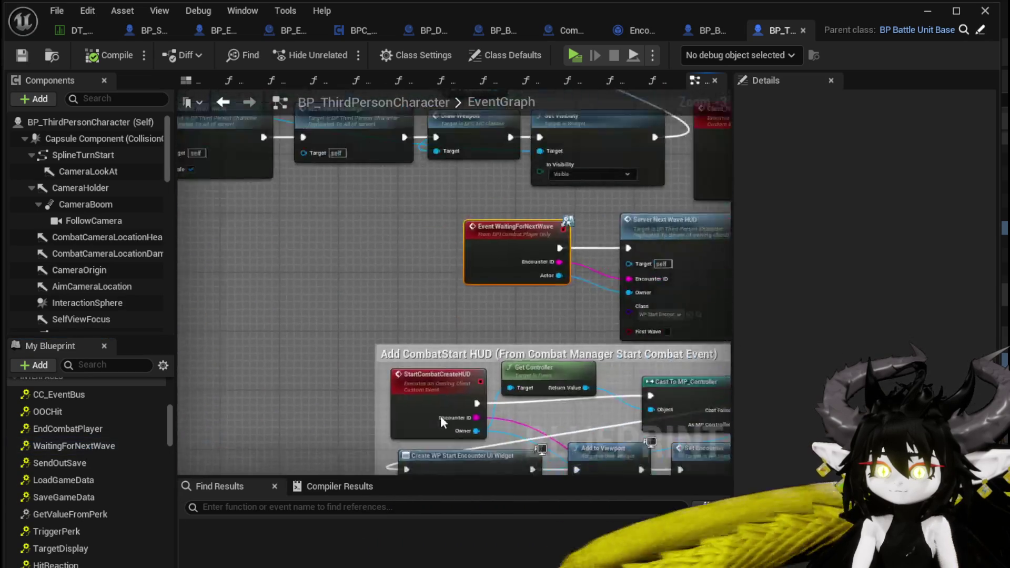
Step: Select Event WaitingForNextWave together with its Server Next Wave HUD node
left_click_drag(413, 350, 215, 362)
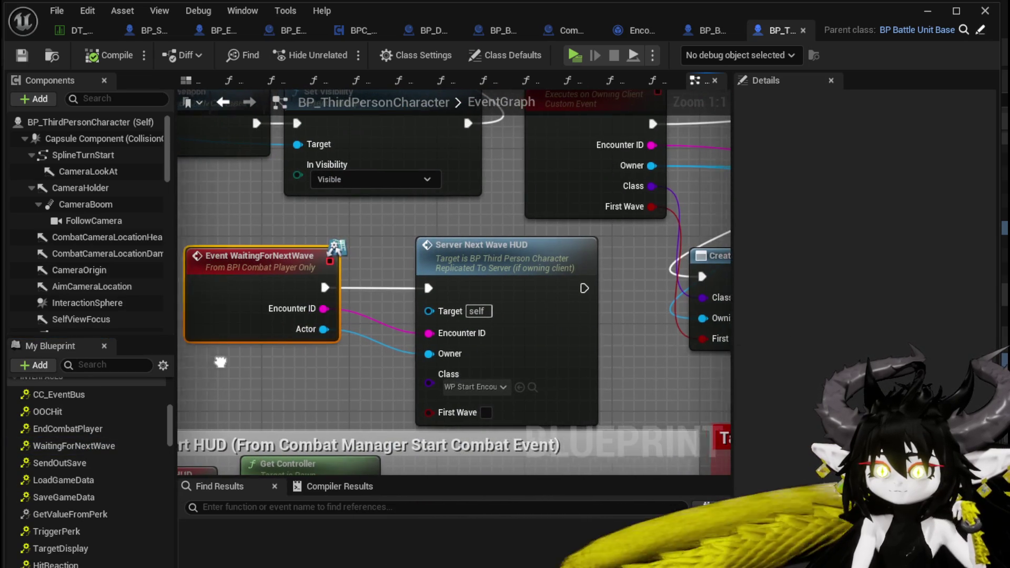
mouse_move(214, 362)
left_mouse_down()
mouse_move(270, 376)
mouse_move(574, 269)
left_mouse_up()
scroll(536, 279, "down", 10)
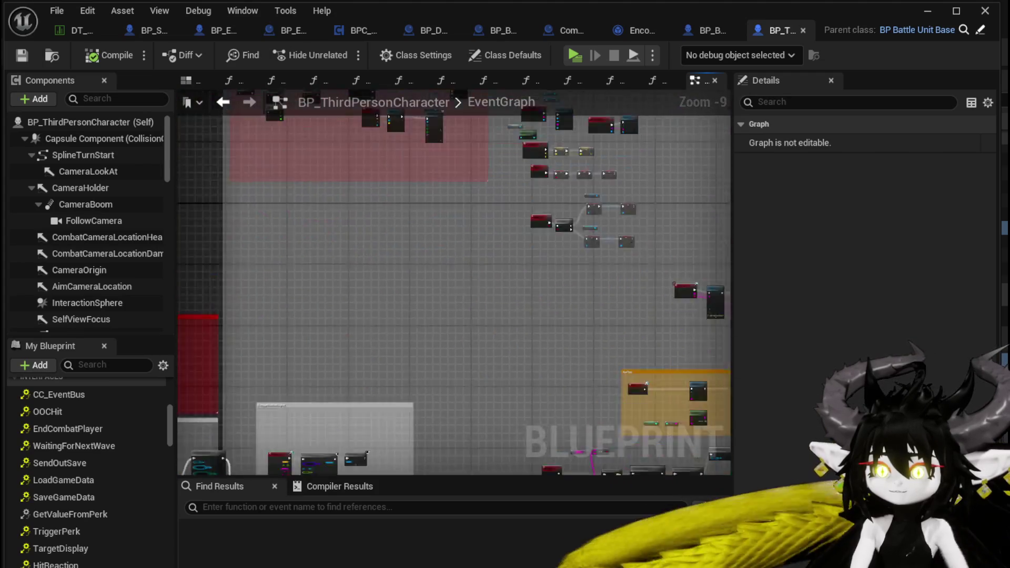
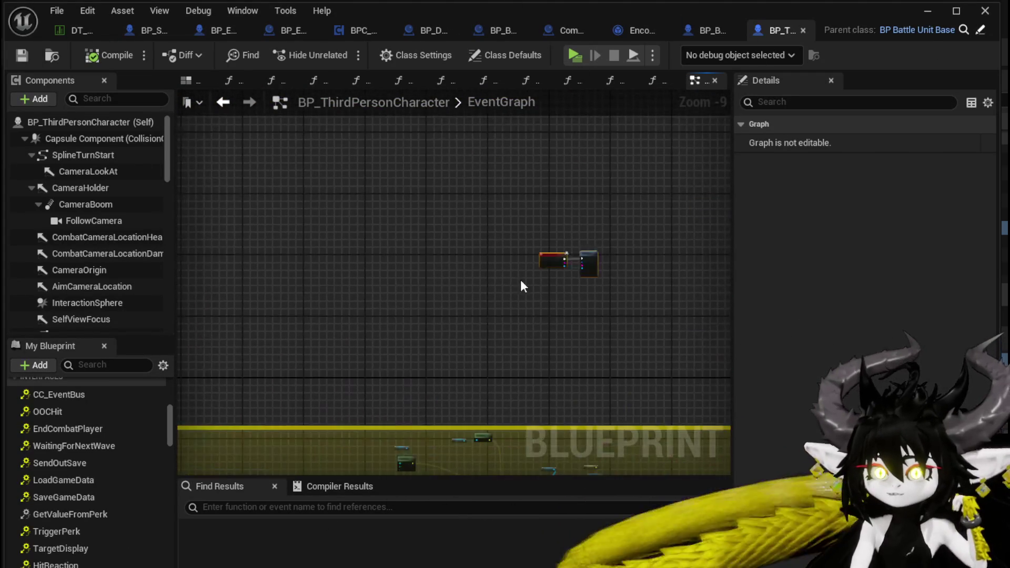
Step: Spread the ReadyForNextWave and WaitingForNextWave node groups apart in the EventGraph
scroll(522, 285, "down", 3)
scroll(526, 323, "up", 4)
scroll(220, 267, "up", 4)
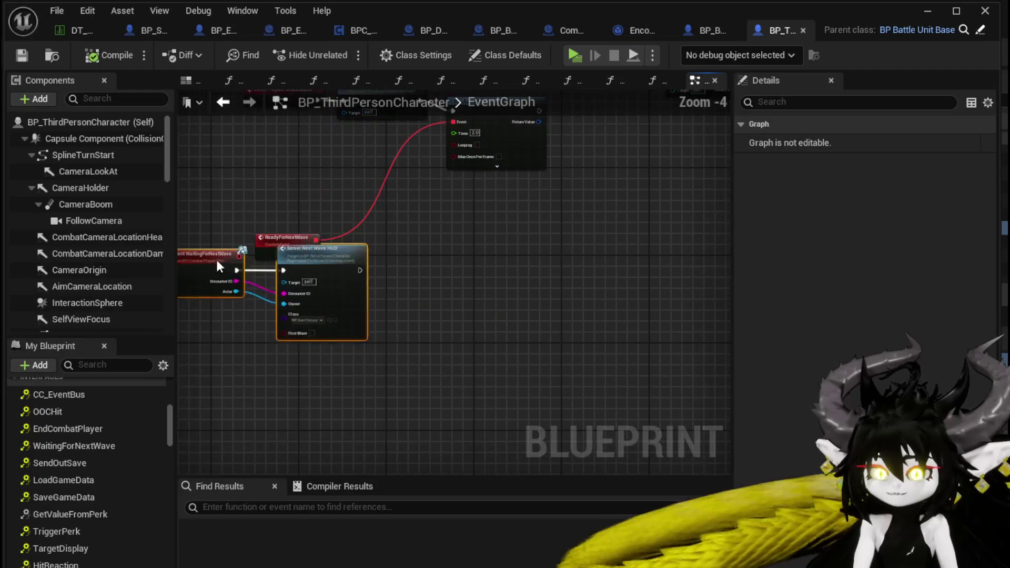
mouse_move(220, 267)
left_mouse_down()
mouse_move(270, 173)
mouse_move(307, 417)
left_mouse_up()
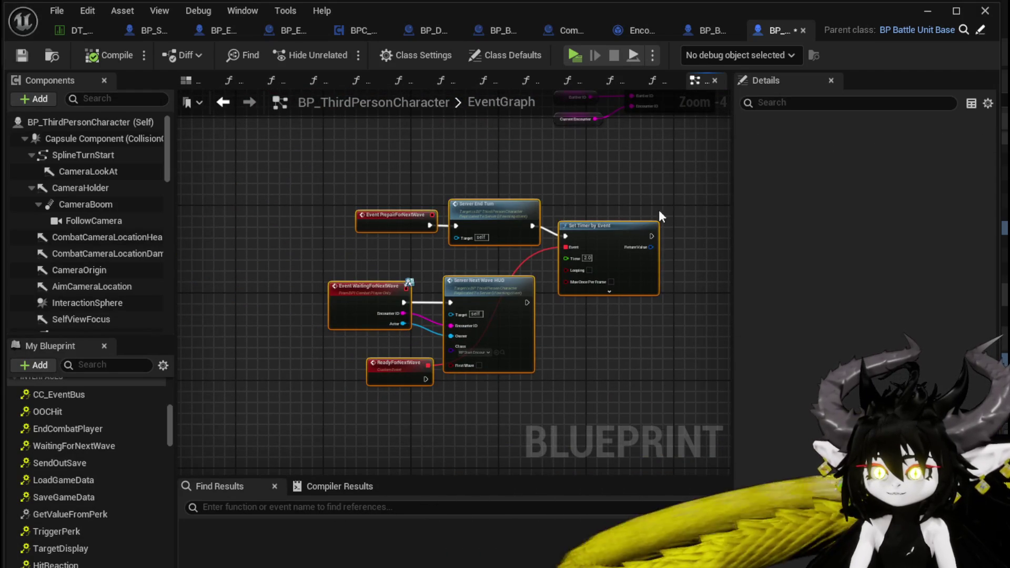
left_click_drag(657, 224, 605, 298)
left_click_drag(381, 327, 345, 259)
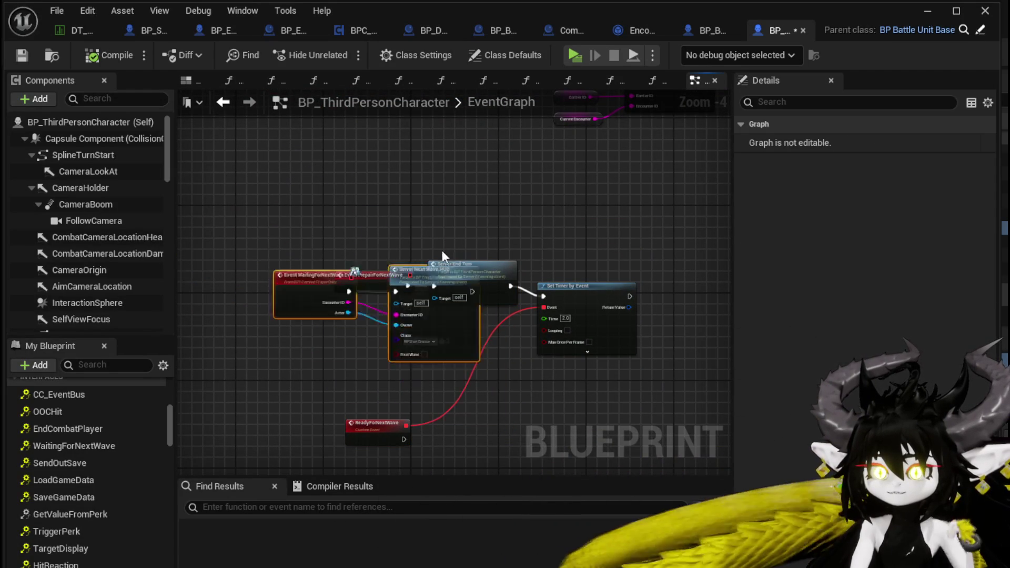
mouse_move(442, 251)
left_mouse_down()
mouse_move(524, 185)
mouse_move(355, 192)
mouse_move(387, 194)
mouse_move(349, 179)
left_mouse_up()
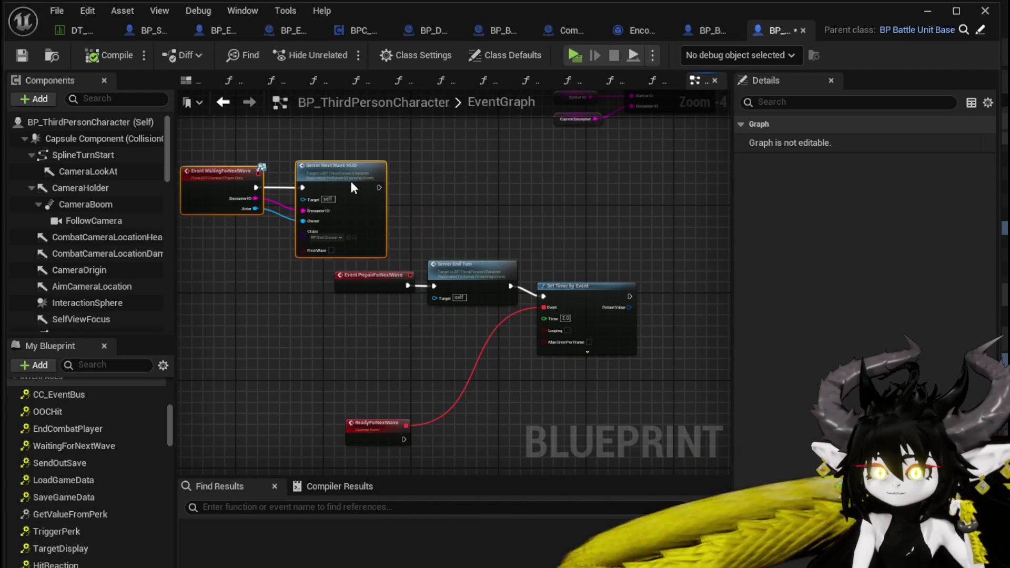
Step: Move the Server Next Wave HUD node beside the ReadyForNextWave event
left_click(446, 199)
left_click_drag(446, 199, 508, 196)
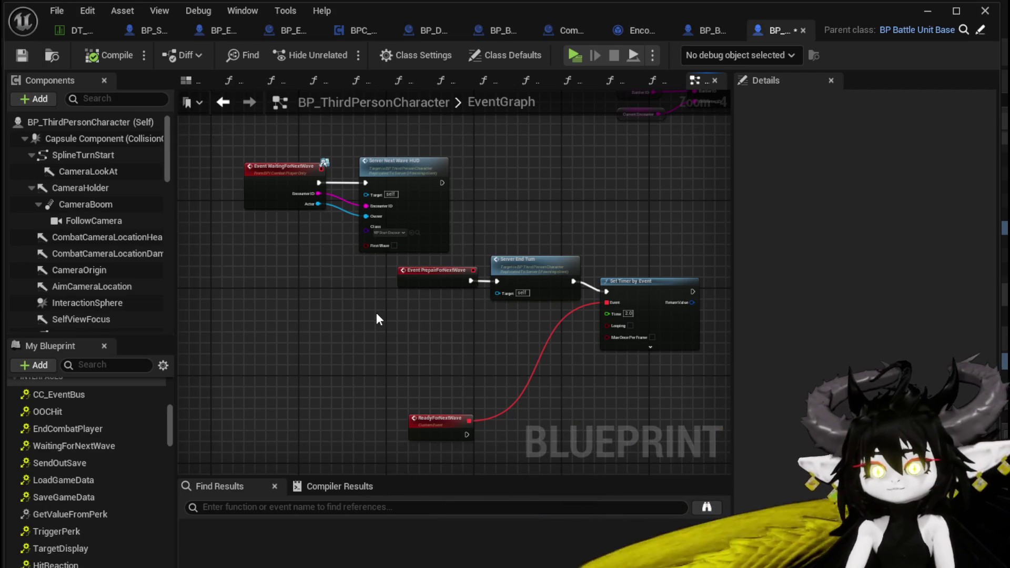
scroll(347, 211, "up", 3)
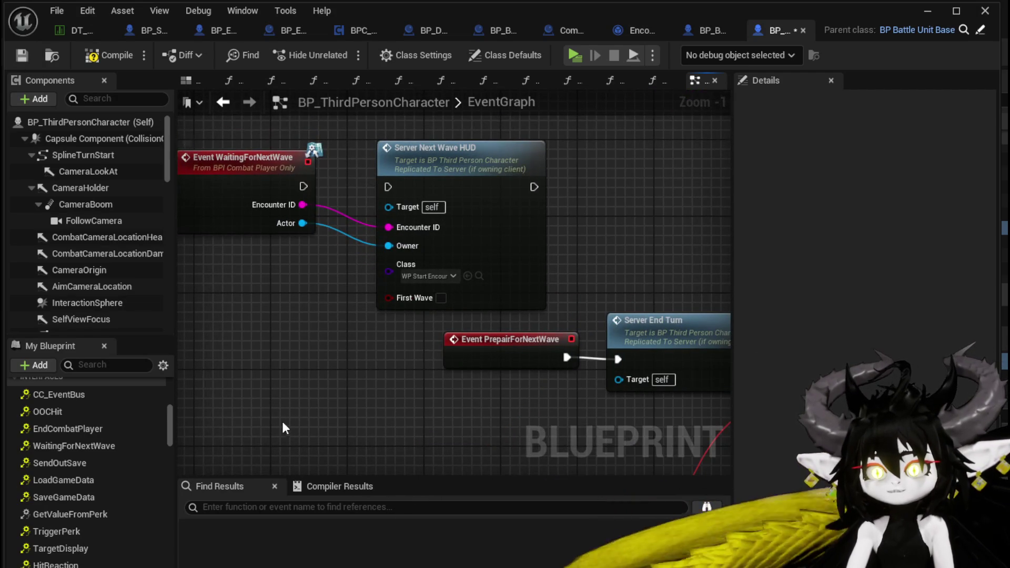
scroll(280, 289, "down", 2)
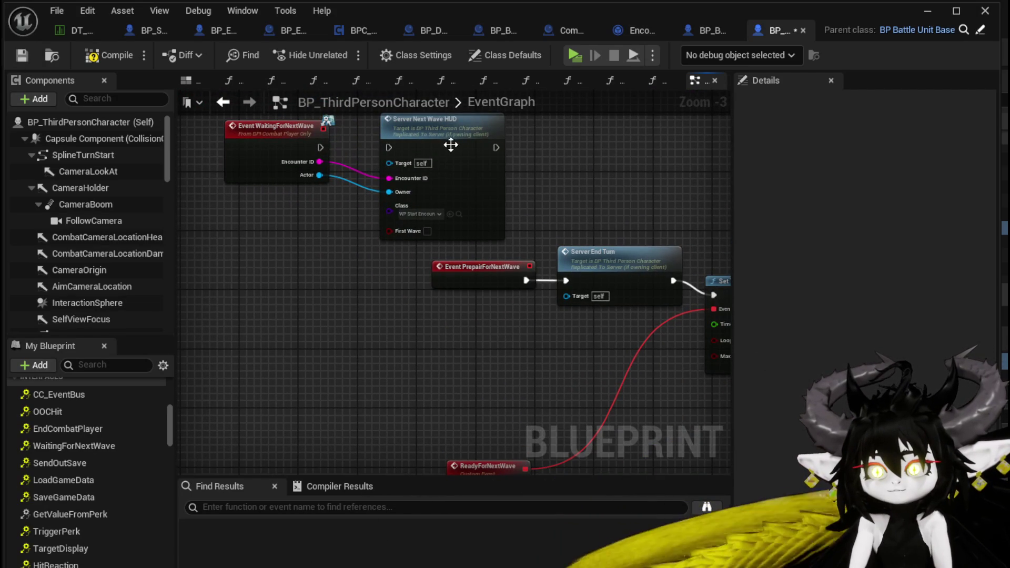
mouse_move(451, 145)
left_mouse_down()
mouse_move(397, 257)
mouse_move(661, 433)
mouse_move(670, 408)
mouse_move(507, 235)
left_mouse_up()
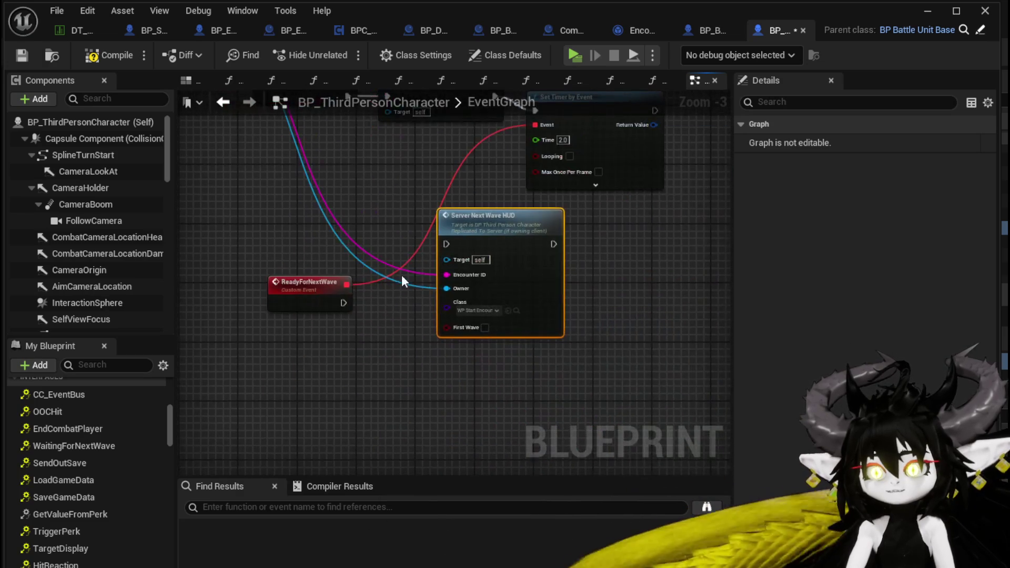
Step: Wire ReadyForNextWave's execution output into Server Next Wave HUD
left_click_drag(343, 302, 457, 244)
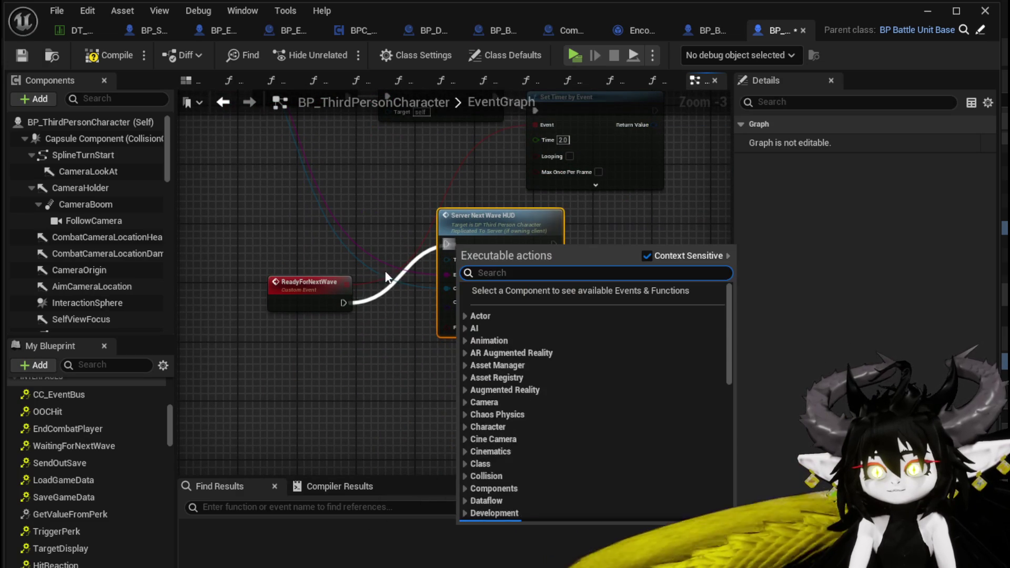
mouse_move(343, 302)
left_mouse_down()
mouse_move(453, 243)
mouse_move(435, 285)
left_mouse_up()
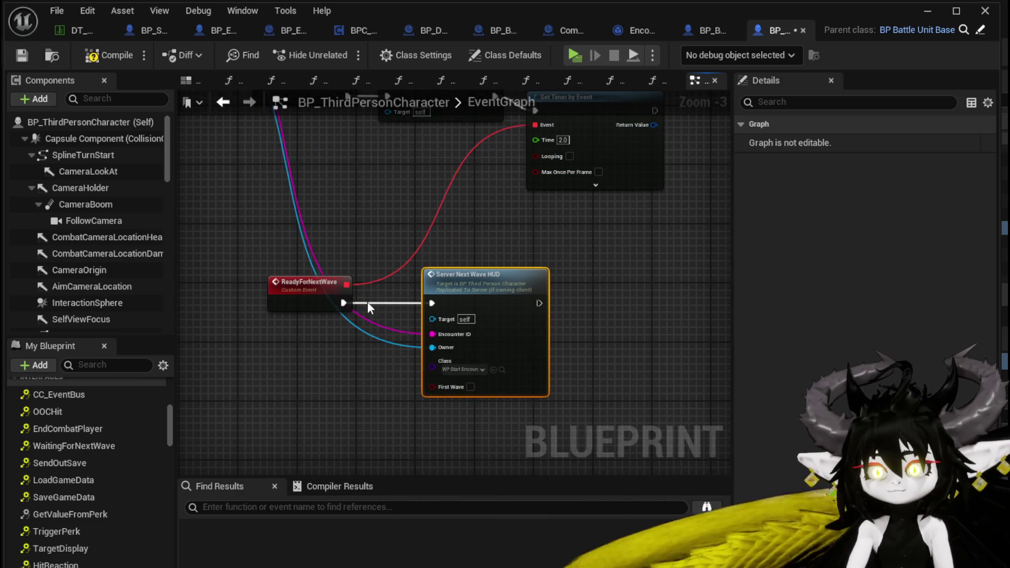
mouse_move(367, 302)
left_mouse_down()
mouse_move(452, 437)
mouse_move(479, 294)
left_mouse_up()
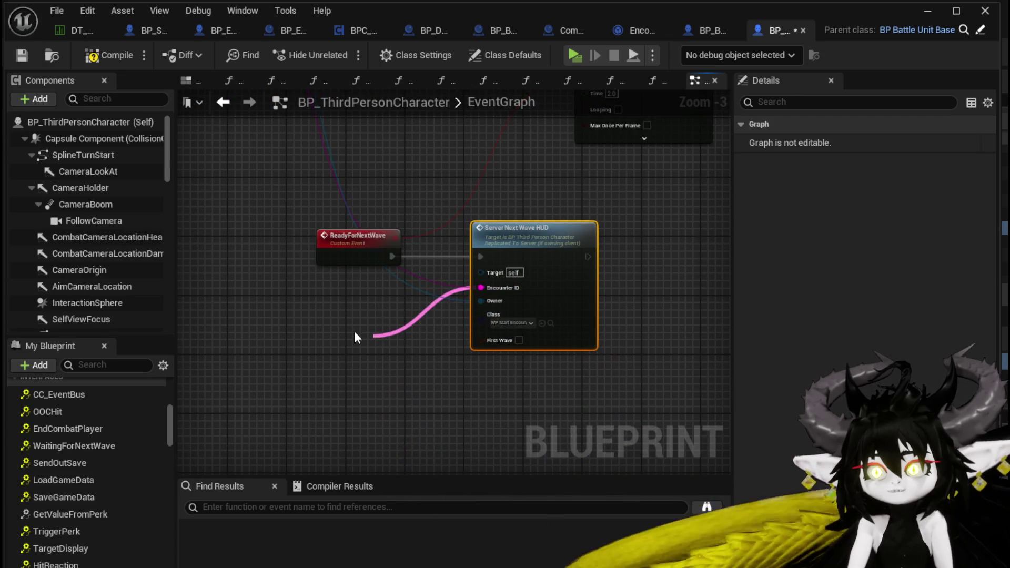
Step: Feed a Current Encounter getter into Server Next Wave HUD's Encounter ID input
left_click_drag(354, 336, 356, 337)
type("e")
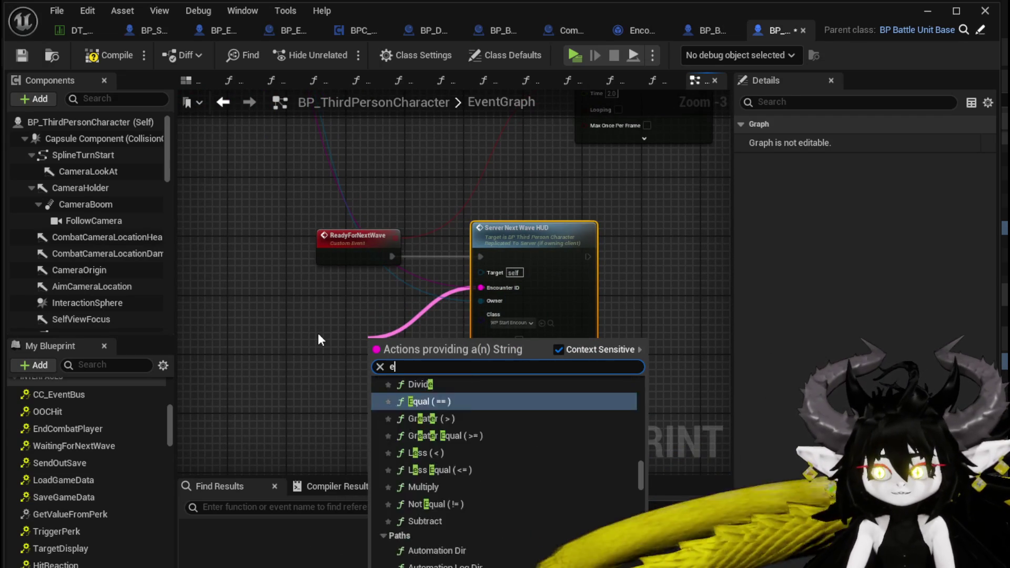
type("nc")
key("BackSpace")
key("BackSpace")
type("n")
key("BackSpace")
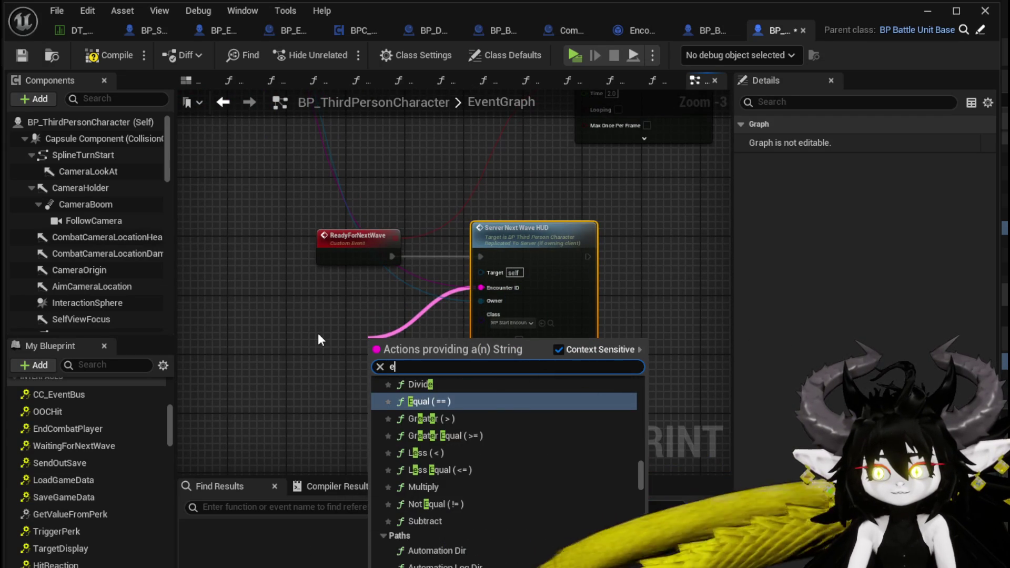
type("nco")
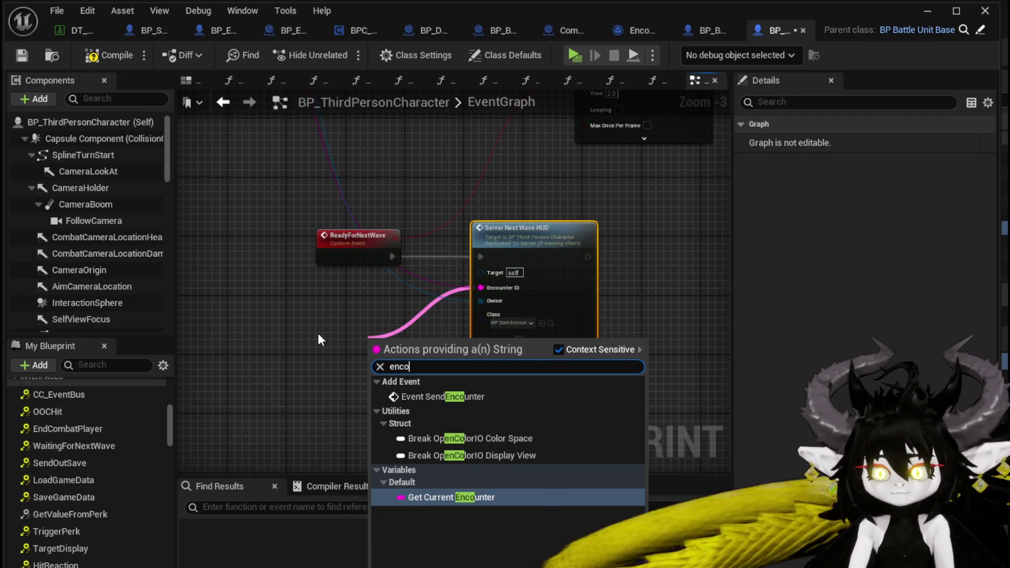
left_click(436, 497)
left_click_drag(395, 345, 370, 298)
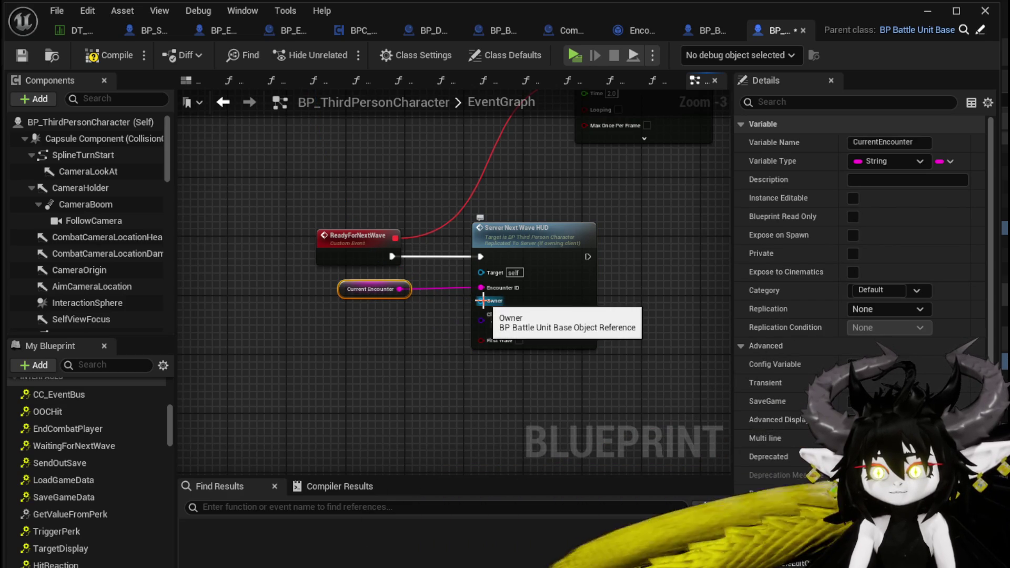
Step: Connect a Self reference to the Owner input, placed beside Current Encounter
left_click_drag(480, 301, 349, 352)
type("Self")
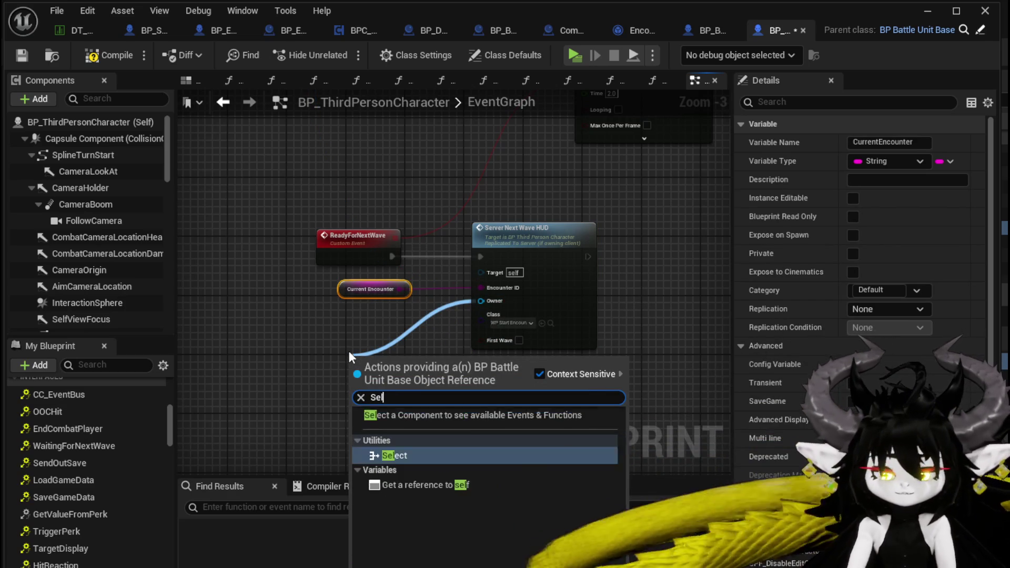
key("Return")
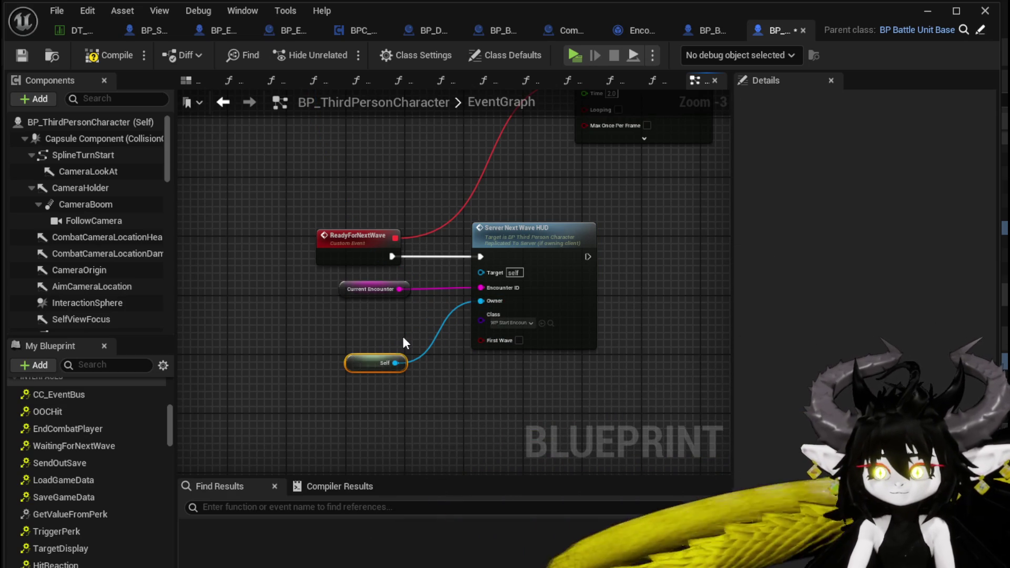
left_click_drag(363, 343, 363, 314)
left_click_drag(406, 383, 302, 343)
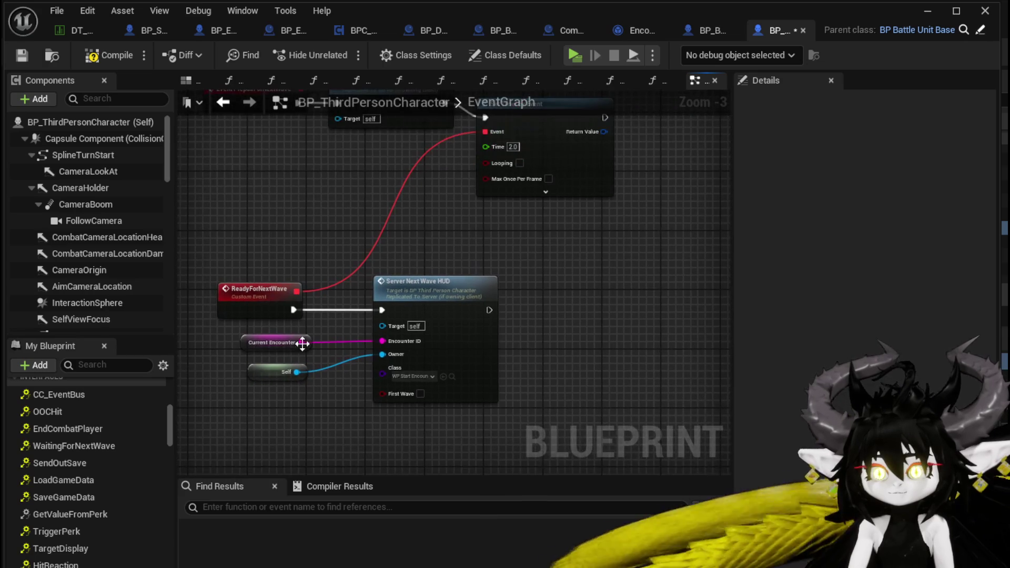
Step: Add a Get Encounter node and wire Current Encounter into its Encounter ID
right_click(560, 304)
type("get")
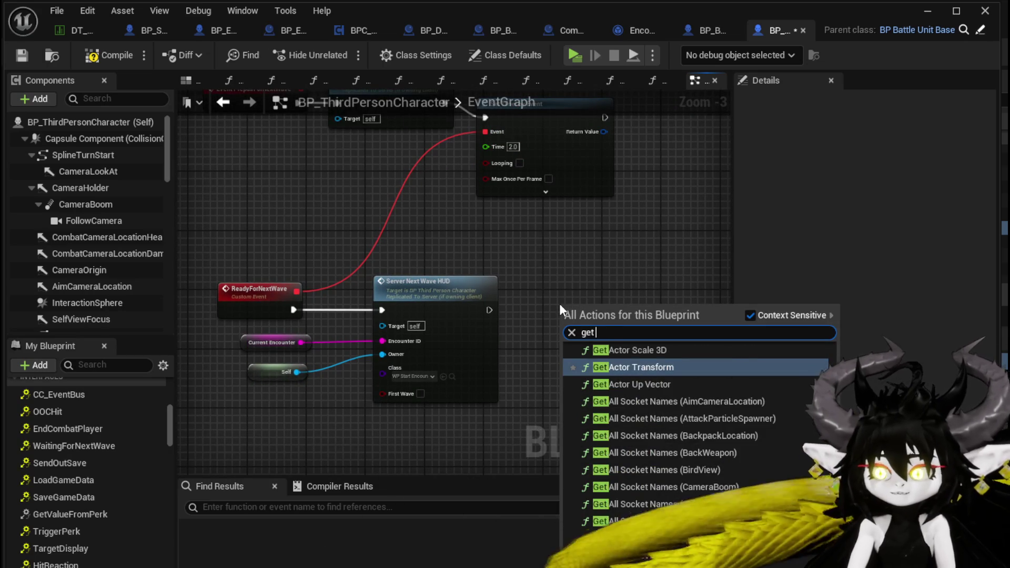
type(" encoun")
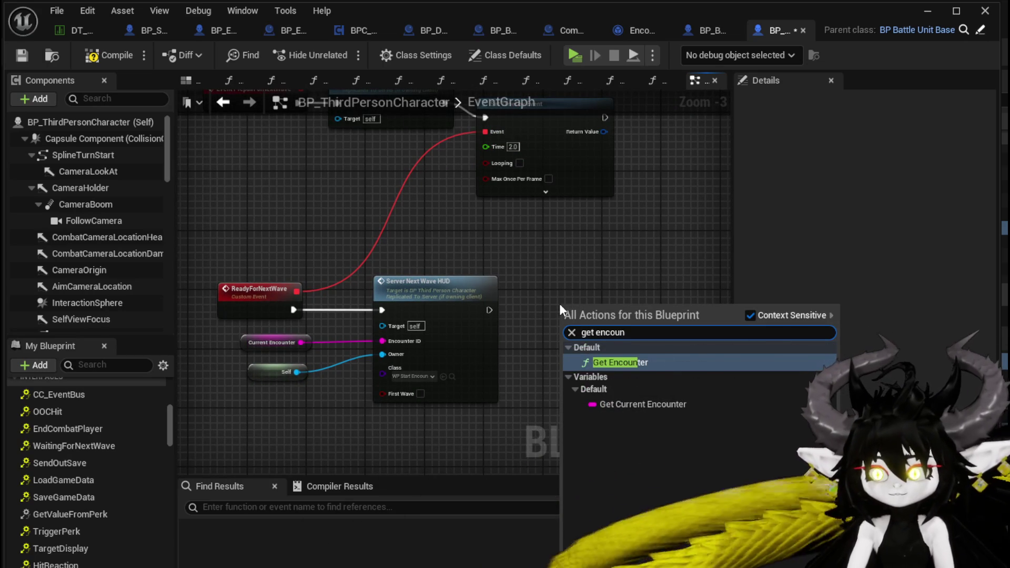
left_click(621, 363)
mouse_move(301, 342)
left_mouse_down()
mouse_move(581, 341)
mouse_move(568, 330)
mouse_move(577, 252)
left_mouse_up()
Step: Give Get Encounter a Self reference as Context and tidy the nodes
type("S")
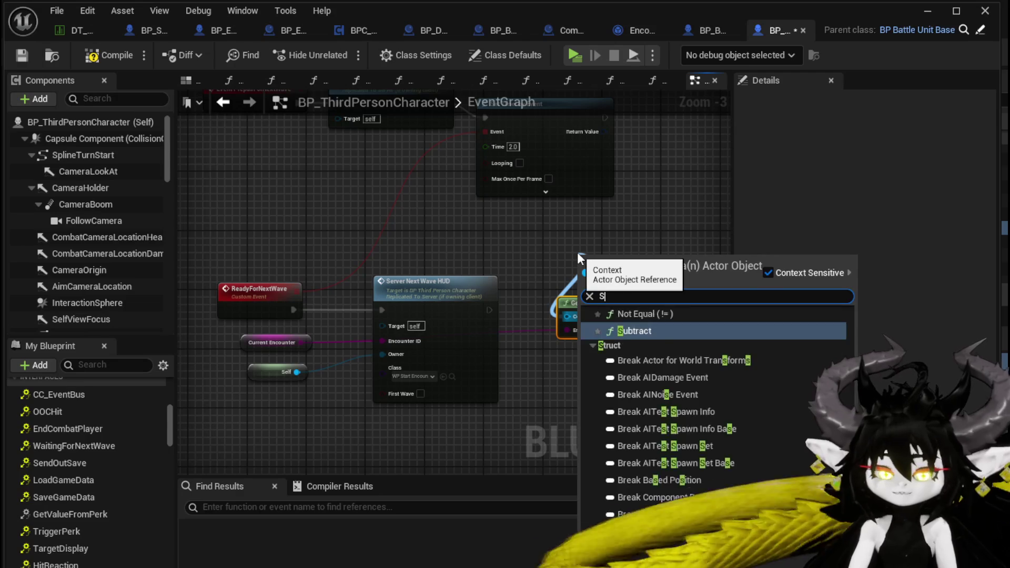
type("elf")
key("Return")
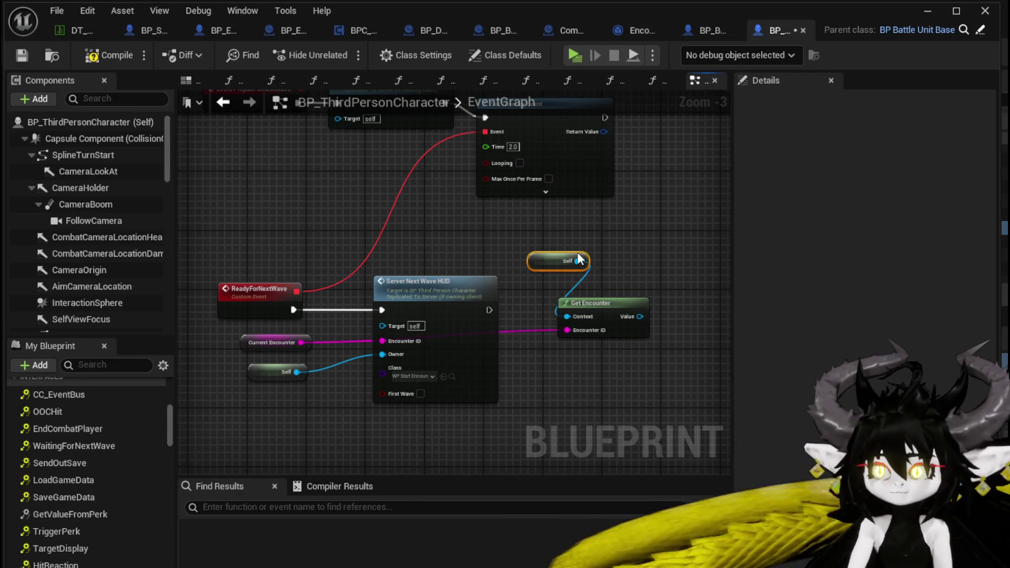
left_click_drag(524, 255, 382, 216)
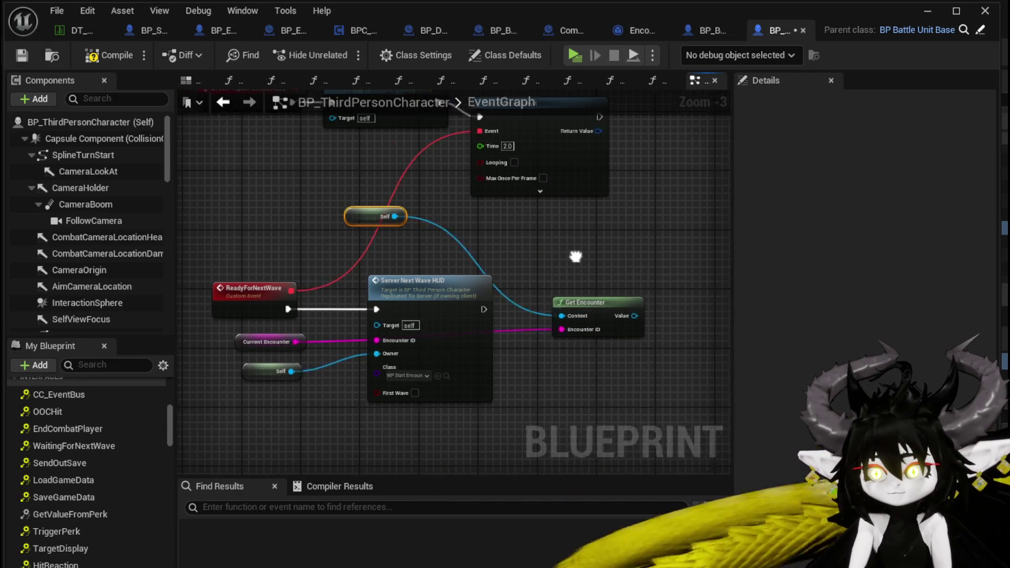
mouse_move(590, 300)
left_mouse_down()
mouse_move(449, 310)
mouse_move(351, 234)
left_mouse_up()
left_click(559, 233)
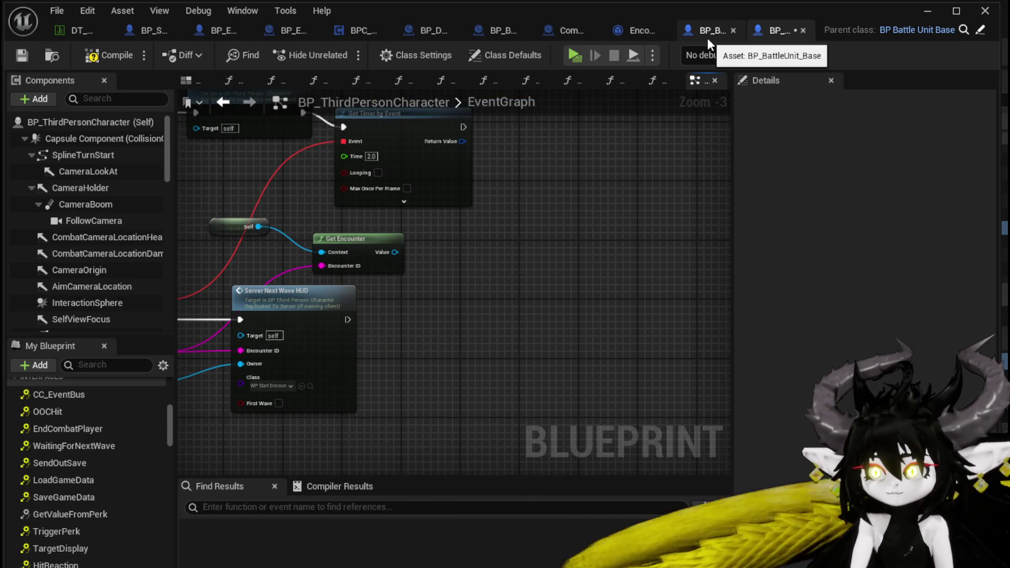
Step: Tidy the SET node in the Encounter_Object graph, then save and compile it
left_click(640, 31)
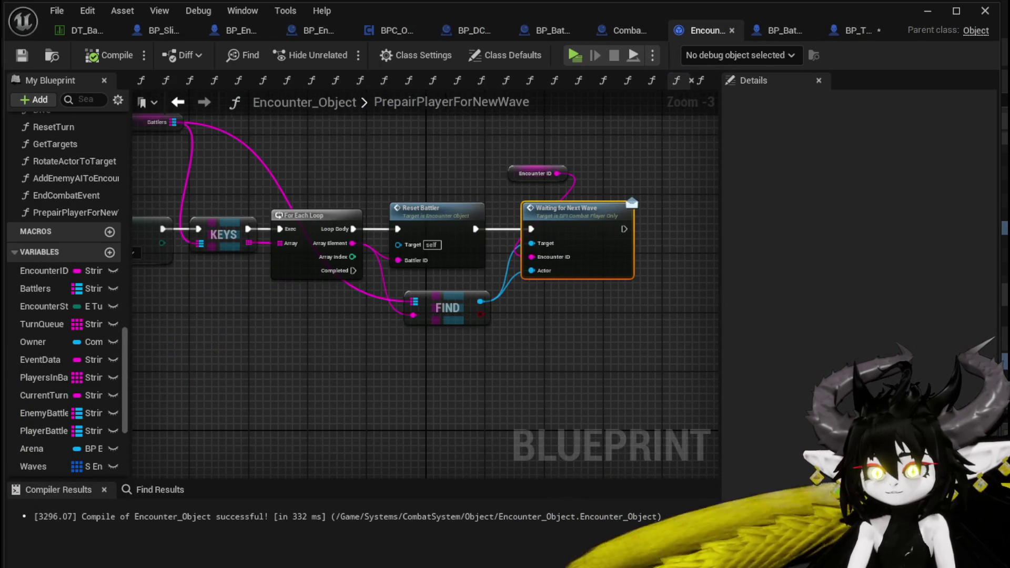
mouse_move(530, 248)
left_mouse_down()
mouse_move(540, 207)
mouse_move(544, 235)
left_mouse_up()
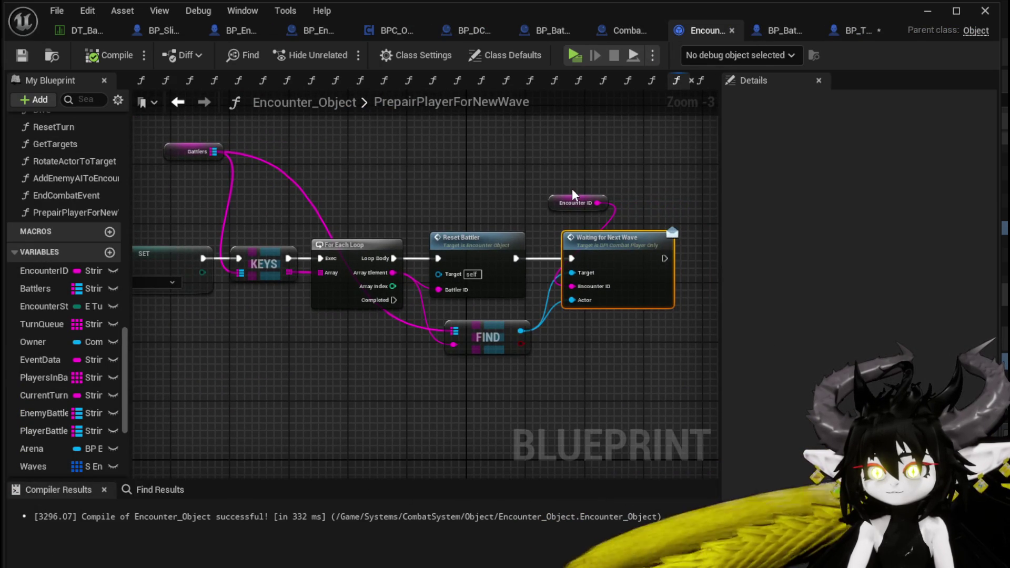
left_click(576, 203)
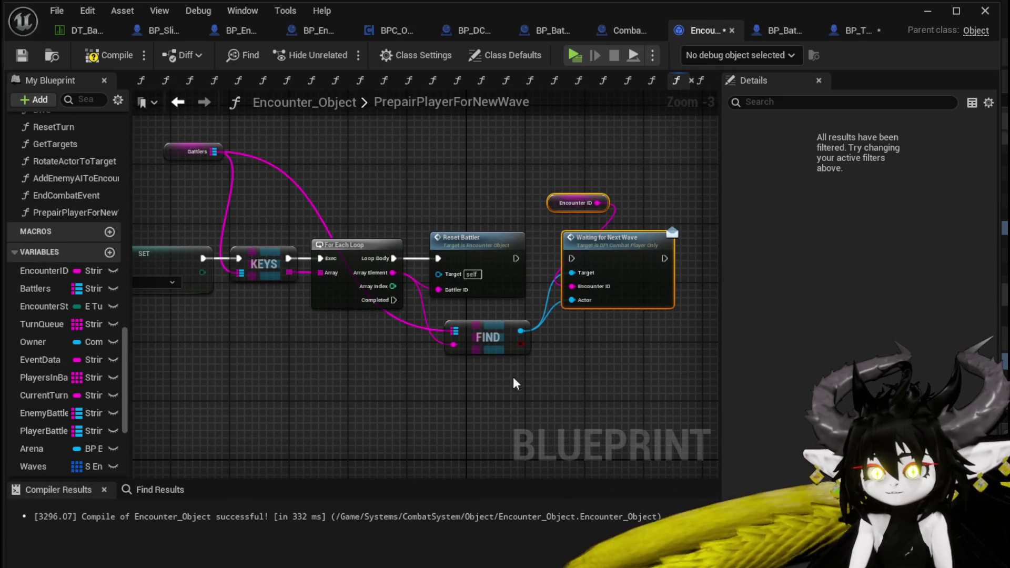
left_click_drag(513, 376, 516, 387)
left_click_drag(274, 293, 259, 293)
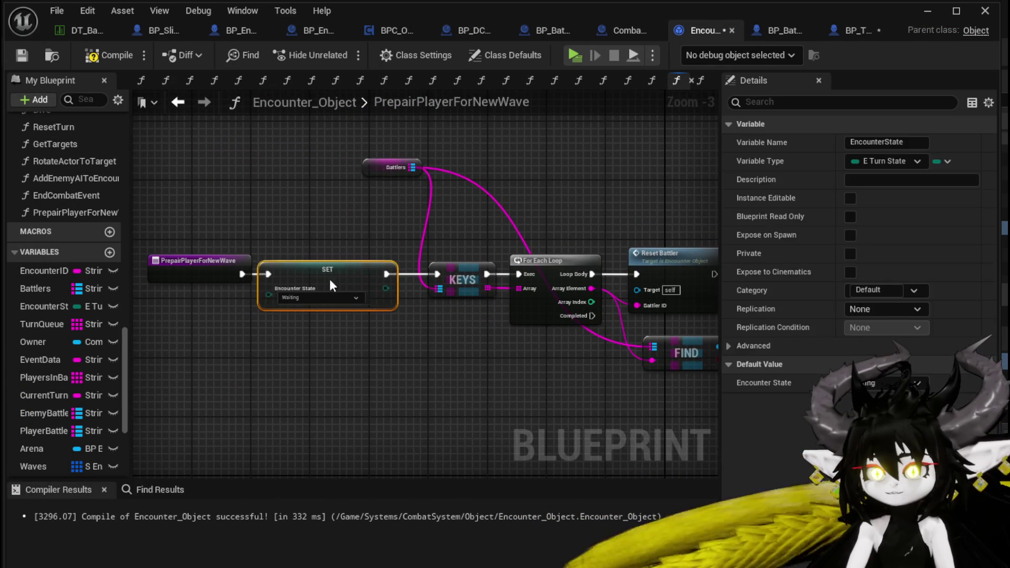
left_click(330, 220)
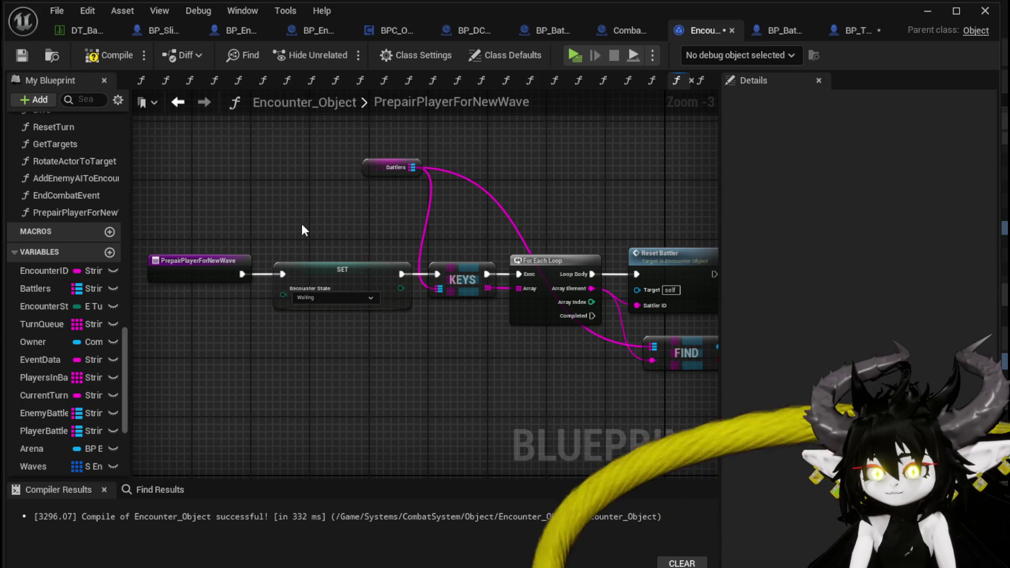
left_click(26, 56)
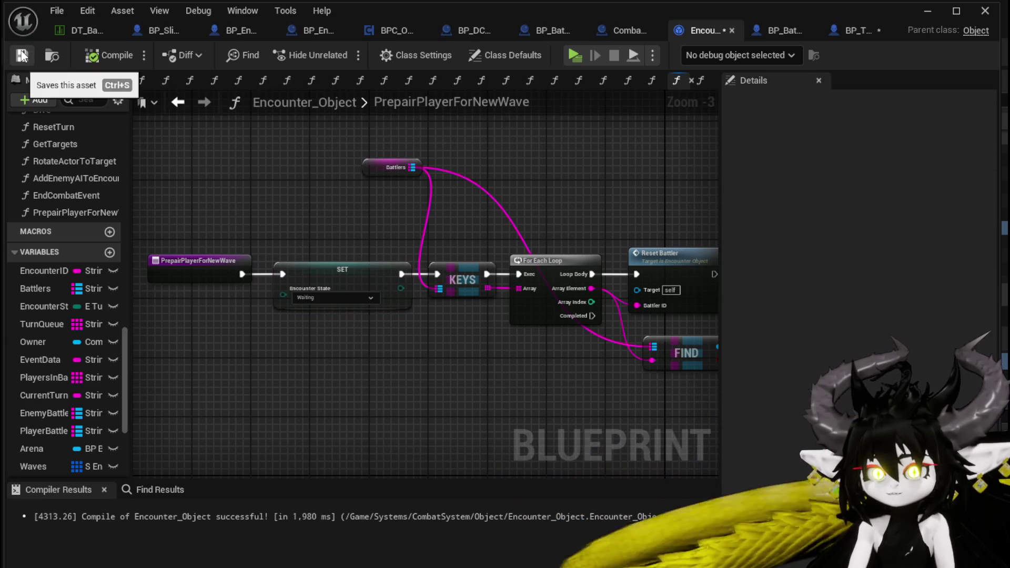
Step: Disconnect Spawn New Enemy Wave from Prepair Player for New Wave in EndCombatEvent, compile and save
left_click(178, 102)
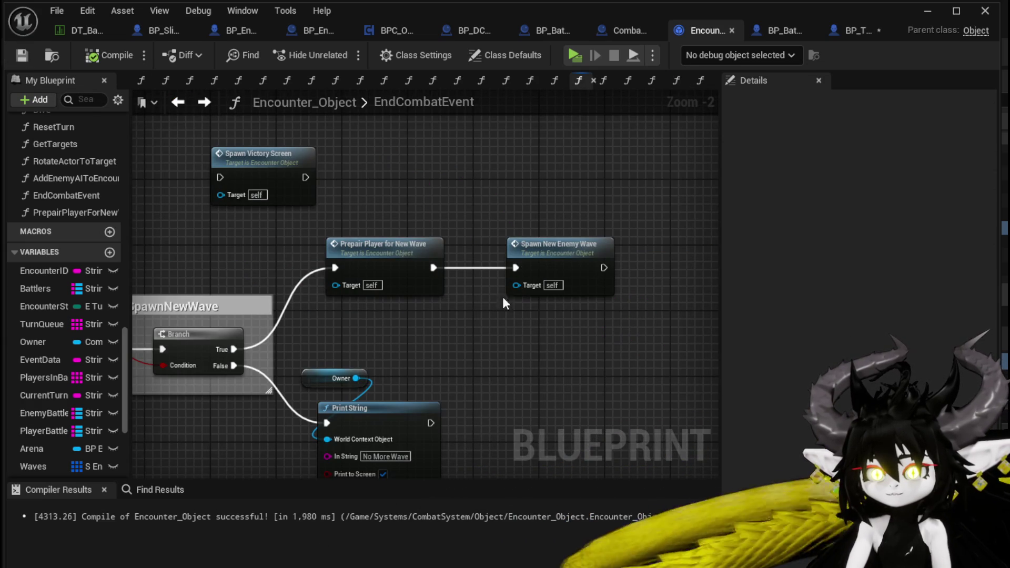
mouse_move(507, 329)
left_mouse_down()
mouse_move(526, 286)
mouse_move(570, 260)
mouse_move(462, 305)
mouse_move(513, 314)
left_mouse_up()
left_click(524, 251, "alt")
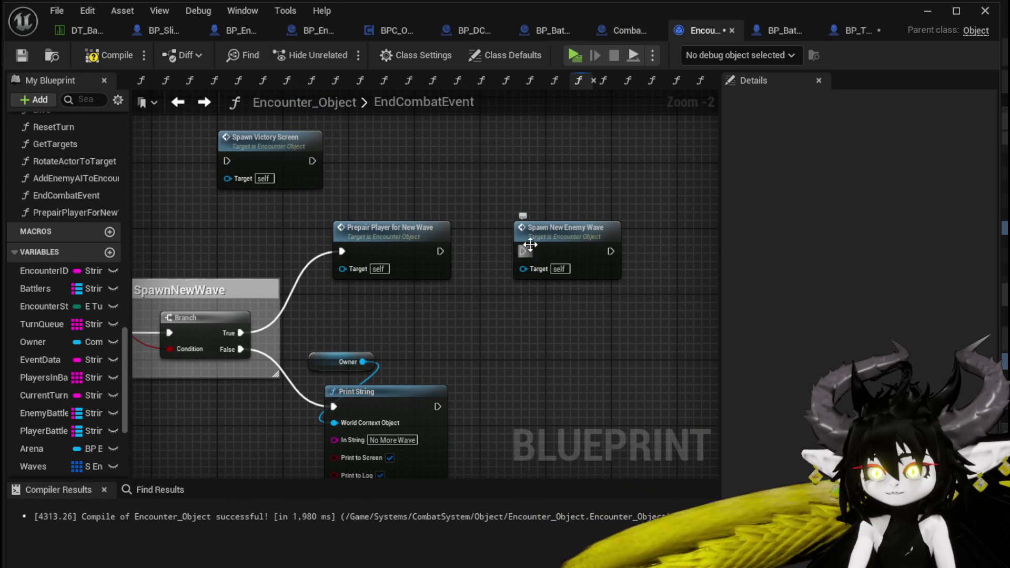
left_click_drag(333, 264, 491, 257)
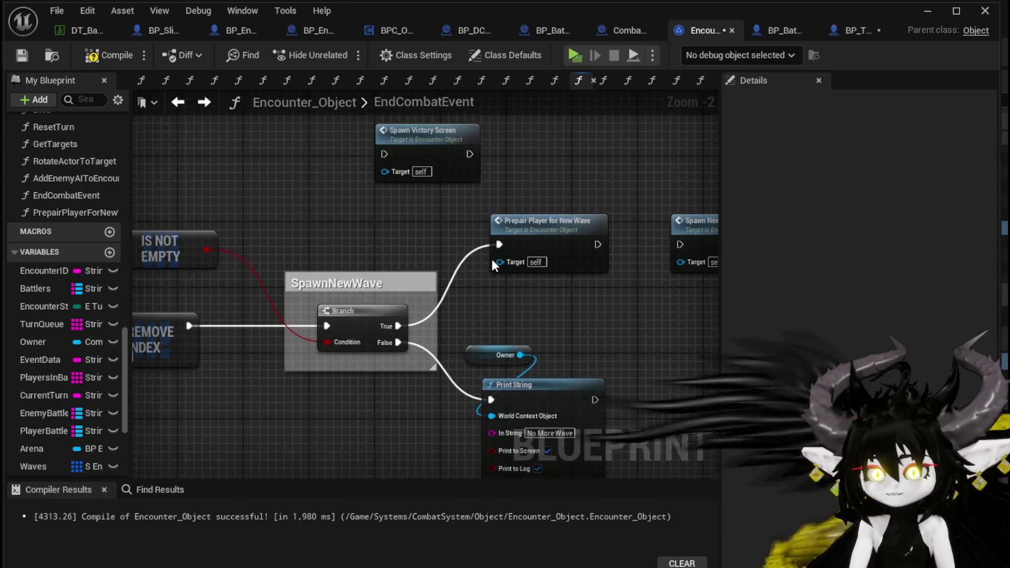
left_click(85, 60)
left_click(26, 59)
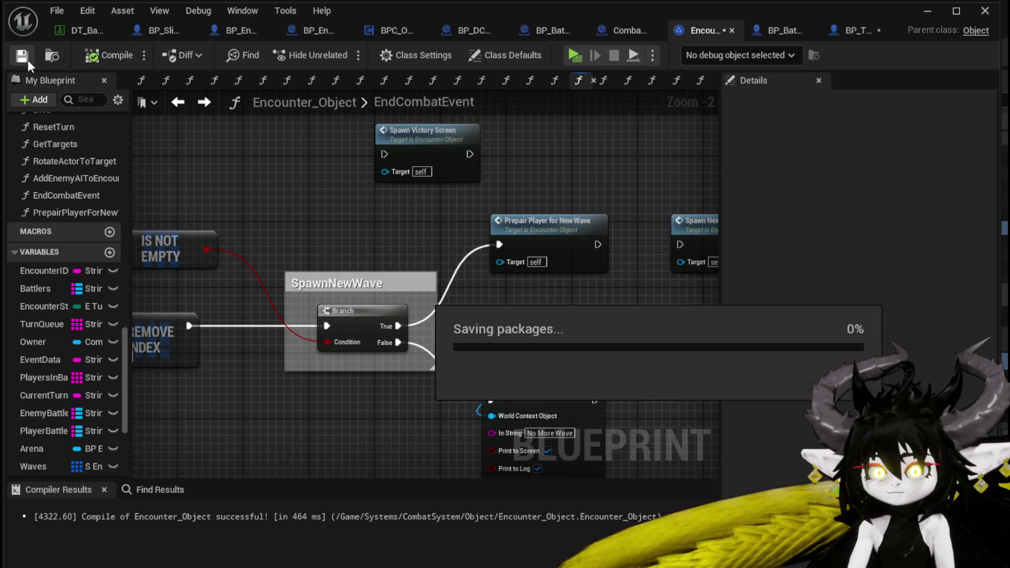
left_click(181, 102)
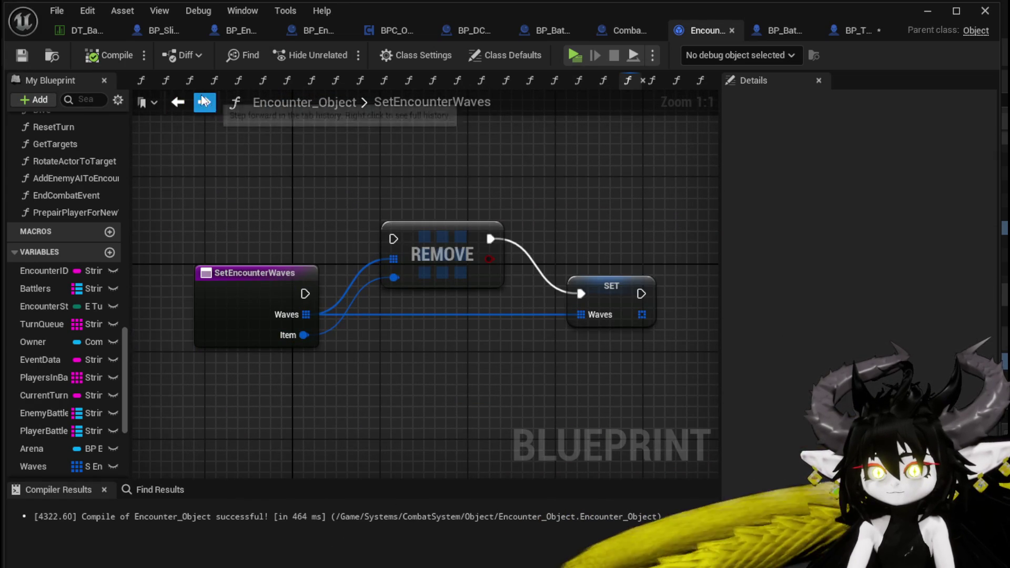
left_click(209, 106)
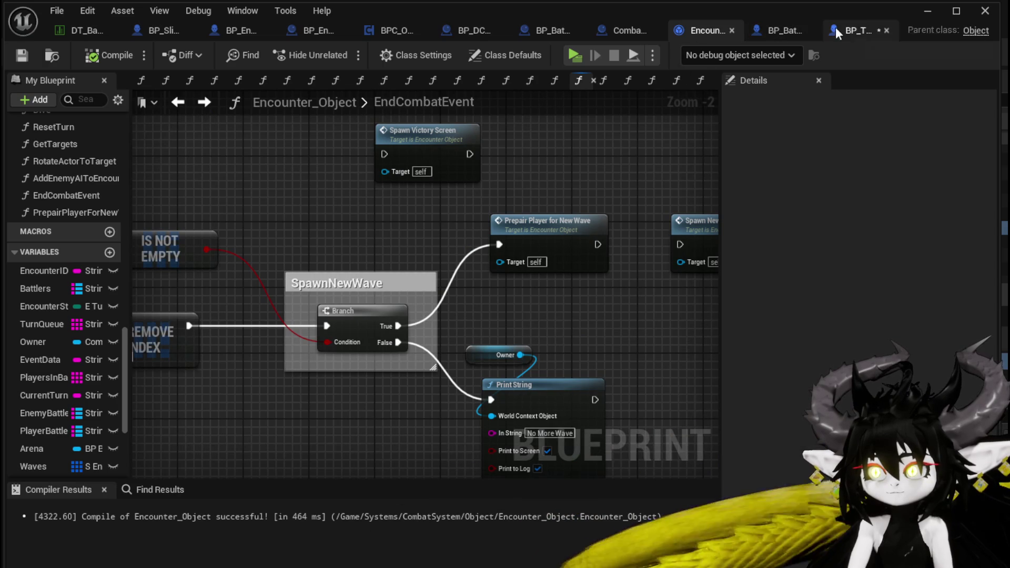
Step: Dock the floating BP_ThirdPersonCharacter window into the main editor to show its EventGraph
double_click(495, 267)
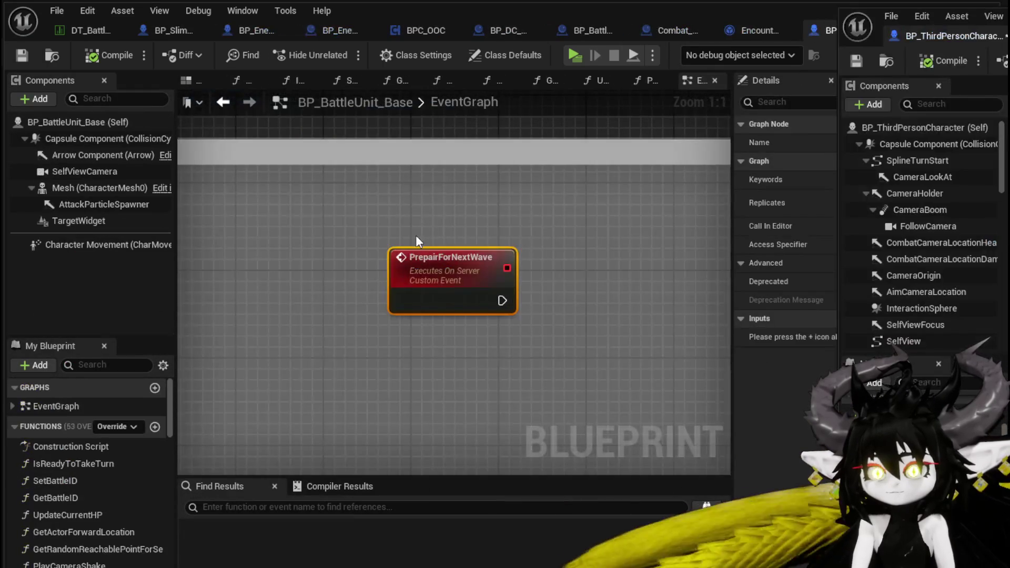
left_click(921, 17)
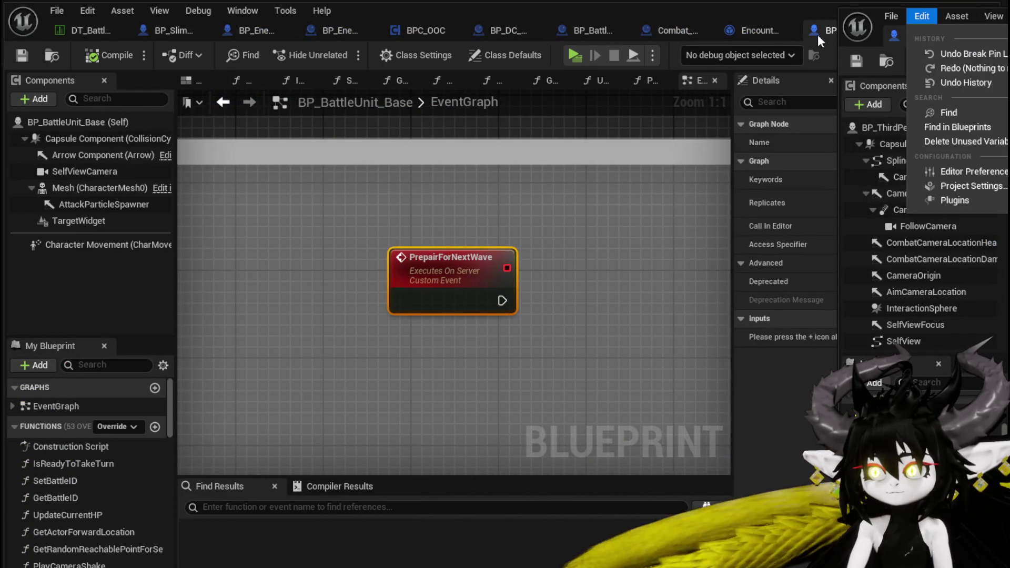
left_click(565, 177)
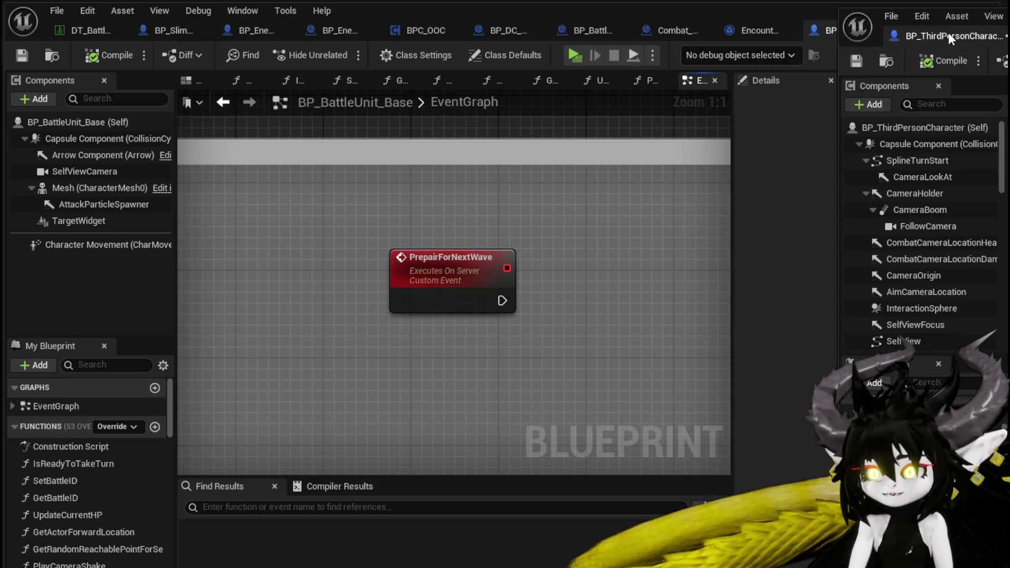
mouse_move(942, 33)
left_mouse_down()
mouse_move(356, 49)
mouse_move(165, 31)
left_mouse_up()
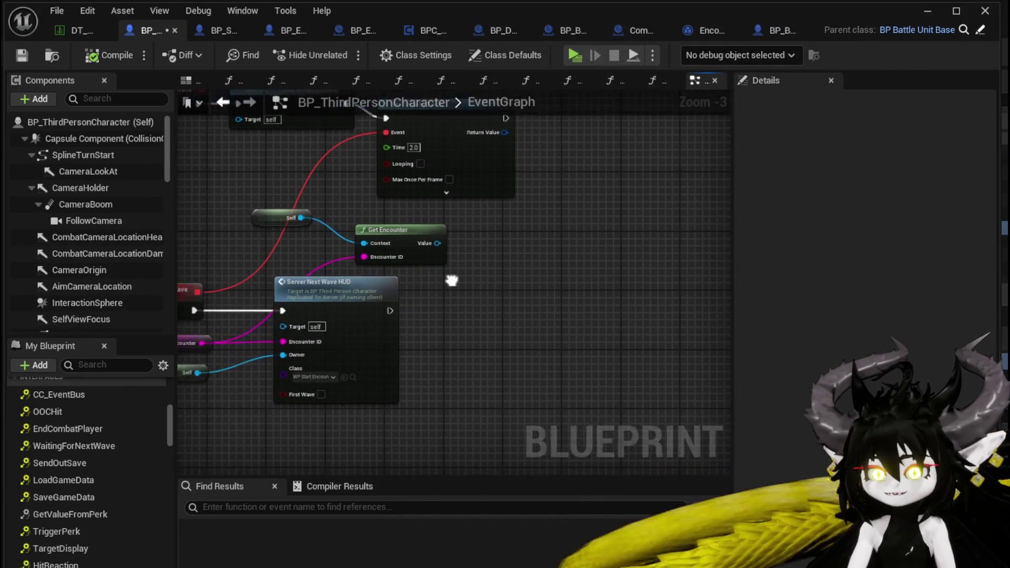
Step: Call Spawn New Enemy Wave on Get Encounter's value after Server Next Wave HUD, then save
left_click_drag(459, 247, 521, 311)
type("Spawn")
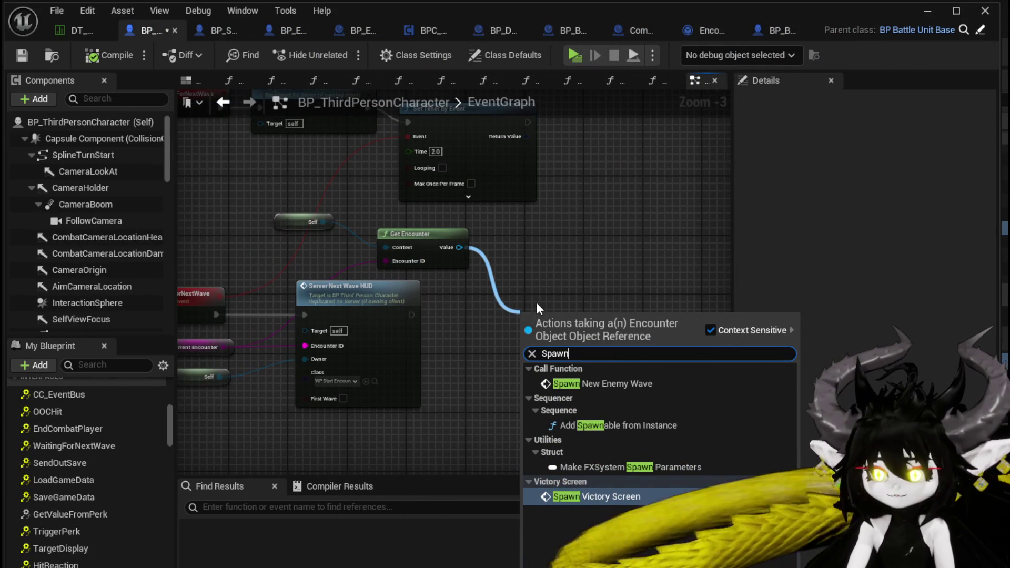
left_click(626, 382)
mouse_move(412, 314)
left_mouse_down()
mouse_move(526, 337)
mouse_move(480, 301)
left_mouse_up()
key("q")
left_click(535, 269)
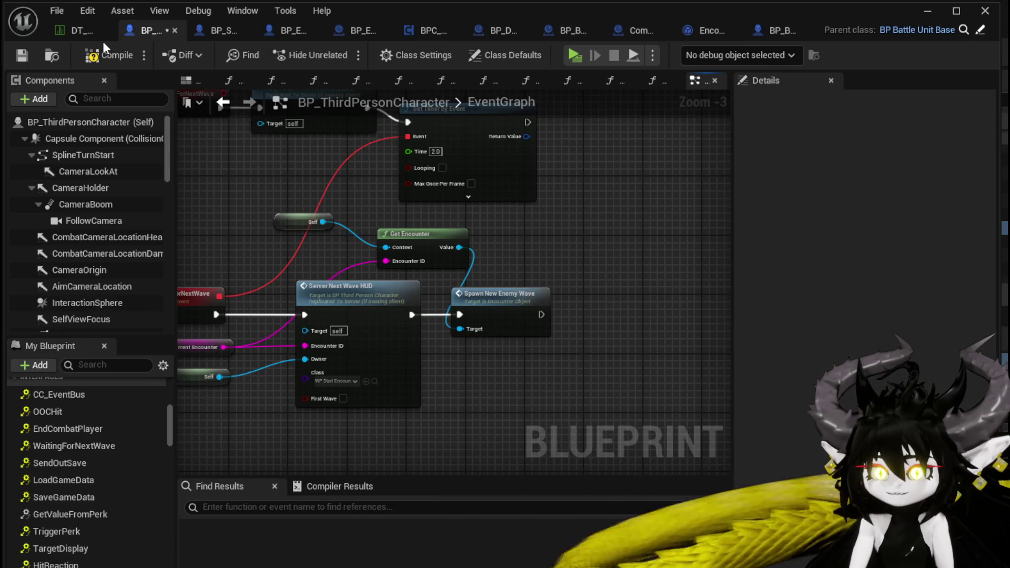
left_click(21, 52)
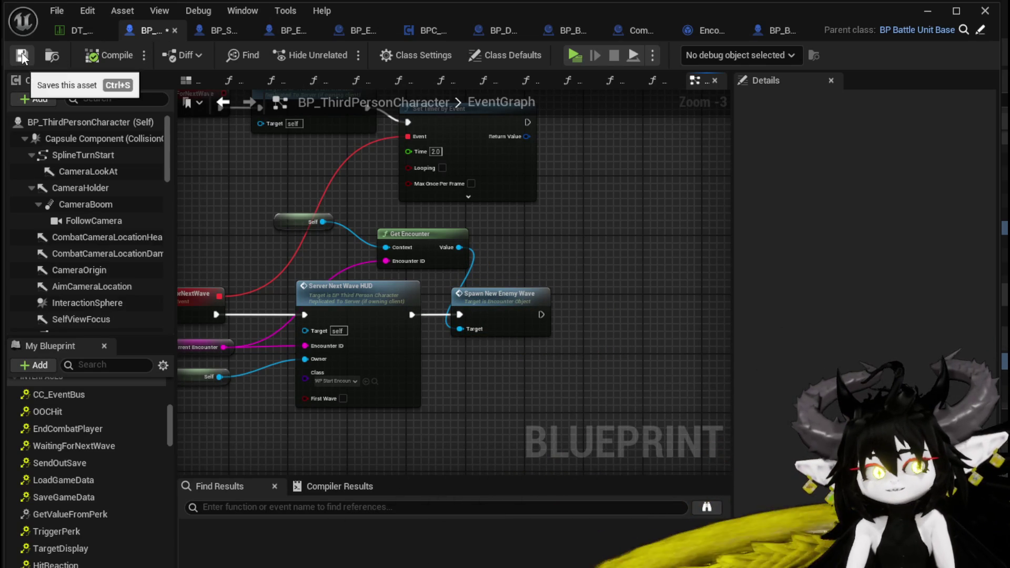
left_click(924, 11)
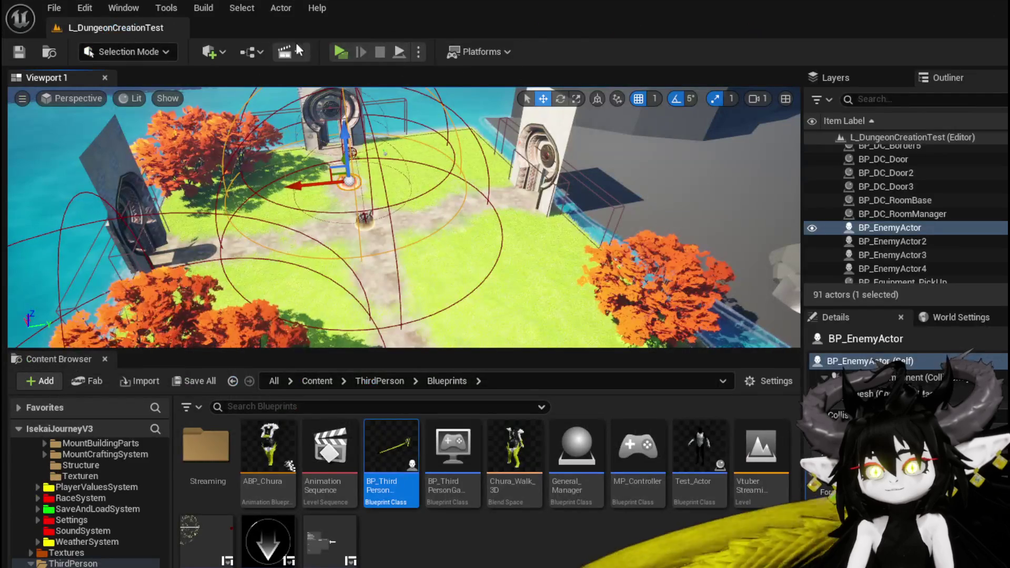
key("alt+p")
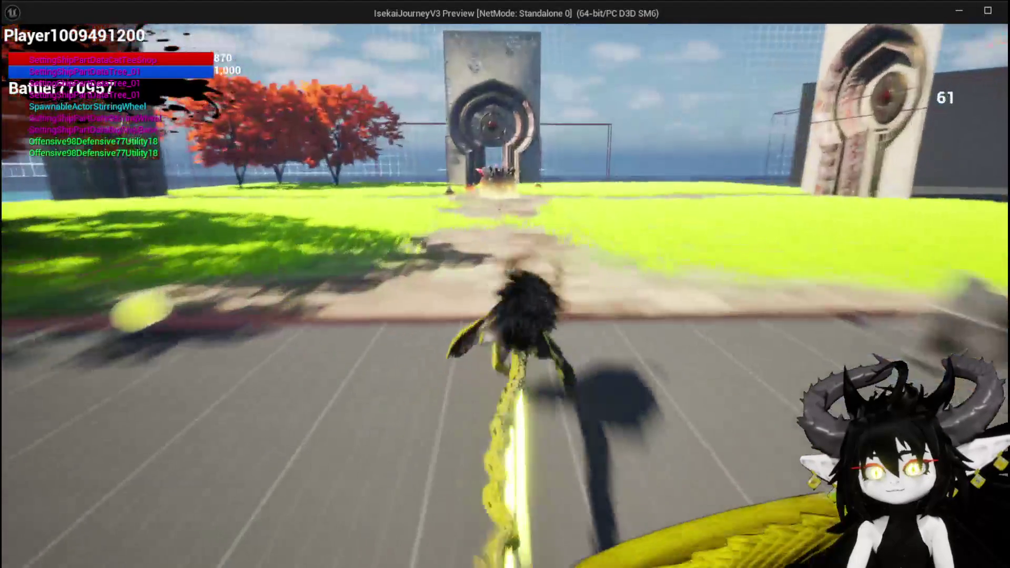
key("w")
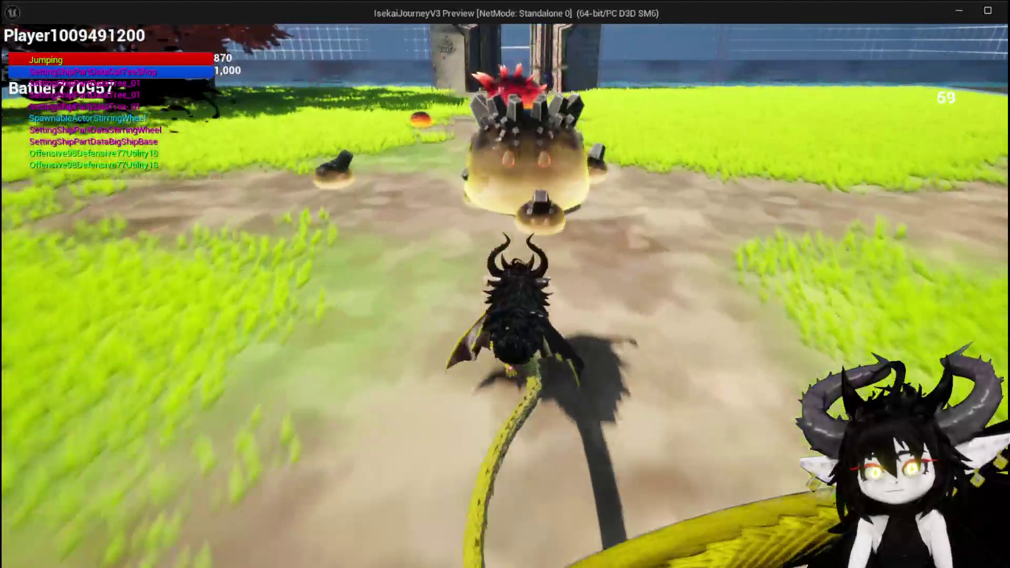
key("w")
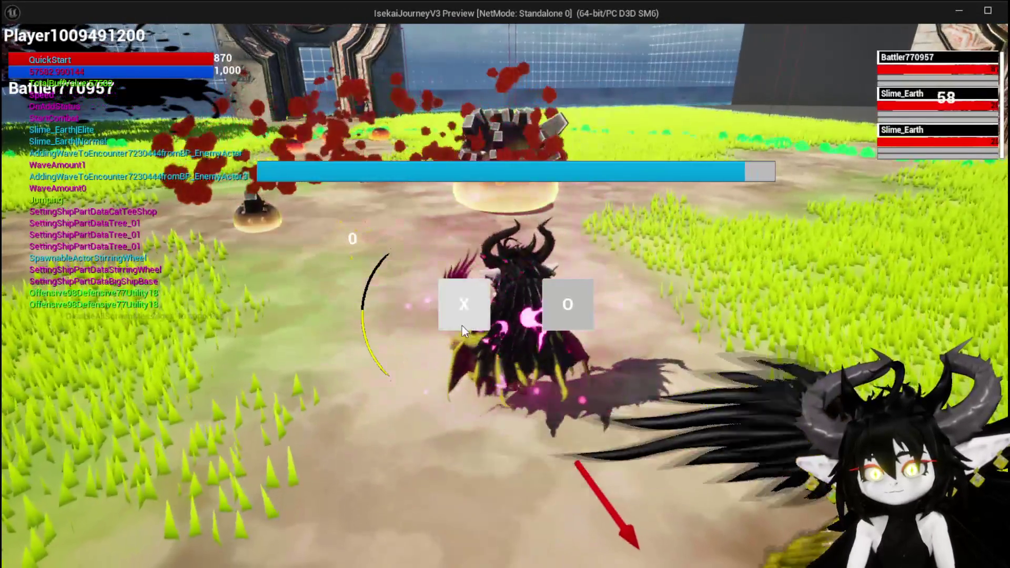
left_click(463, 318)
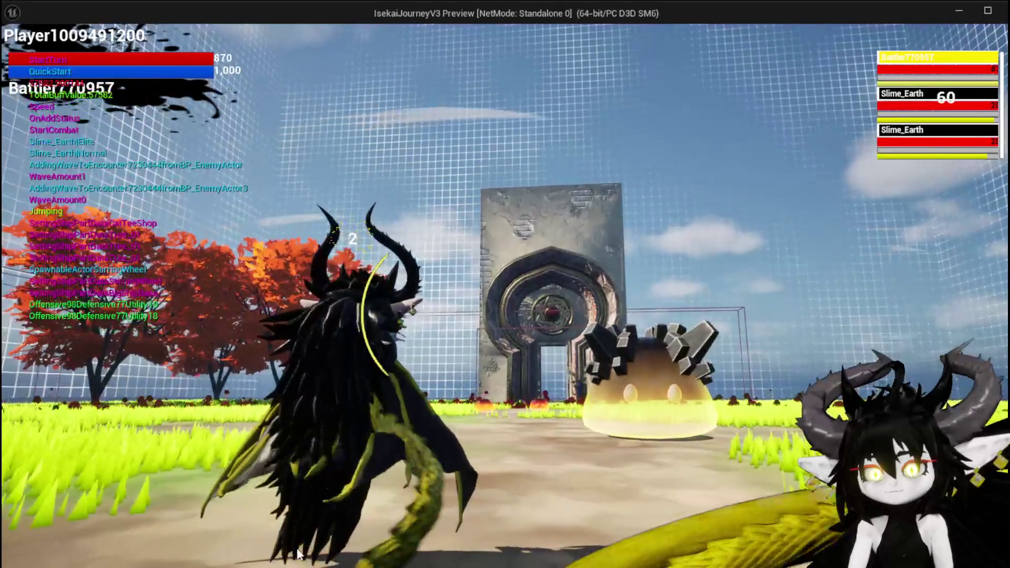
mouse_move(53, 528)
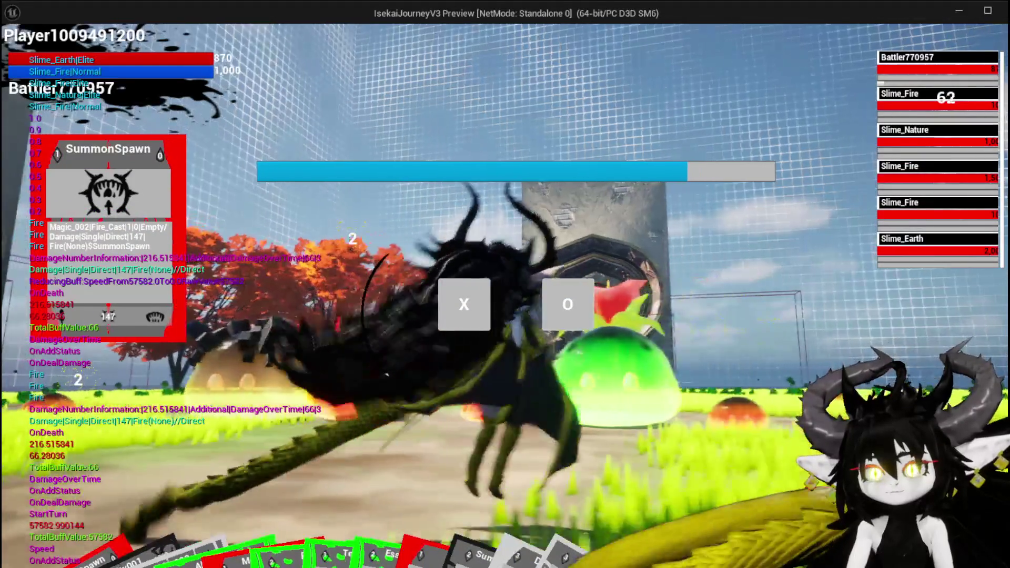
key("Escape")
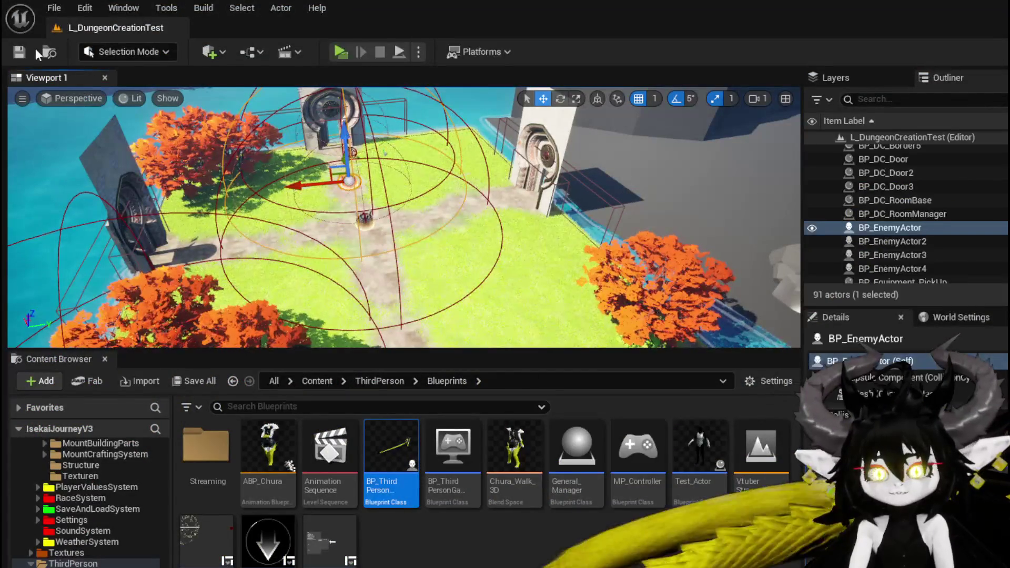
Step: Save the level and browse BP_ThirdPersonCharacter's end-turn and camera event chain
left_click(23, 52)
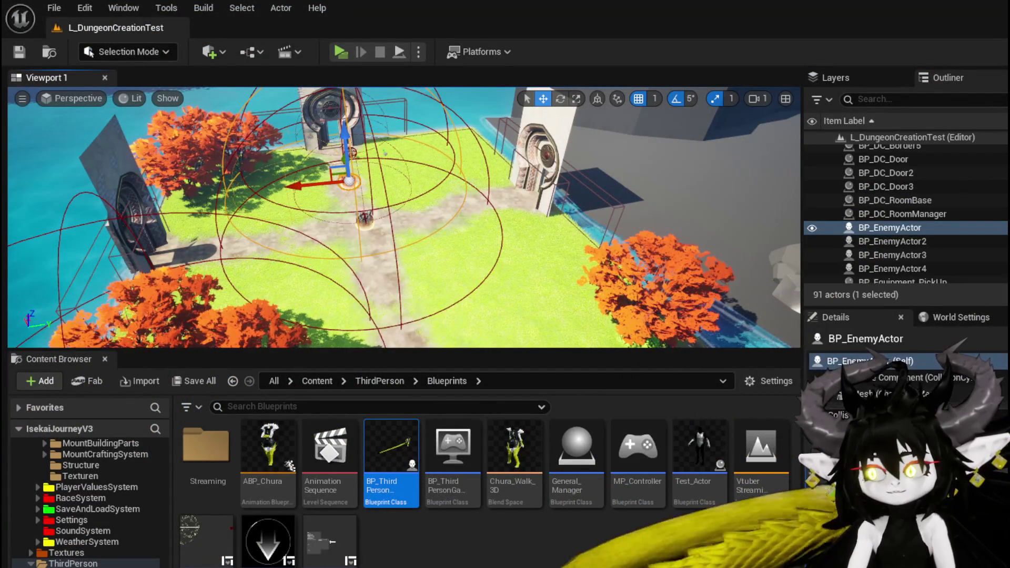
key("alt+Tab")
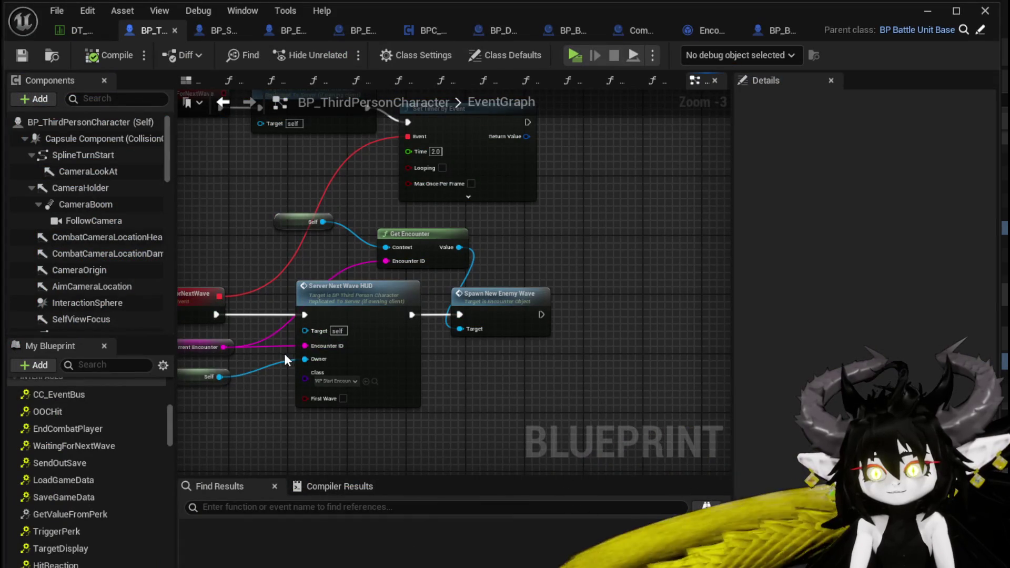
left_click_drag(300, 99, 345, 238)
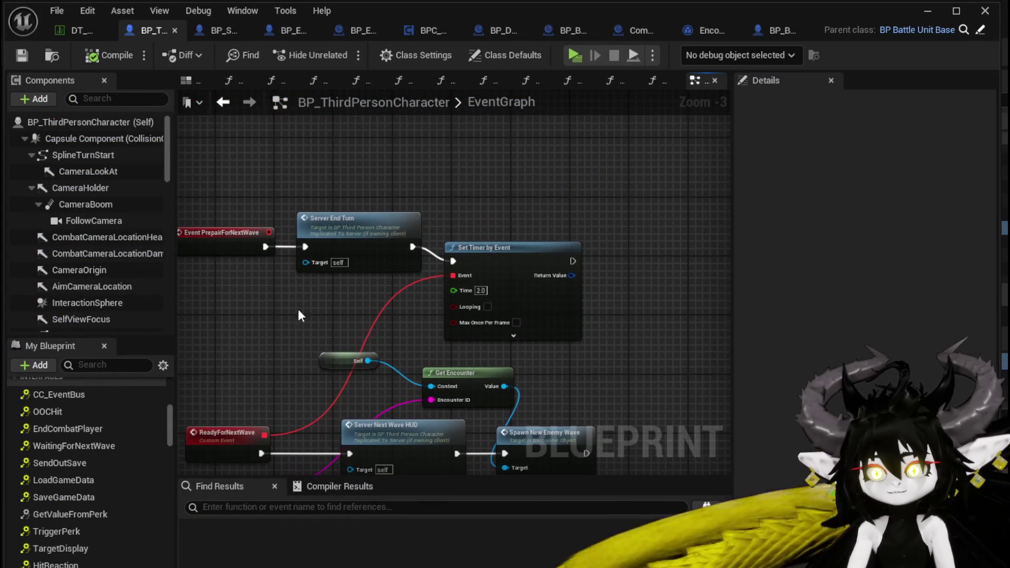
double_click(345, 238)
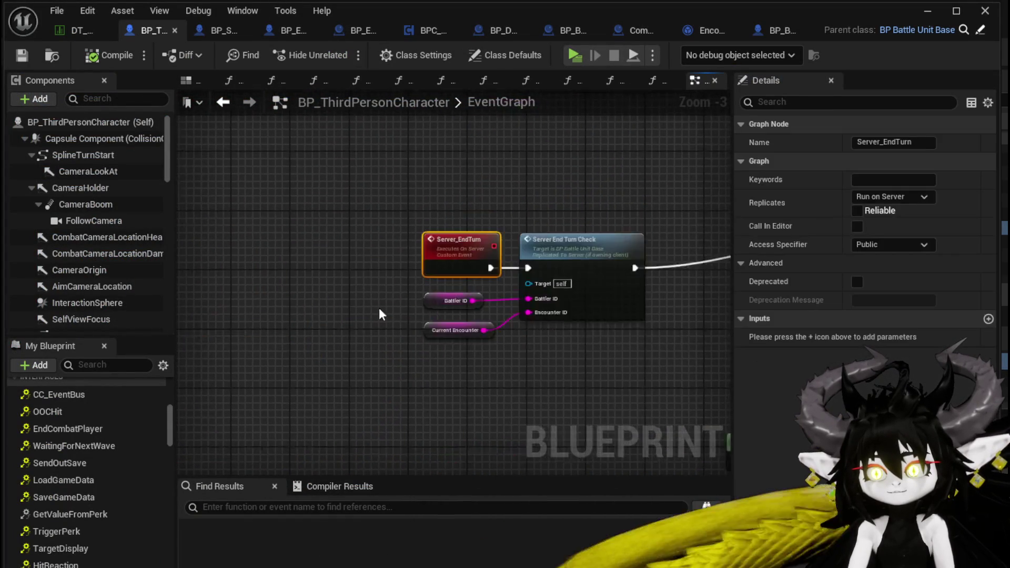
mouse_move(384, 329)
left_mouse_down()
mouse_move(237, 316)
mouse_move(210, 263)
left_mouse_up()
mouse_move(610, 359)
left_mouse_down()
mouse_move(573, 335)
mouse_move(438, 325)
left_mouse_up()
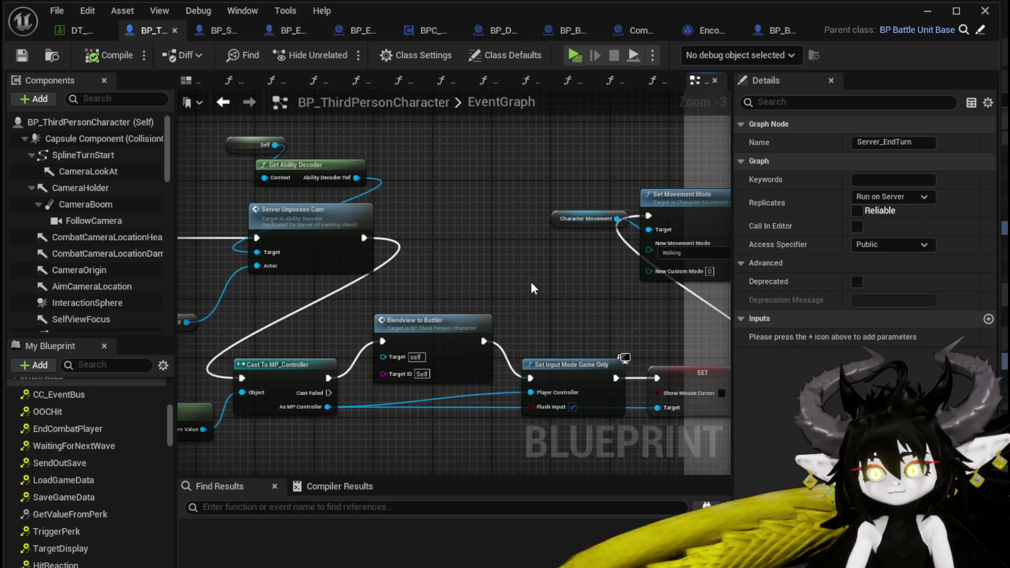
left_click_drag(494, 283, 237, 300)
left_click_drag(485, 336, 221, 326)
mouse_move(578, 281)
left_mouse_down()
mouse_move(346, 295)
mouse_move(320, 349)
left_mouse_up()
scroll(546, 300, "down", 5)
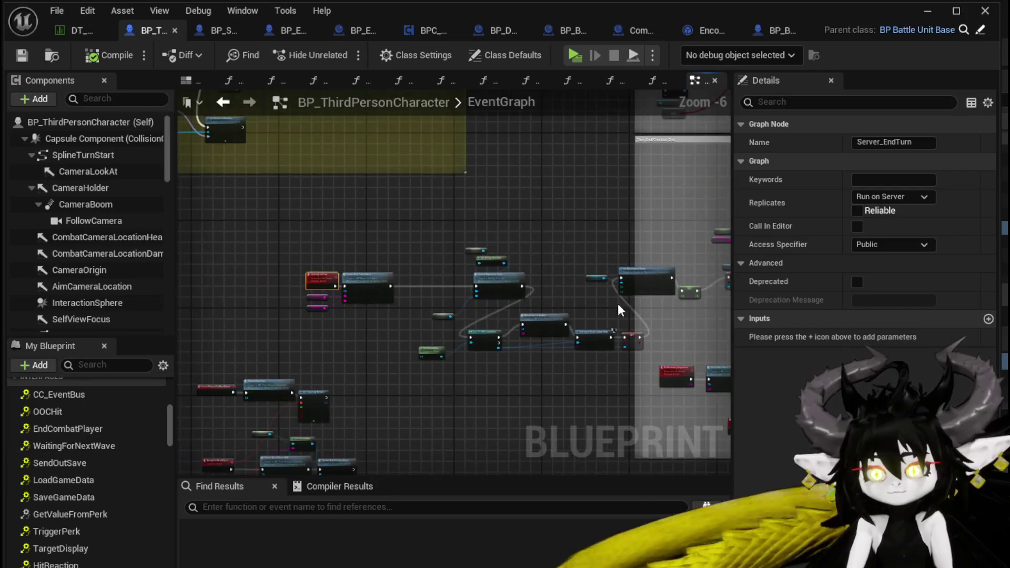
mouse_move(545, 356)
left_mouse_down()
mouse_move(271, 221)
mouse_move(412, 282)
mouse_move(409, 338)
mouse_move(315, 363)
mouse_move(376, 418)
mouse_move(386, 521)
mouse_move(365, 445)
mouse_move(303, 355)
left_mouse_up()
scroll(267, 221, "up", 5)
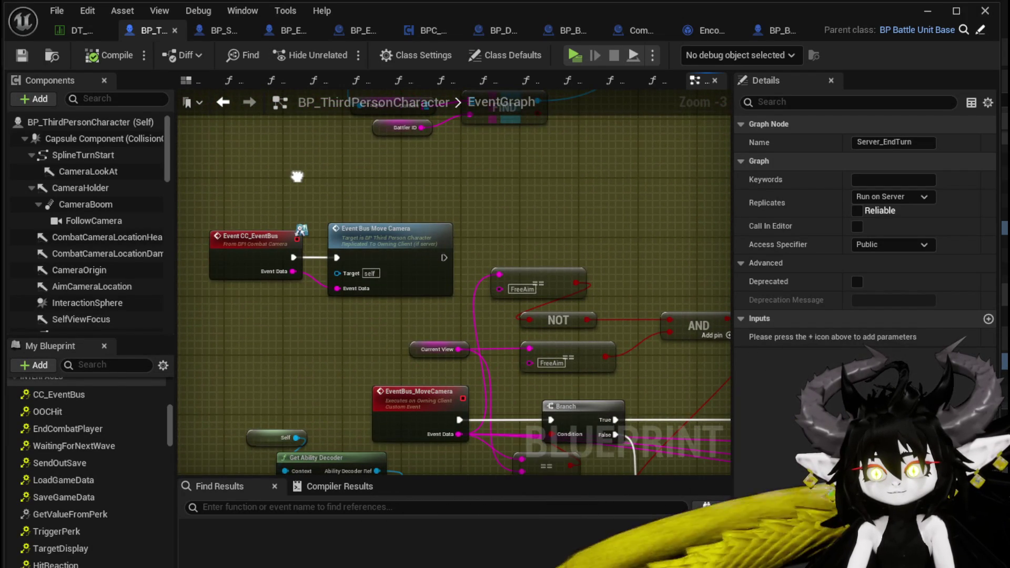
Step: Find Server End Turn and Set Timer by Event in PrepairForNextWave and drag them apart
left_click_drag(297, 177, 215, 96)
left_click_drag(611, 305, 261, 218)
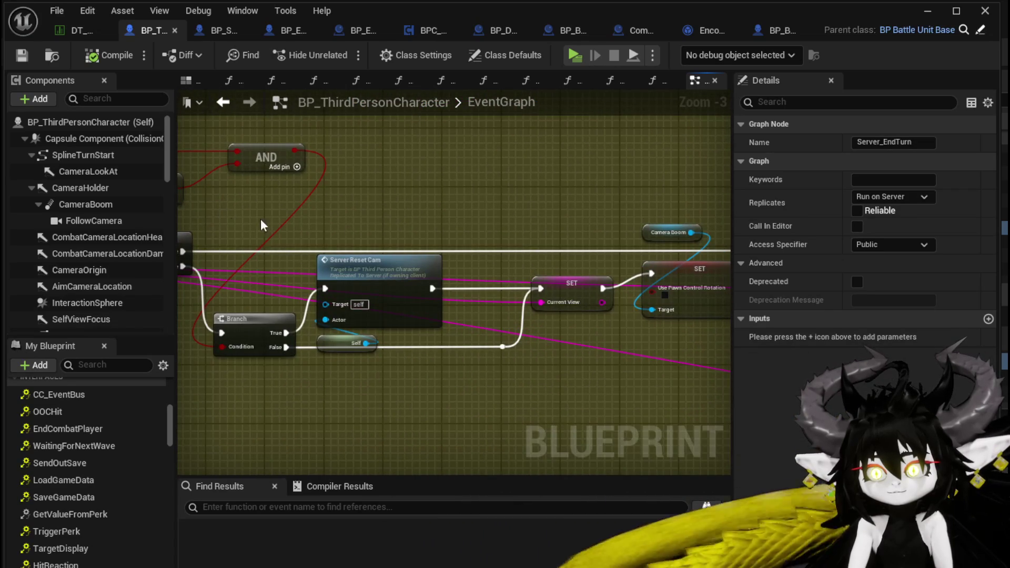
scroll(463, 228, "down", 1)
left_click_drag(462, 233, 174, 200)
scroll(430, 214, "up", 1)
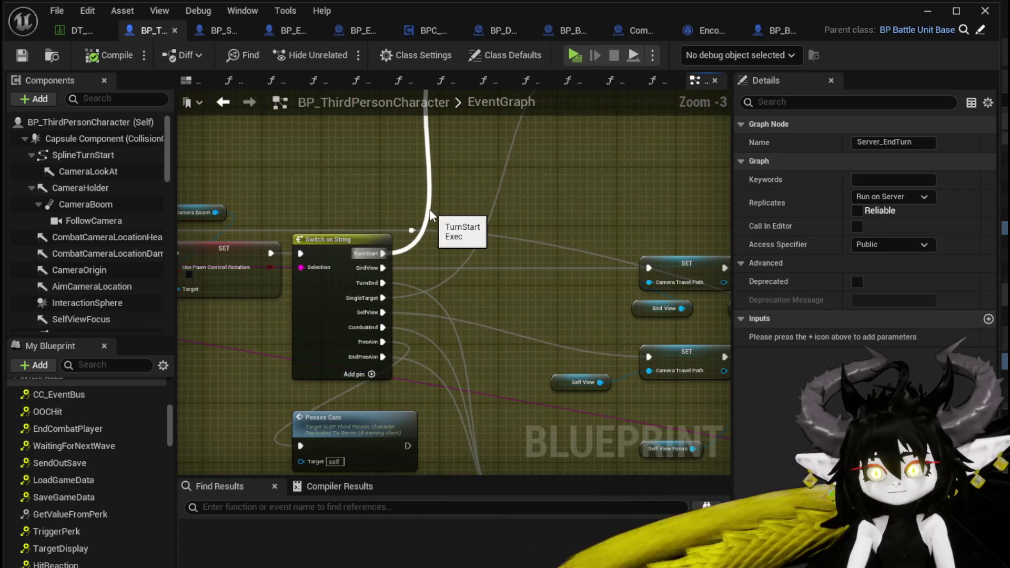
scroll(489, 222, "up", 2)
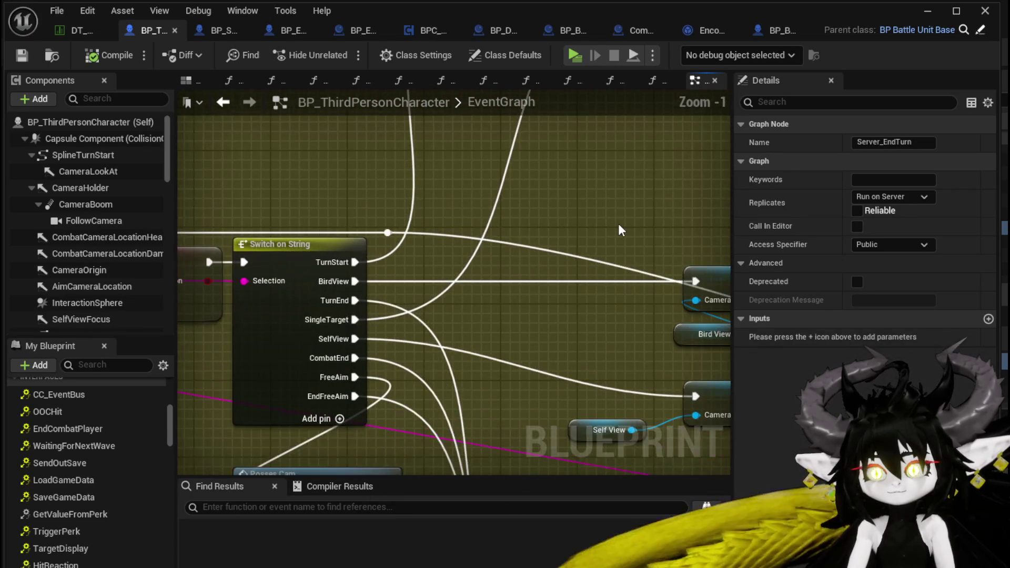
scroll(618, 223, "down", 3)
scroll(618, 223, "down", 2)
scroll(347, 263, "up", 4)
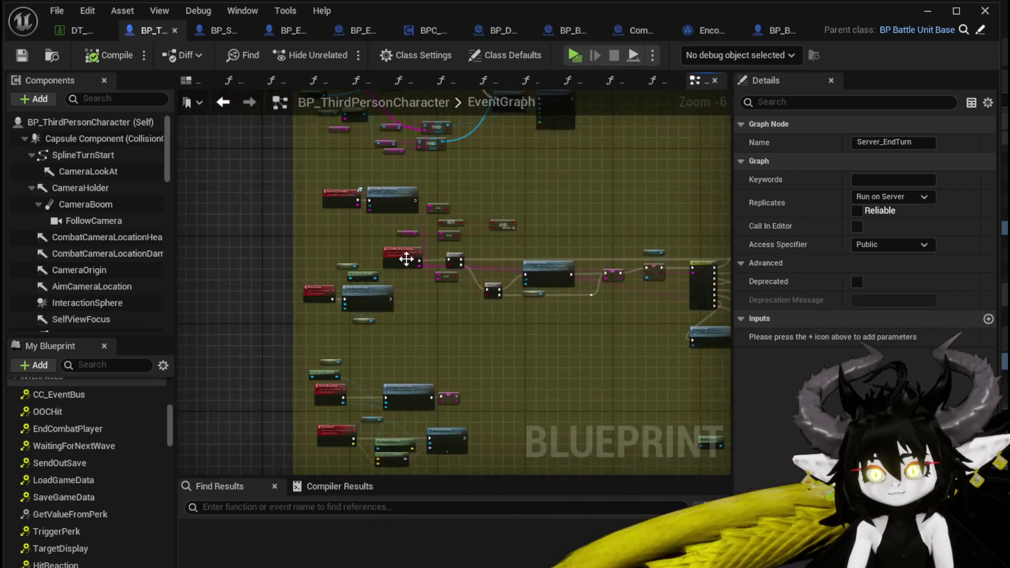
scroll(359, 232, "down", 5)
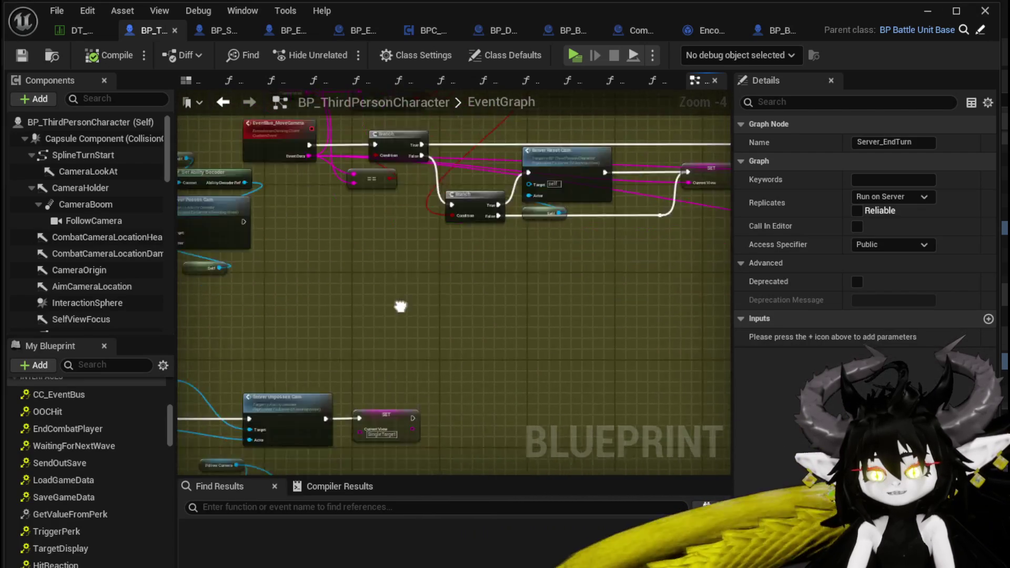
scroll(514, 327, "up", 3)
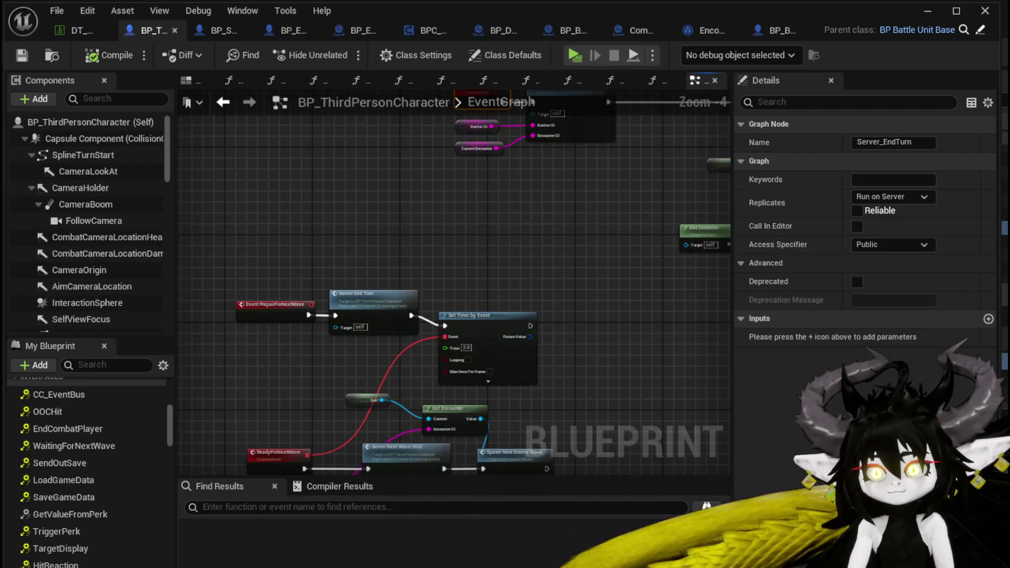
scroll(400, 279, "up", 2)
left_click_drag(400, 274, 177, 238)
mouse_move(268, 226)
left_mouse_down()
mouse_move(466, 309)
mouse_move(436, 291)
mouse_move(627, 293)
left_mouse_up()
Step: Add an Event Bus Move Camera call after Server End Turn
left_click(466, 255)
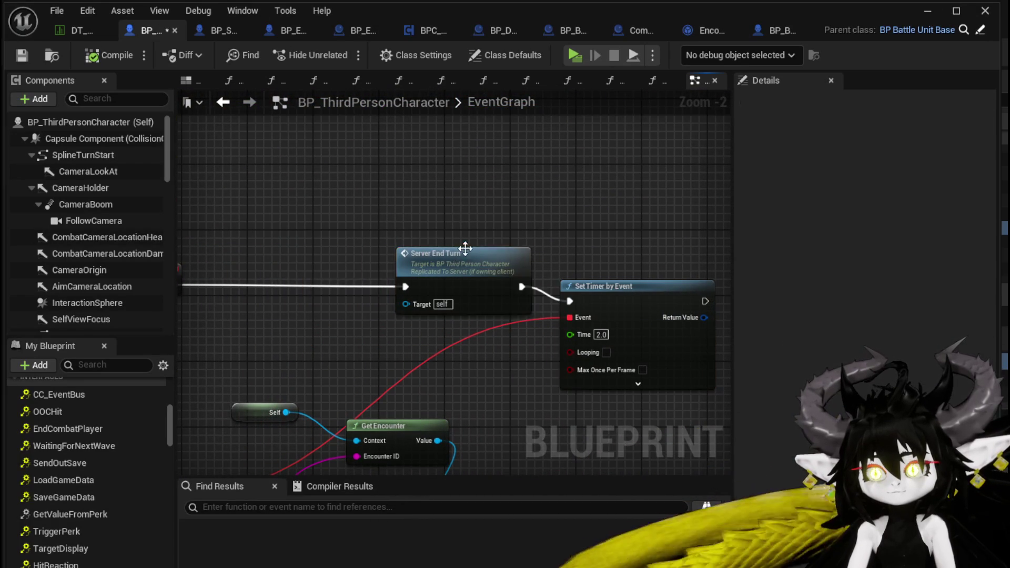
left_click_drag(466, 256, 266, 255)
left_click_drag(321, 287, 383, 261)
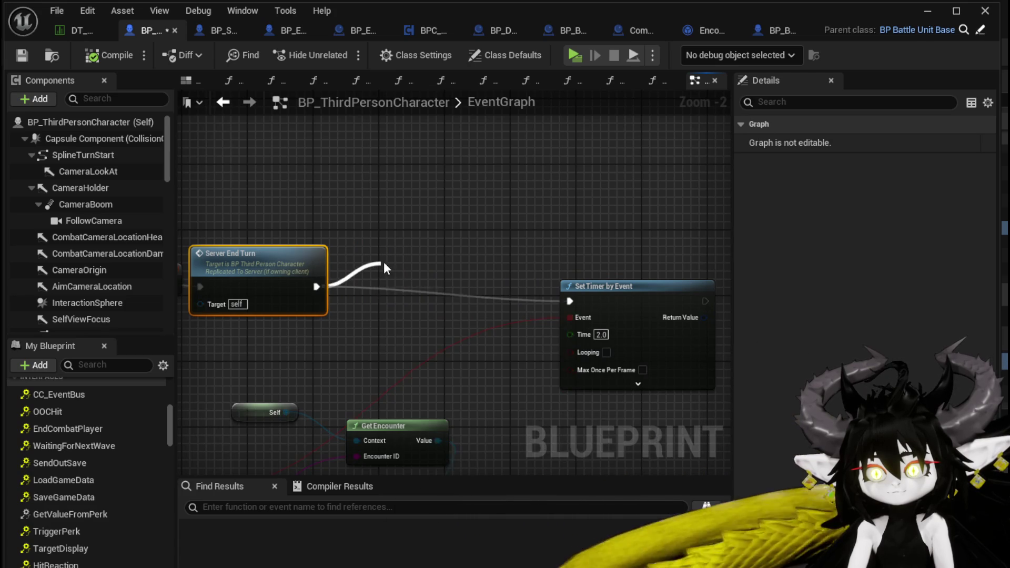
type("En")
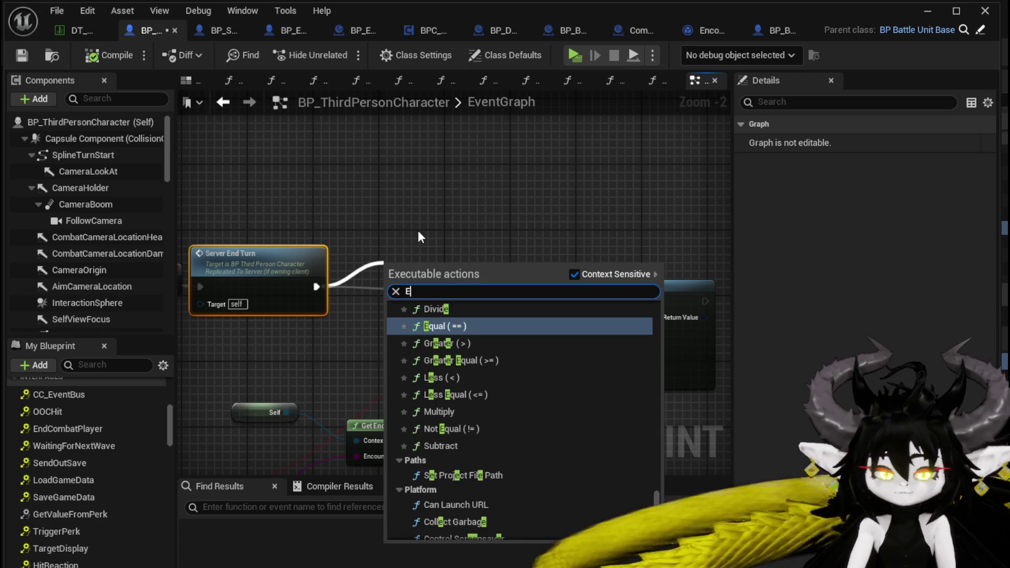
key("BackSpace")
type("ventBus")
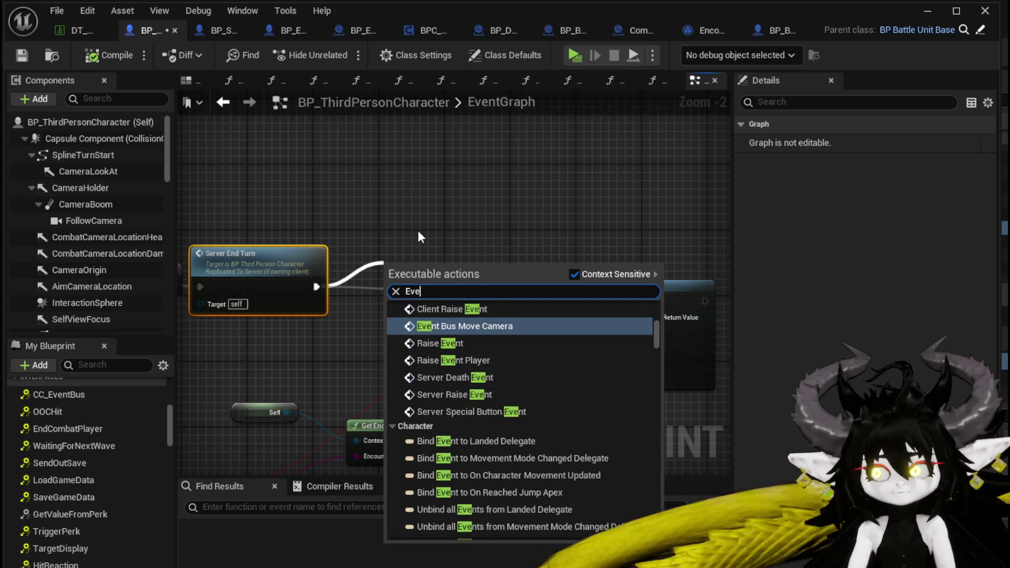
key("Return")
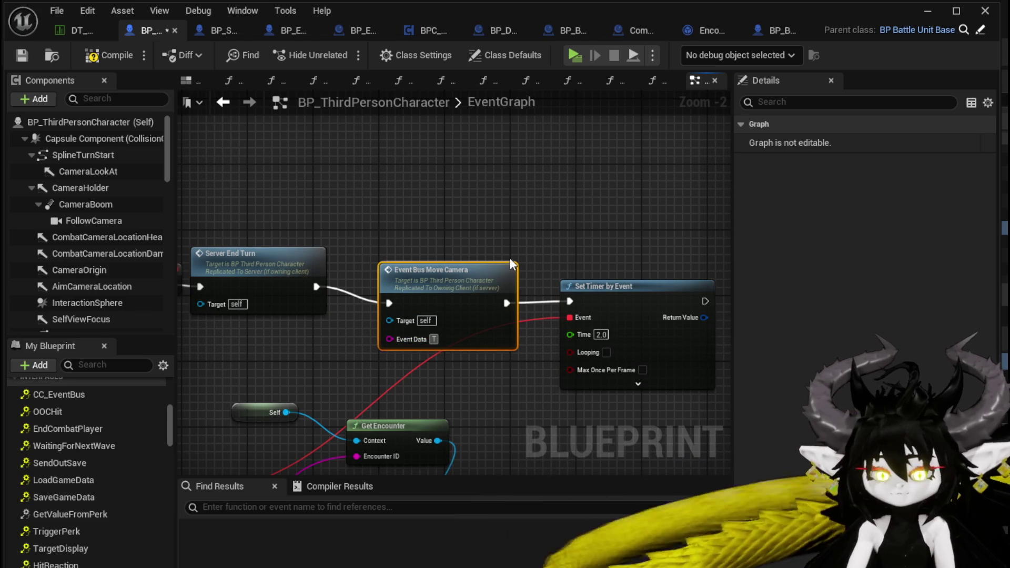
Step: Set Event Data to TurnEnd and the timer delay to 5.0, then save
type("urnEnd")
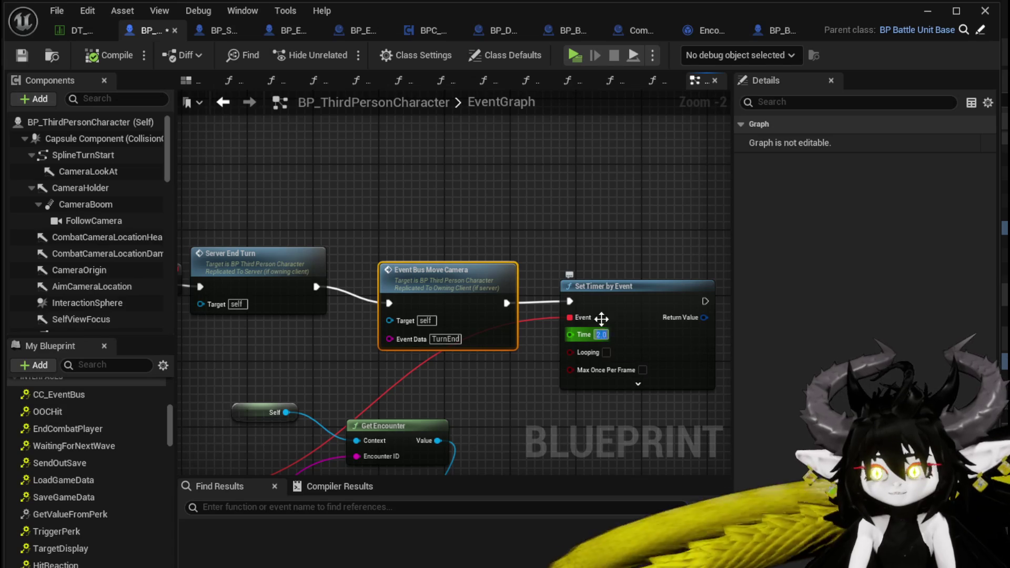
type("5")
left_click(606, 251)
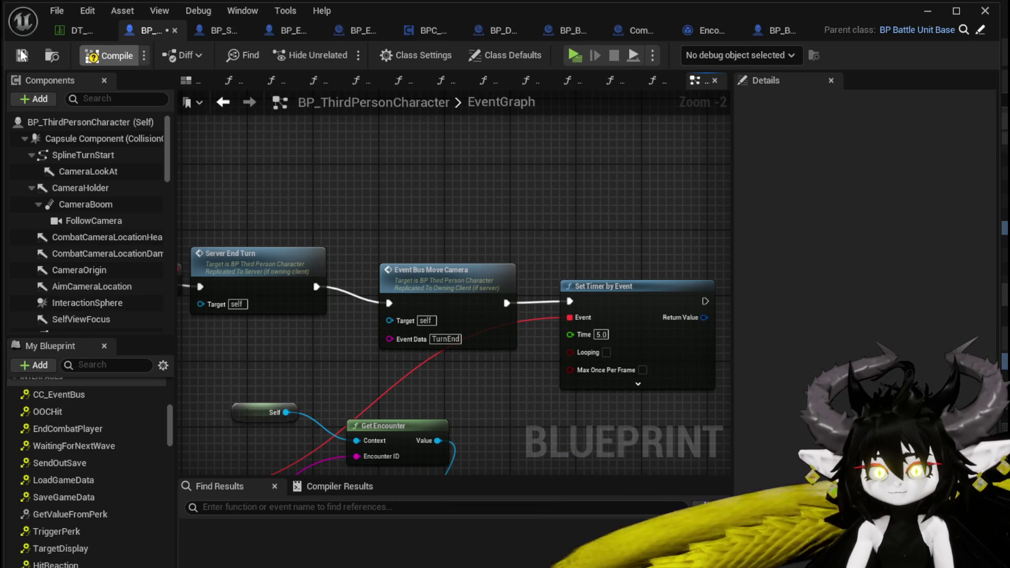
left_click(21, 54)
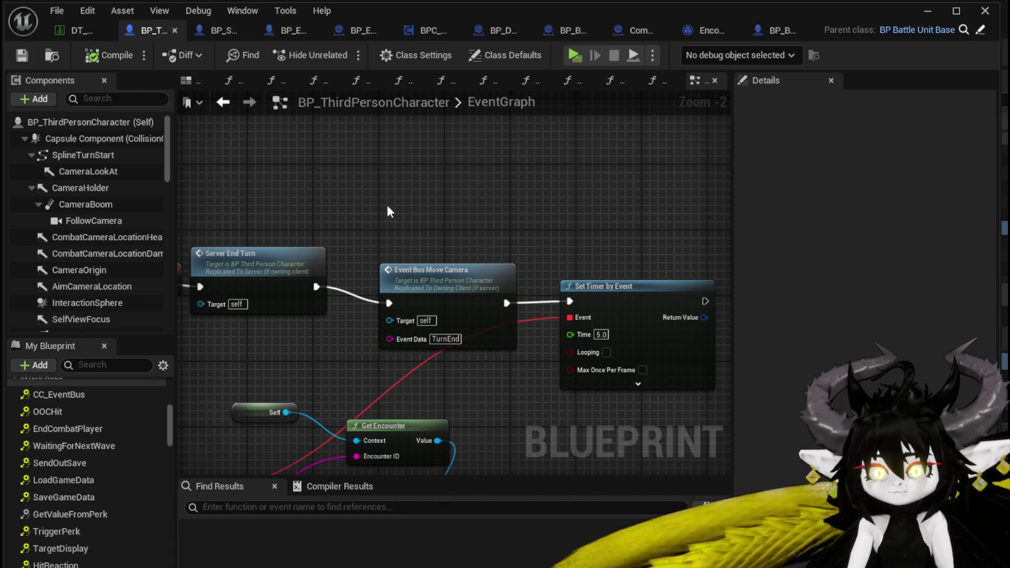
Step: Wire PrepairForNextWave directly into Event Bus Move Camera
scroll(390, 210, "down", 3)
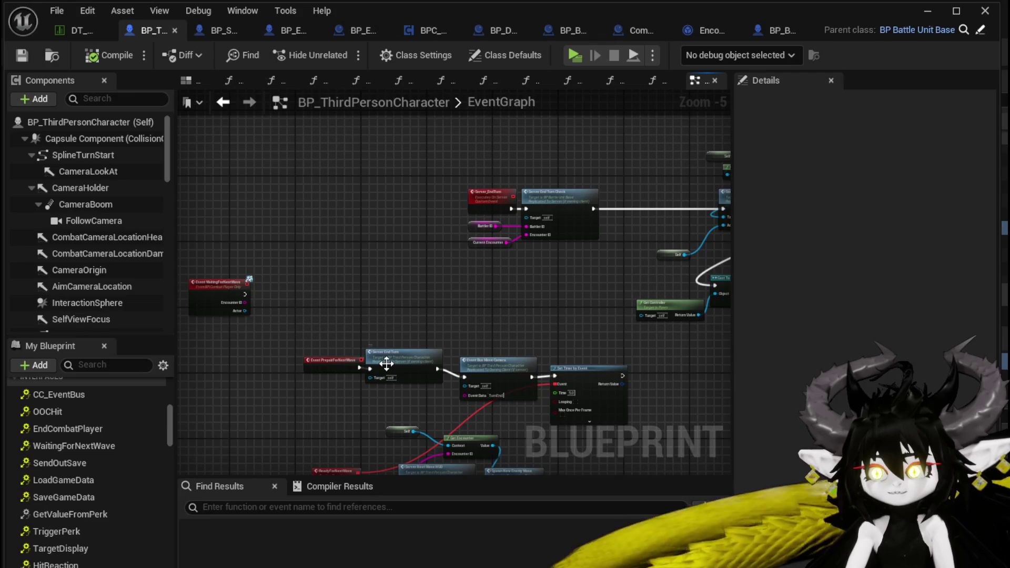
double_click(398, 372)
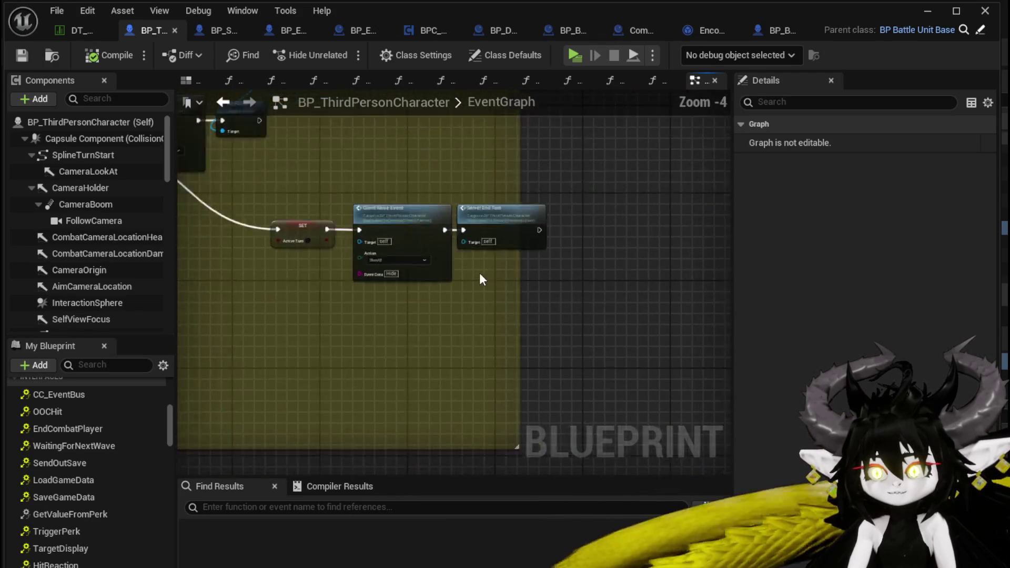
scroll(480, 276, "up", 3)
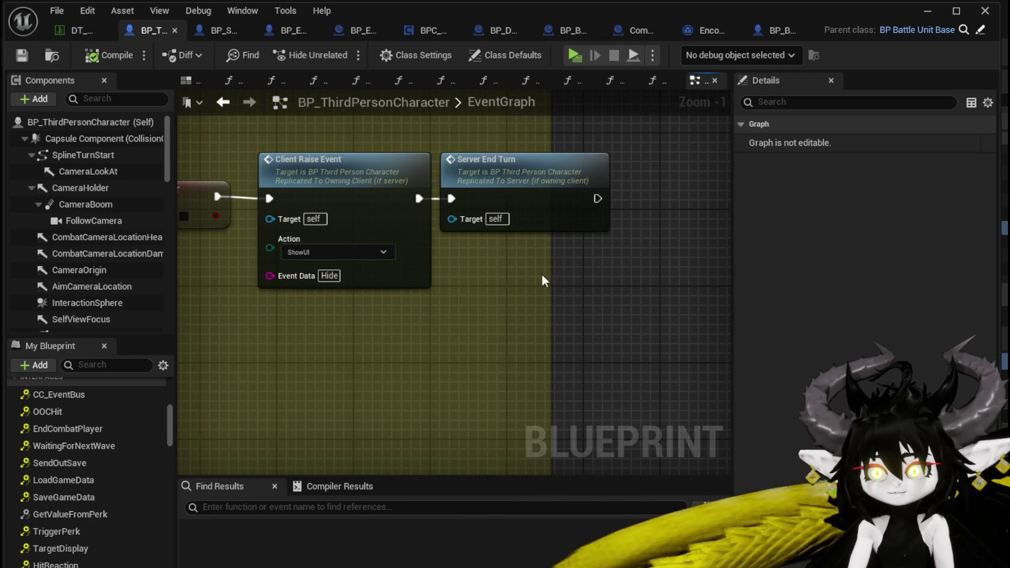
scroll(542, 274, "down", 4)
scroll(397, 214, "up", 3)
scroll(383, 292, "down", 1)
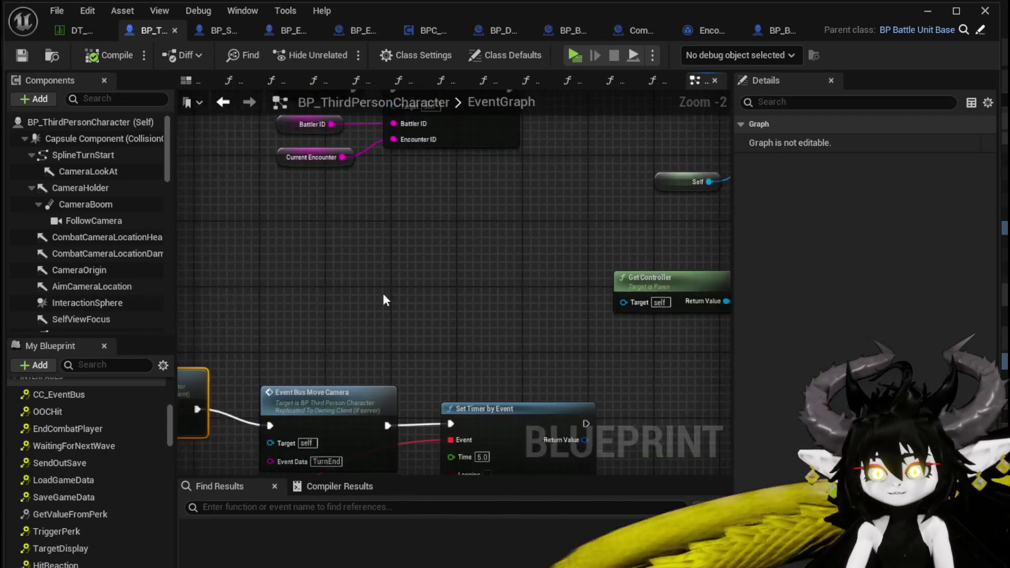
mouse_move(256, 305)
left_mouse_down()
mouse_move(457, 321)
mouse_move(323, 301)
left_mouse_up()
Step: Delete Server End Turn, shift the camera and timer nodes left, then compile and save
key("Delete")
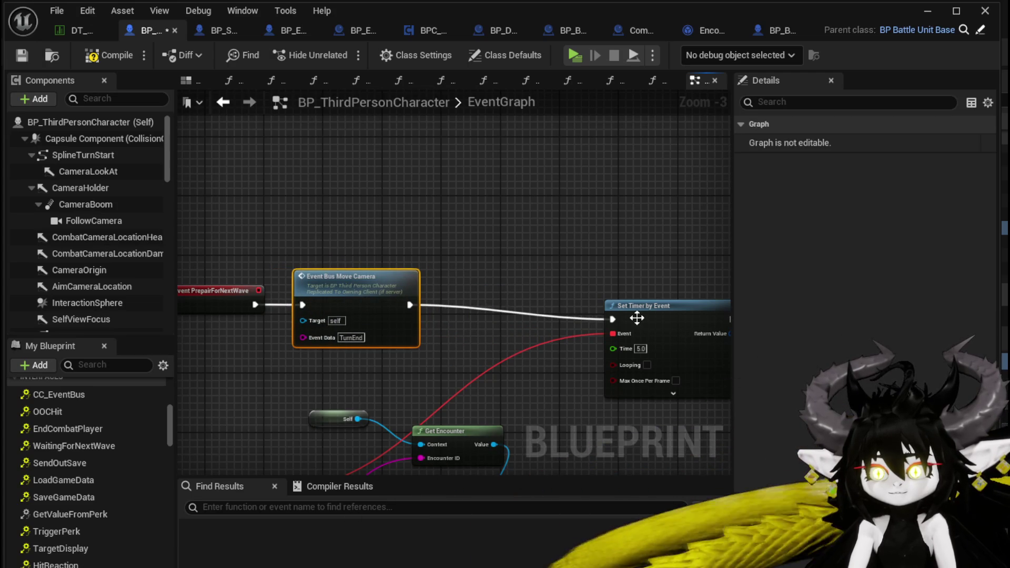
left_click_drag(637, 316, 472, 300)
left_click(451, 258)
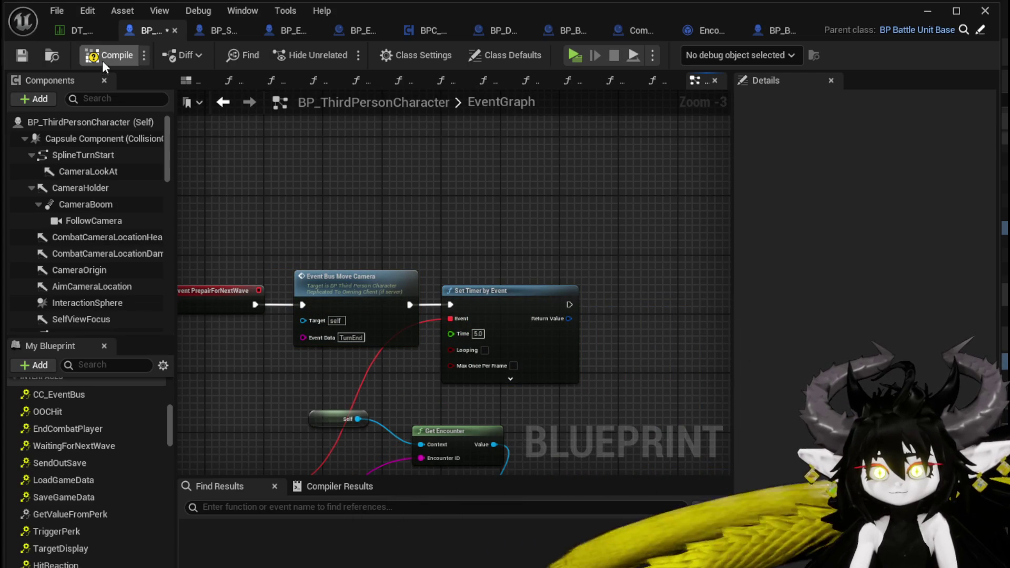
left_click(26, 58)
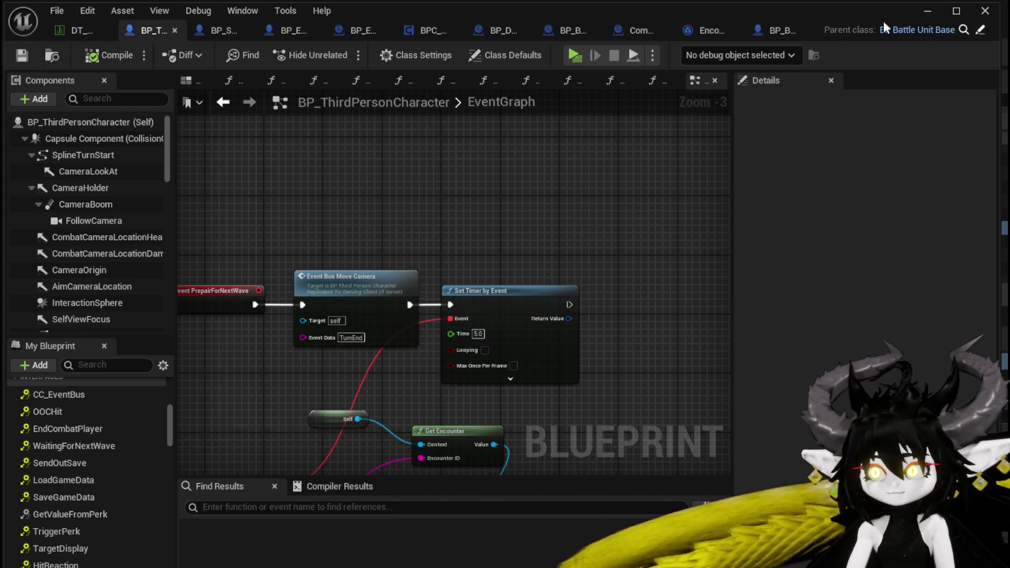
Step: Play-test: run to the slime enemies, start combat, play the SummonSpawn card, then exit with Esc
left_click(916, 13)
left_click(352, 45)
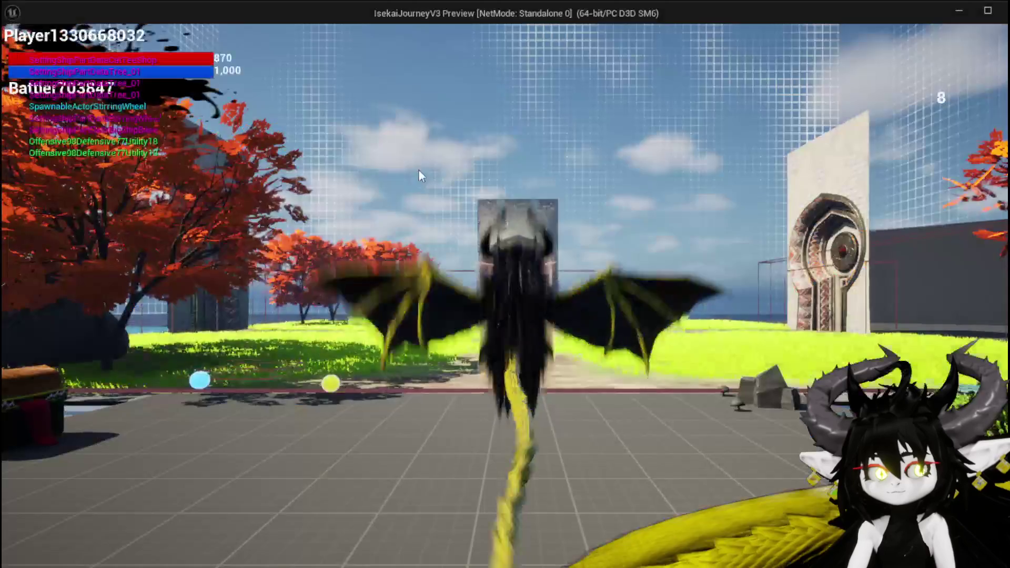
key("w")
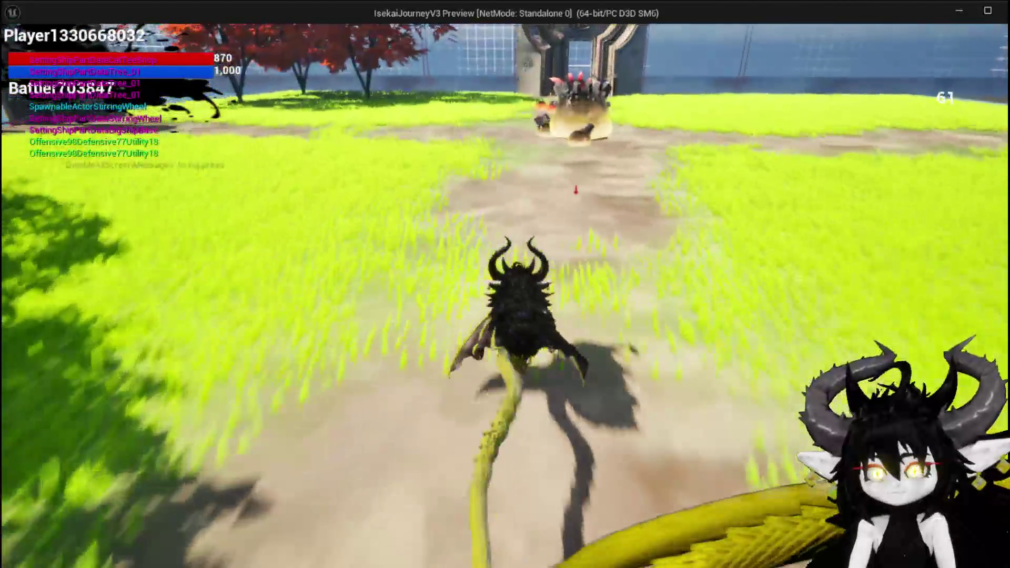
key("w")
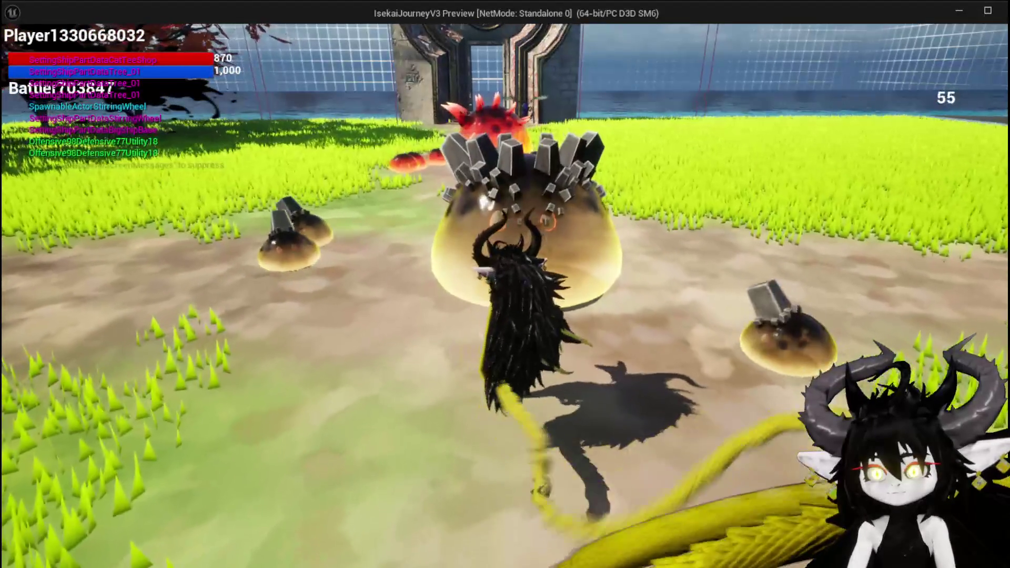
key("w")
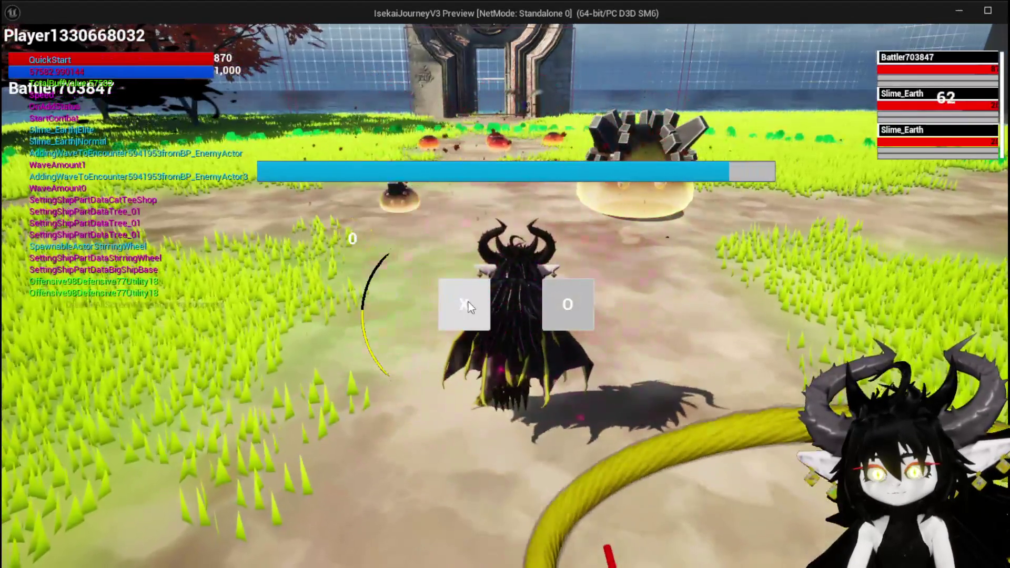
left_click(466, 309)
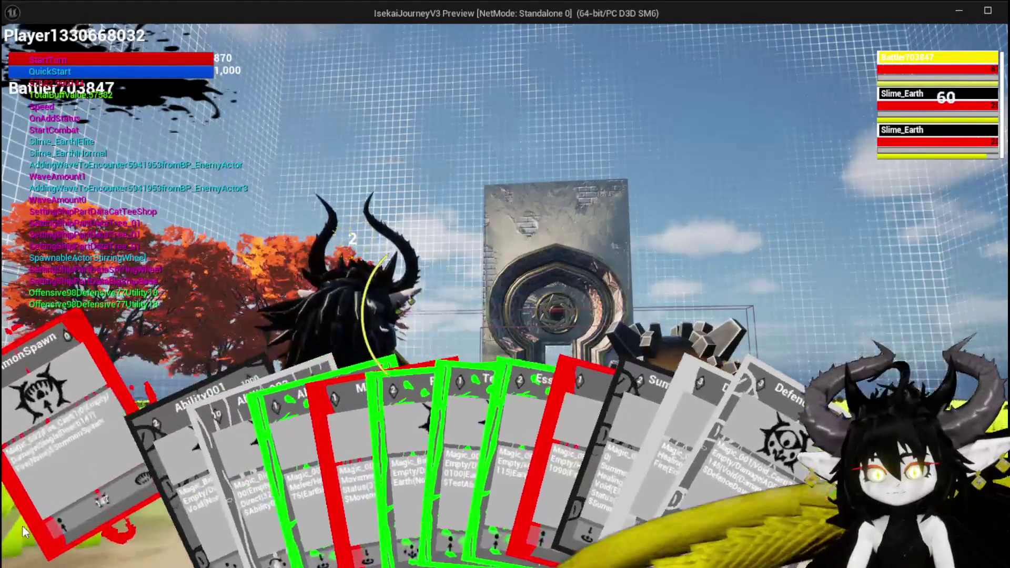
left_click(22, 526)
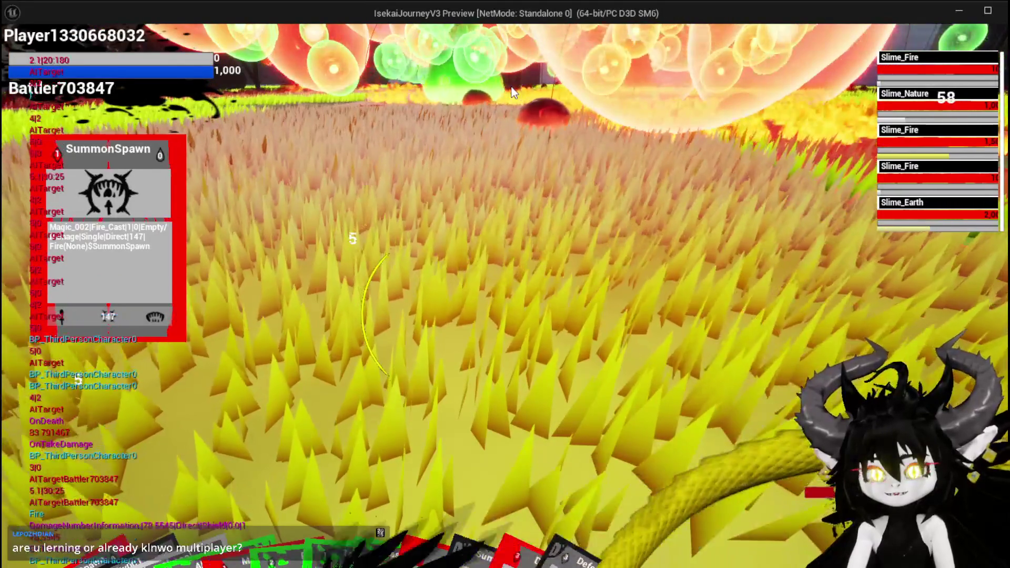
key("Escape")
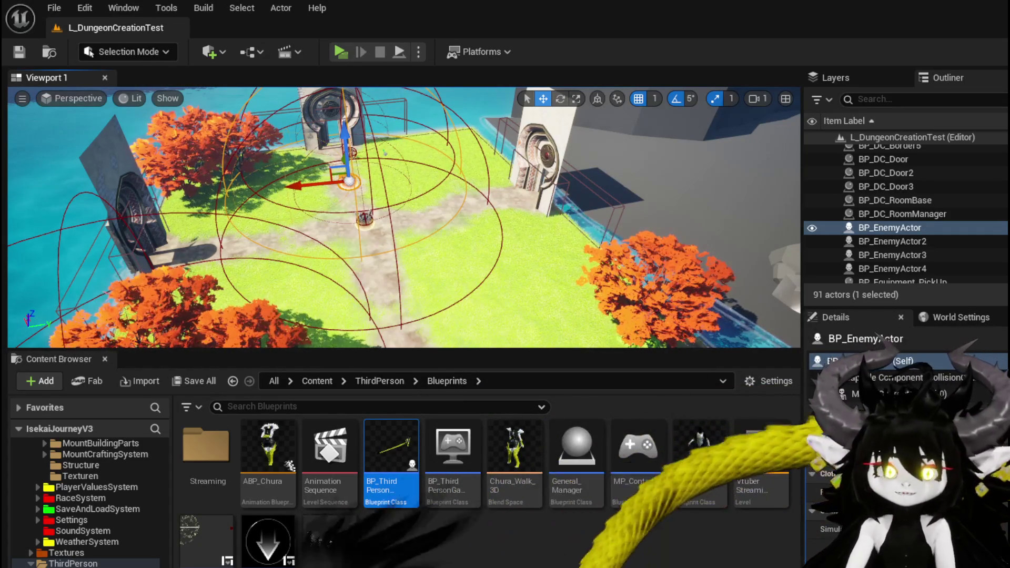
Step: Save the L_DungeonCreationTest level three times from the toolbar Save button
left_click(30, 51)
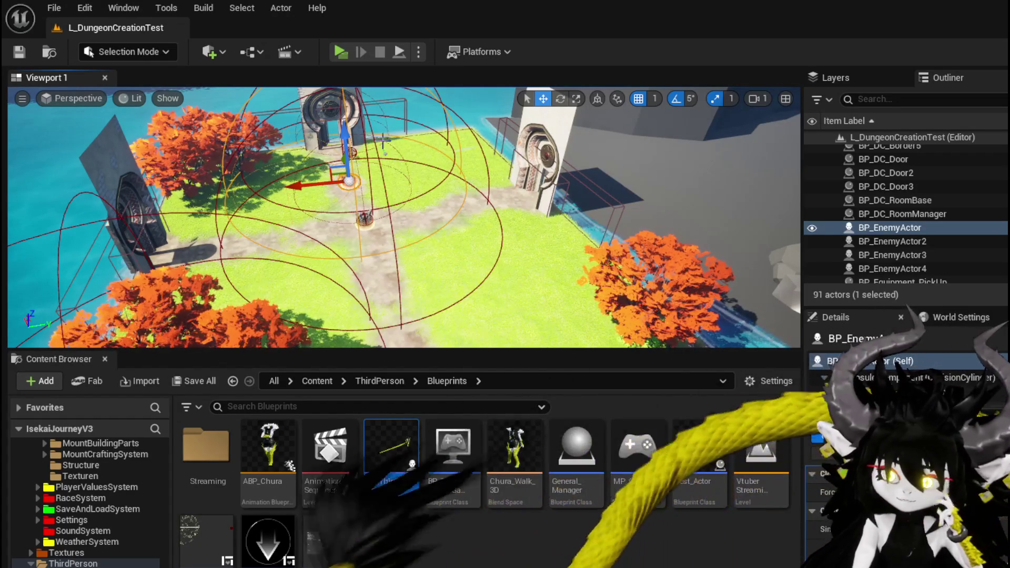
left_click(24, 49)
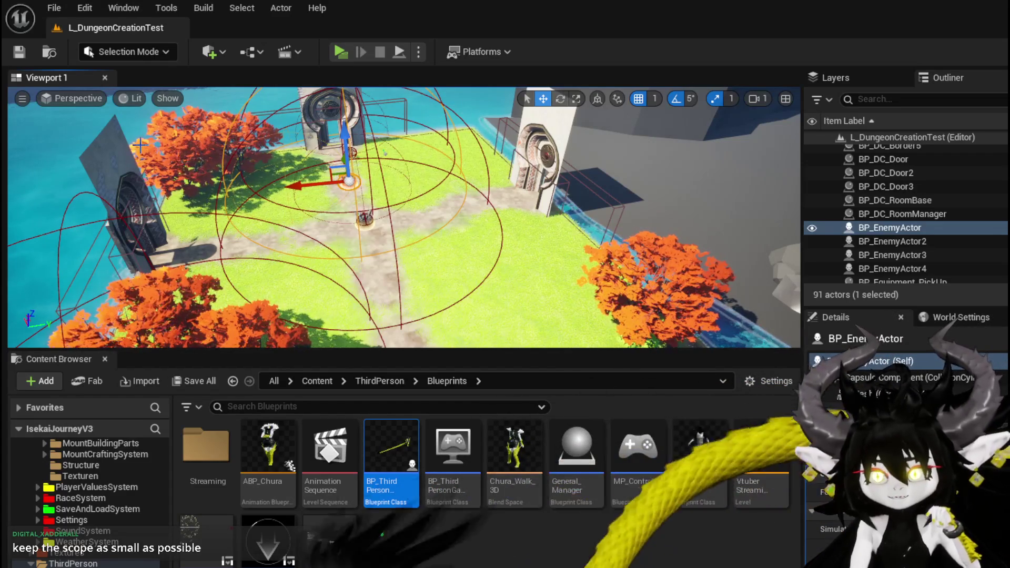
left_click(23, 53)
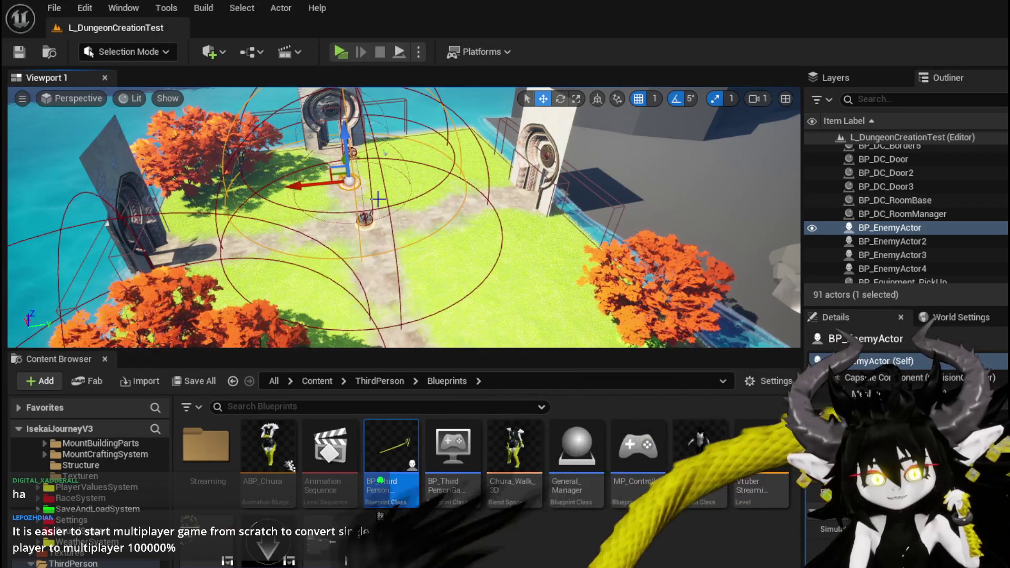
Step: Save L_DungeonCreationTest once more with the toolbar Save button
left_click(21, 53)
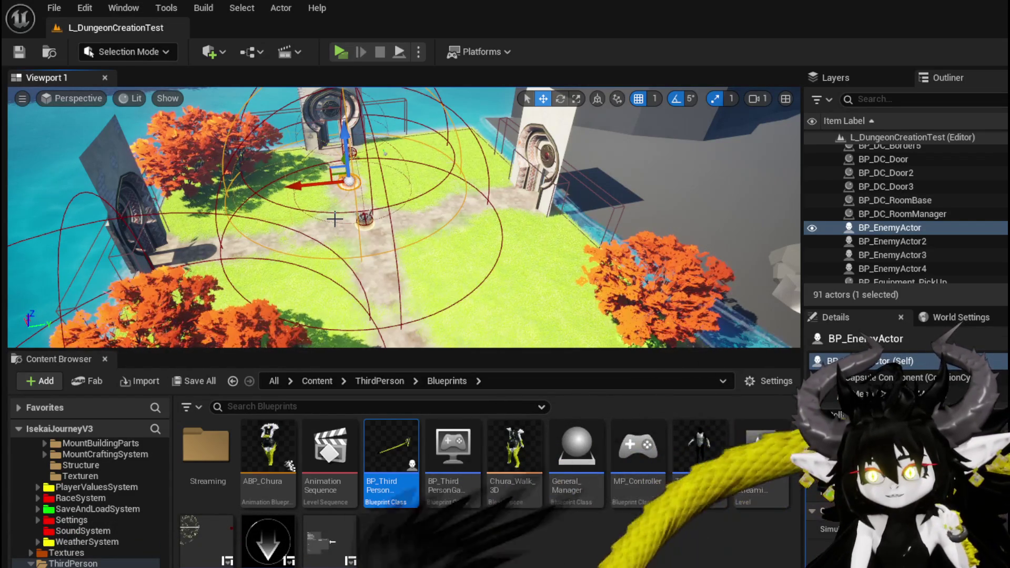
key("f")
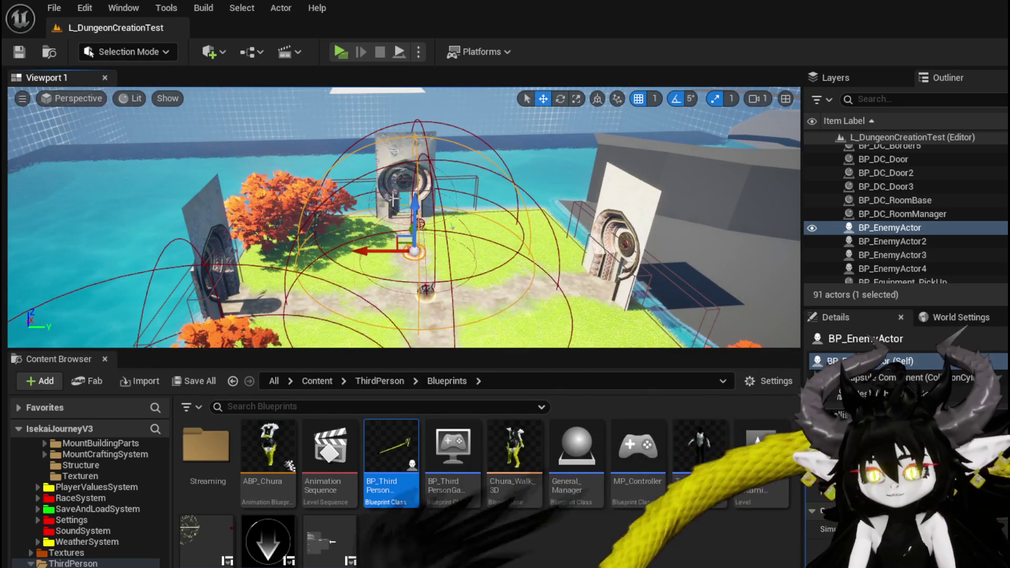
left_click_drag(394, 199, 484, 155)
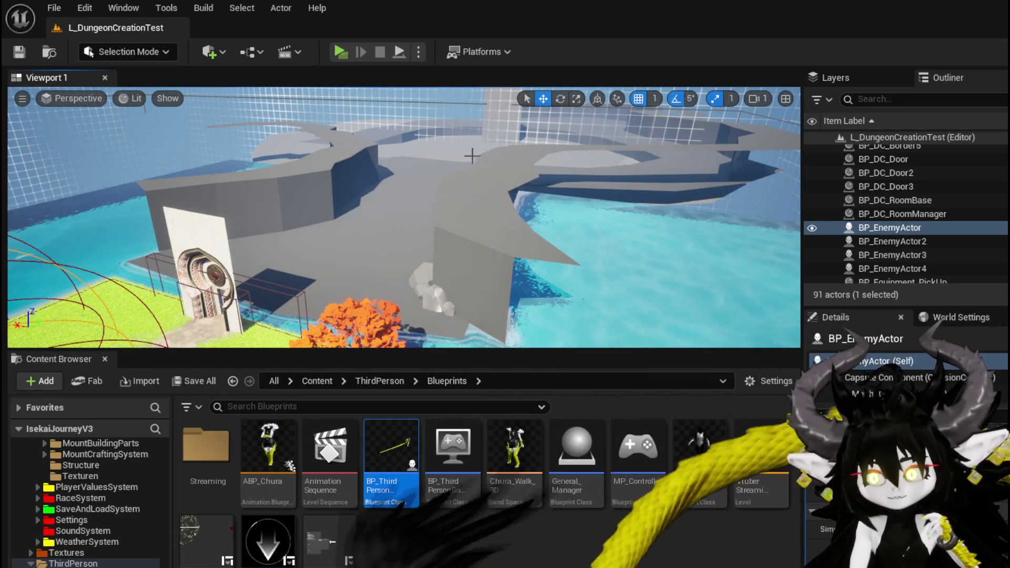
key("f")
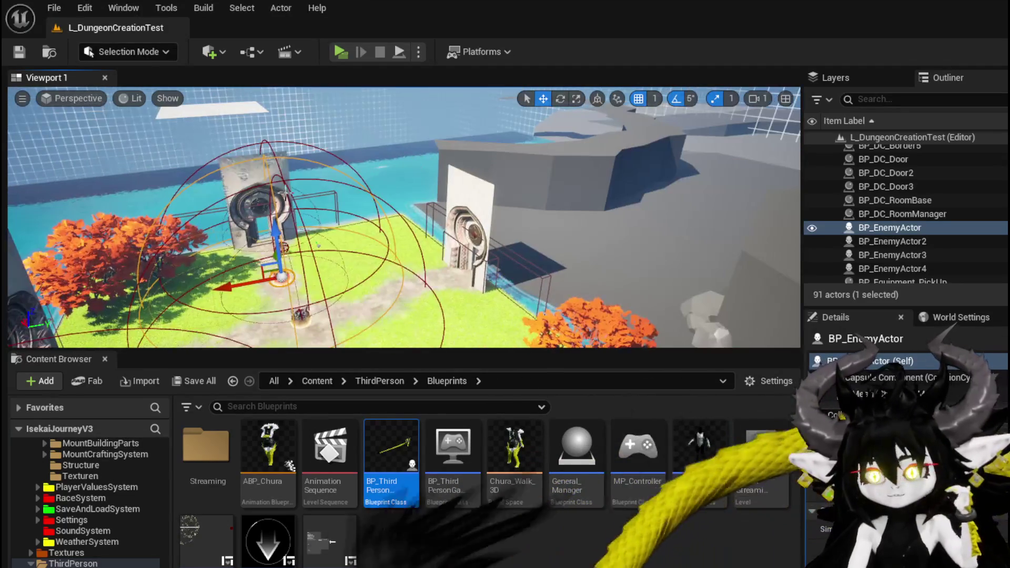
key("f")
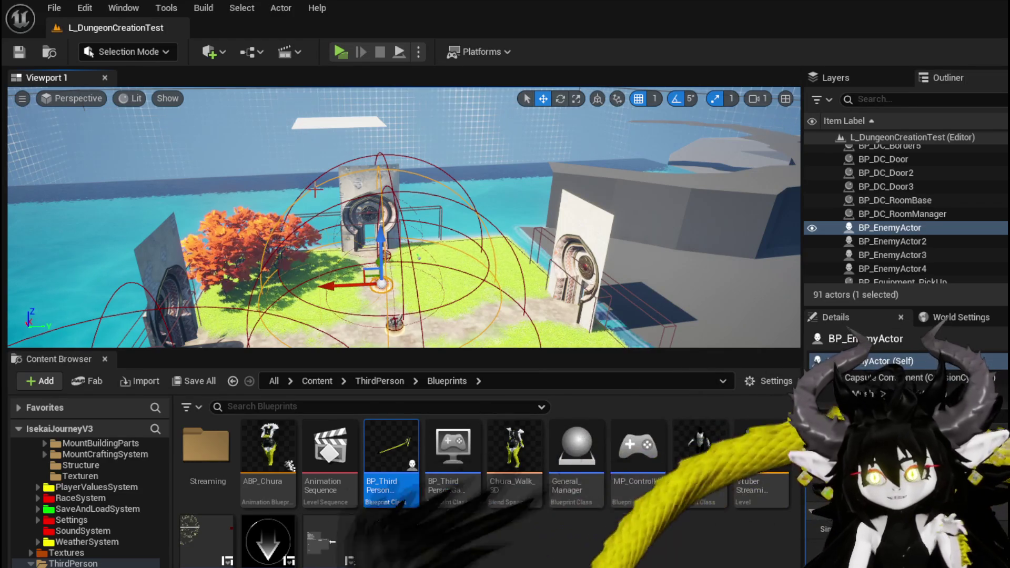
left_click_drag(541, 210, 544, 242)
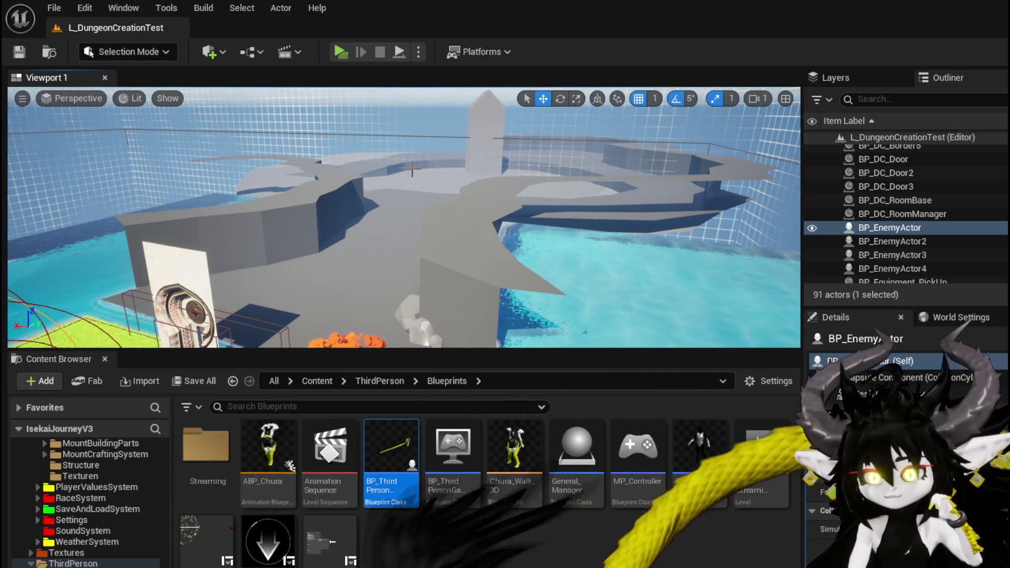
mouse_move(412, 169)
left_mouse_down()
mouse_move(495, 200)
mouse_move(786, 222)
left_mouse_up()
mouse_move(395, 161)
left_mouse_down()
mouse_move(562, 153)
mouse_move(442, 192)
mouse_move(298, 93)
mouse_move(337, 121)
left_mouse_up()
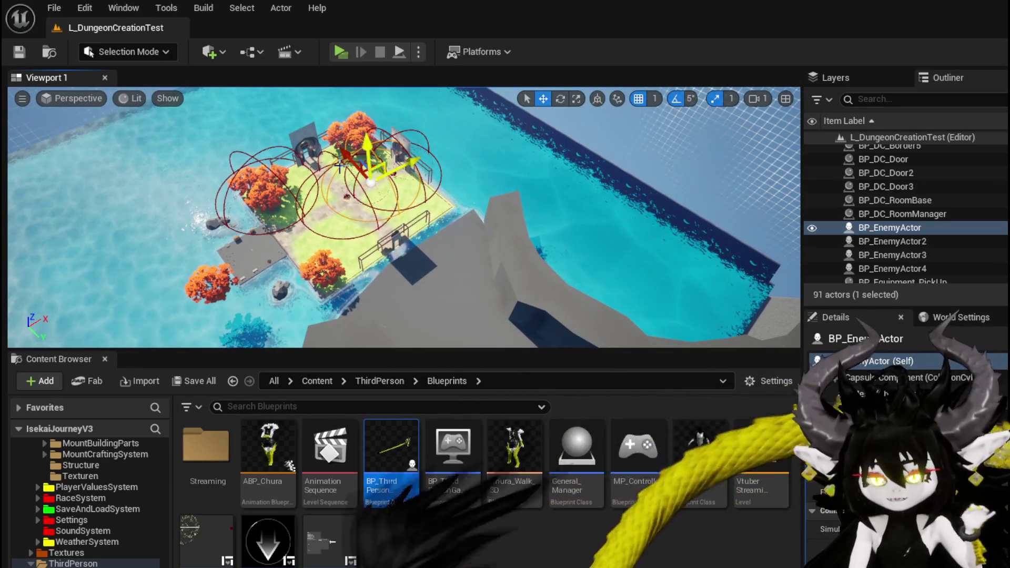
left_click_drag(371, 158, 400, 131)
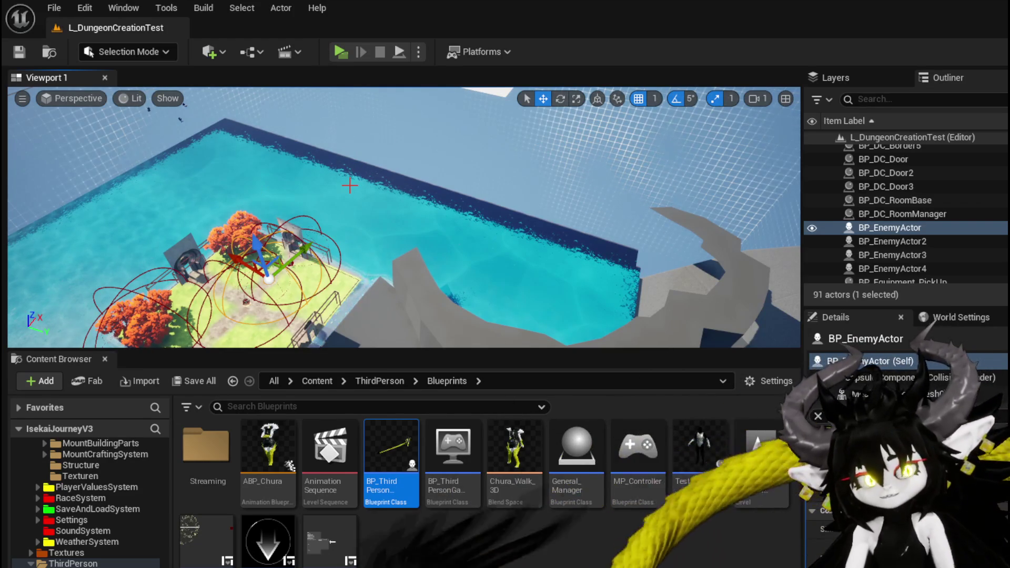
mouse_move(151, 113)
left_mouse_down()
mouse_move(126, 108)
mouse_move(127, 76)
left_mouse_up()
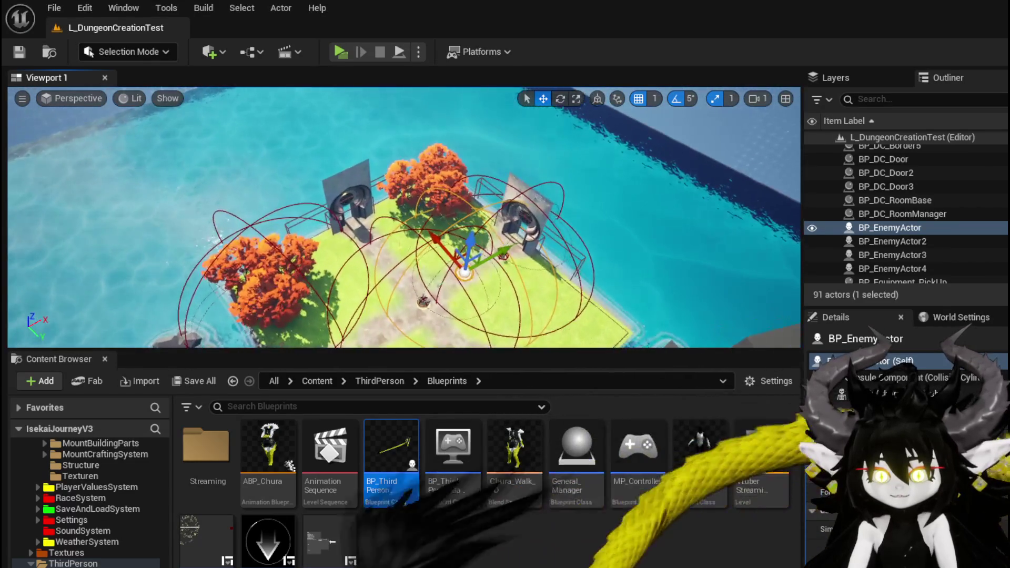
mouse_move(400, 216)
left_mouse_down()
mouse_move(372, 163)
mouse_move(381, 182)
mouse_move(360, 163)
left_mouse_up()
key("f")
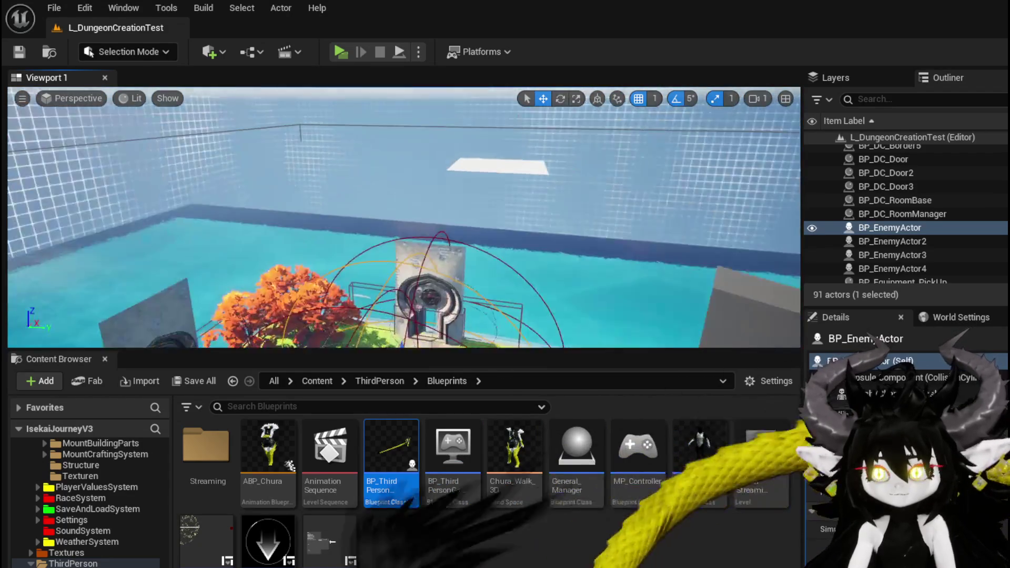
mouse_move(532, 160)
left_mouse_down()
mouse_move(519, 146)
mouse_move(491, 158)
left_mouse_up()
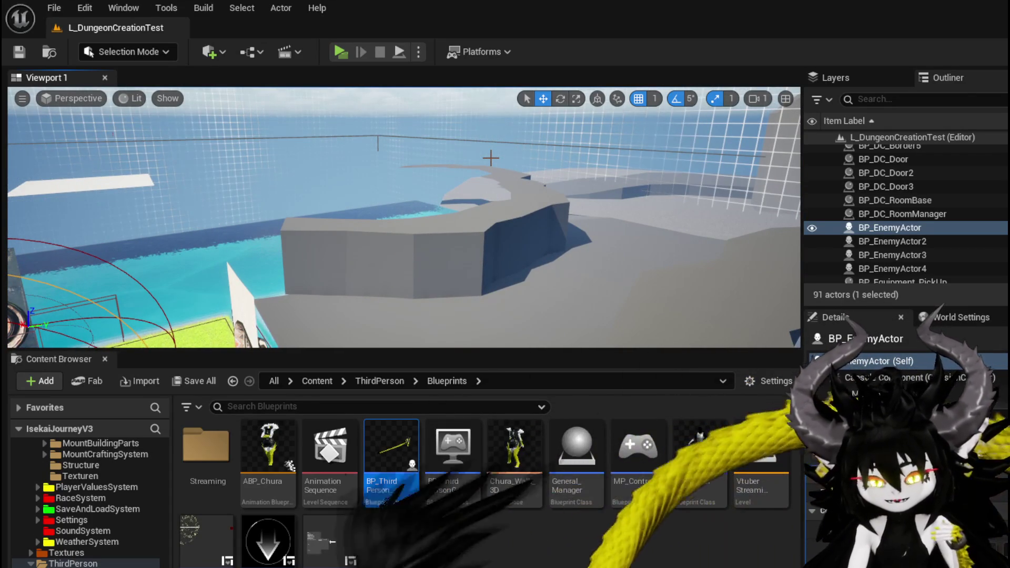
Step: Save the dungeon level, then load Main_City_Map from File > Recent Levels
left_click(17, 51)
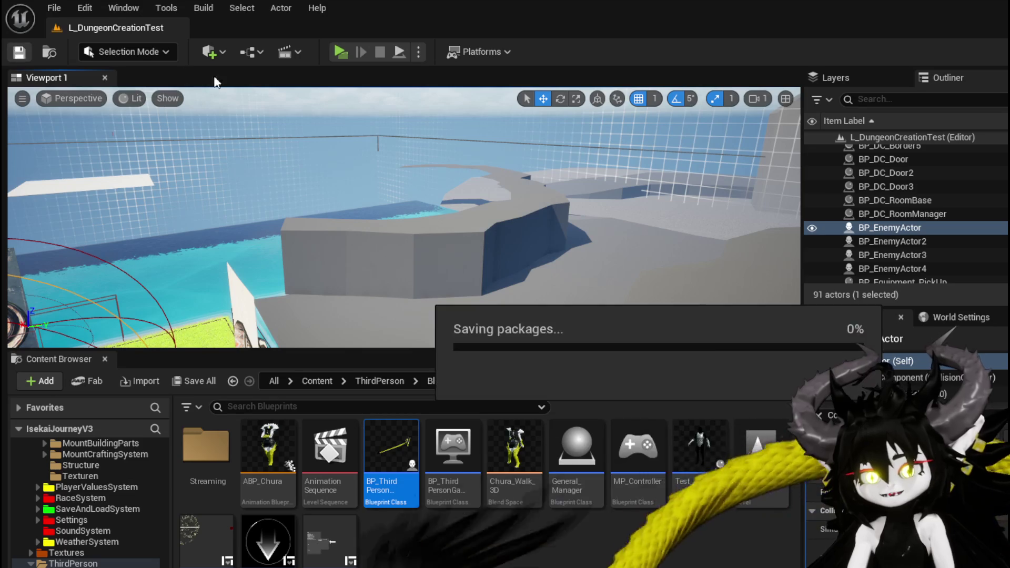
left_click(58, 10)
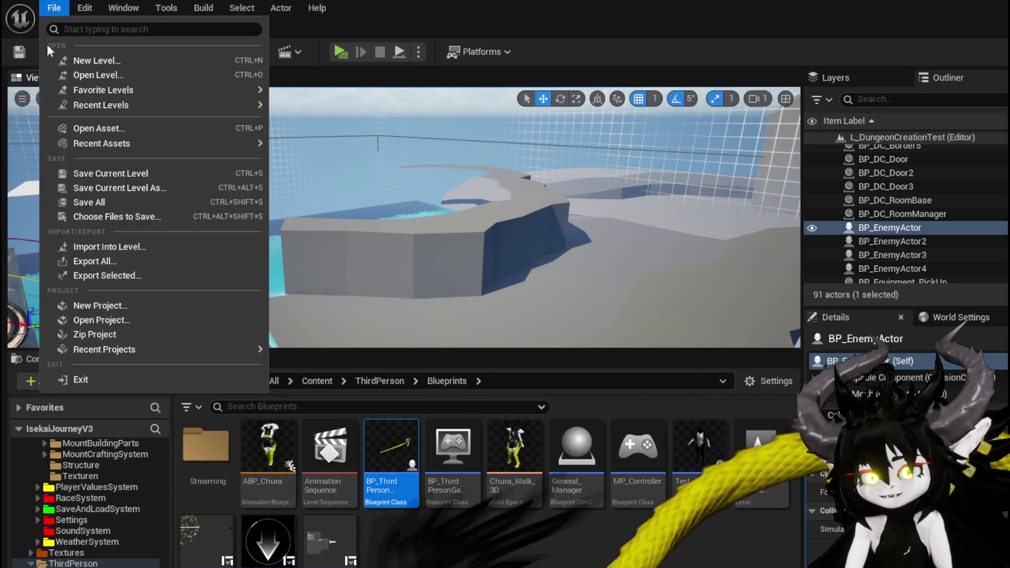
mouse_move(122, 105)
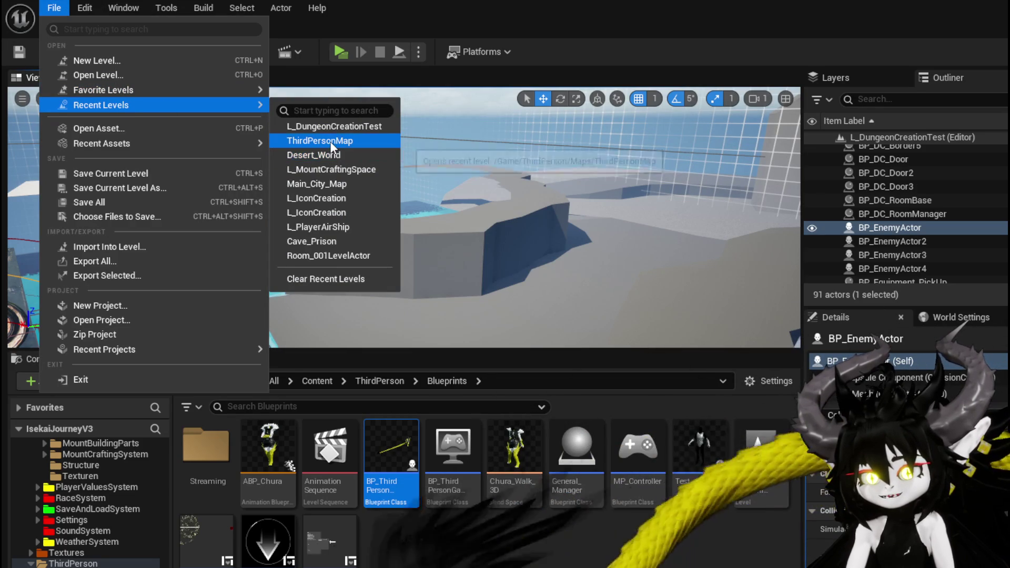
left_click(325, 182)
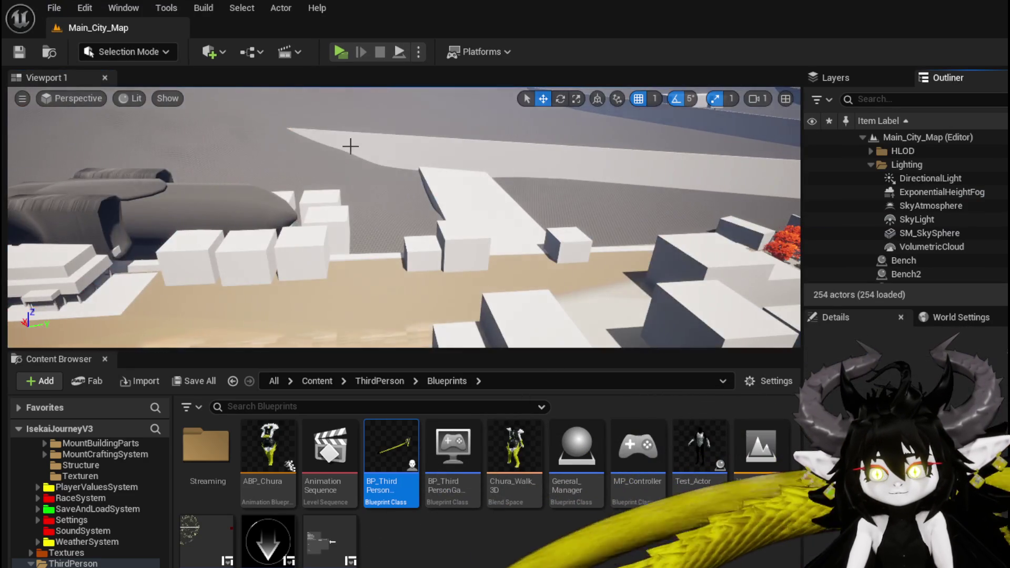
left_click_drag(351, 146, 350, 146)
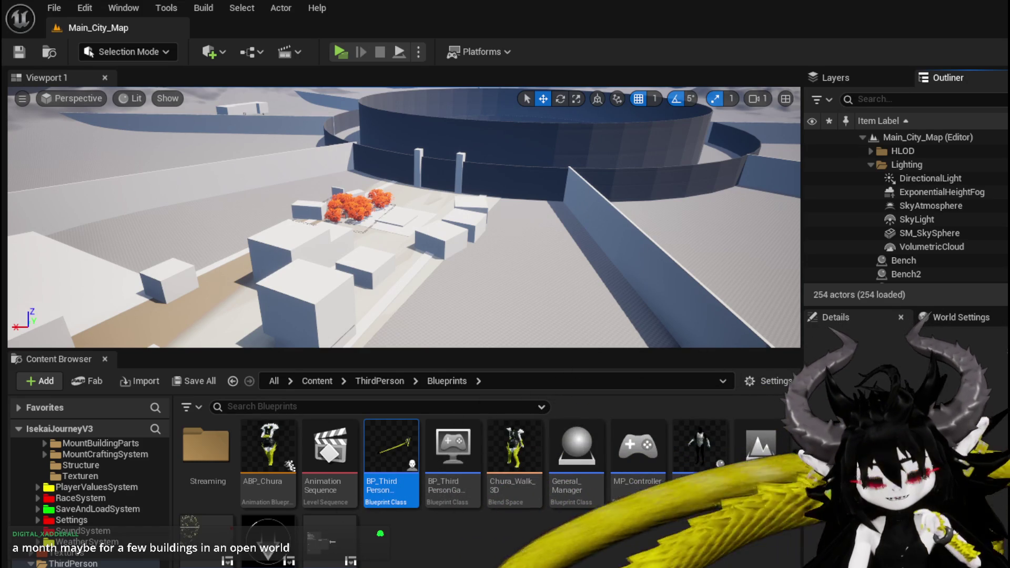
mouse_move(239, 162)
left_mouse_down()
mouse_move(228, 130)
mouse_move(342, 123)
mouse_move(286, 125)
mouse_move(277, 111)
mouse_move(276, 138)
mouse_move(248, 138)
left_mouse_up()
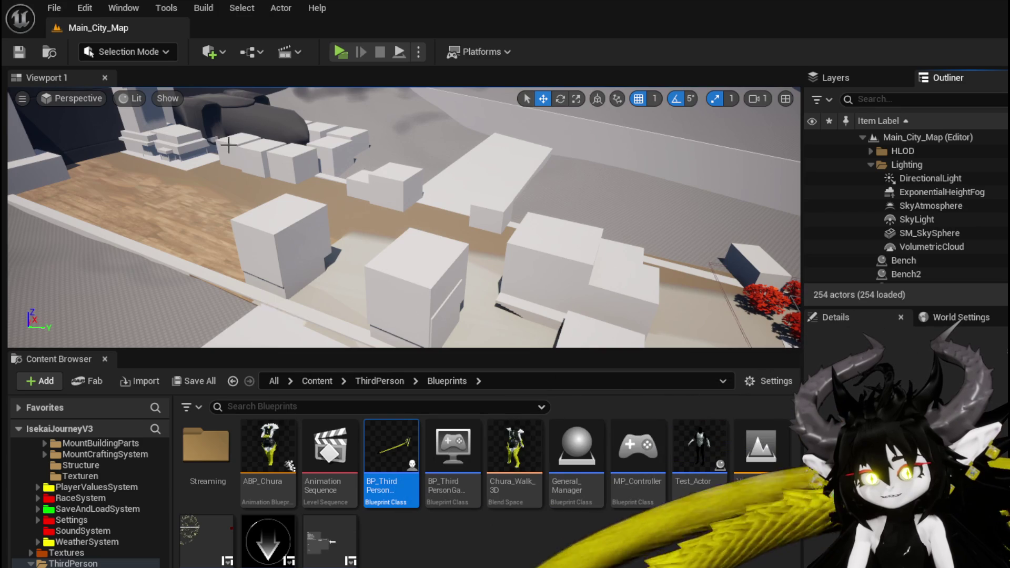
mouse_move(357, 143)
left_mouse_down()
mouse_move(157, 145)
mouse_move(137, 169)
mouse_move(110, 258)
mouse_move(361, 142)
left_mouse_up()
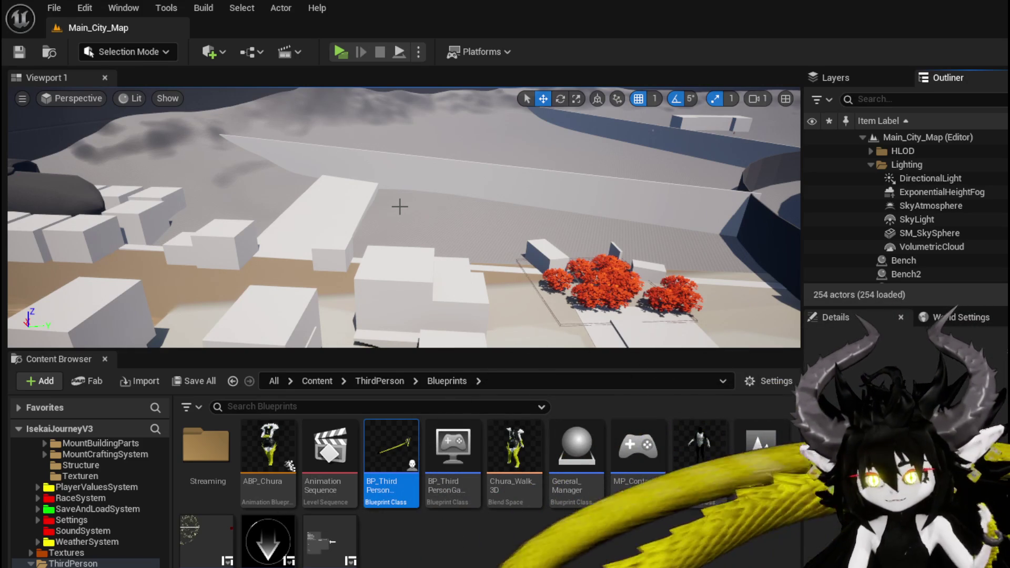
mouse_move(426, 181)
left_mouse_down()
mouse_move(473, 176)
mouse_move(474, 87)
mouse_move(428, 183)
left_mouse_up()
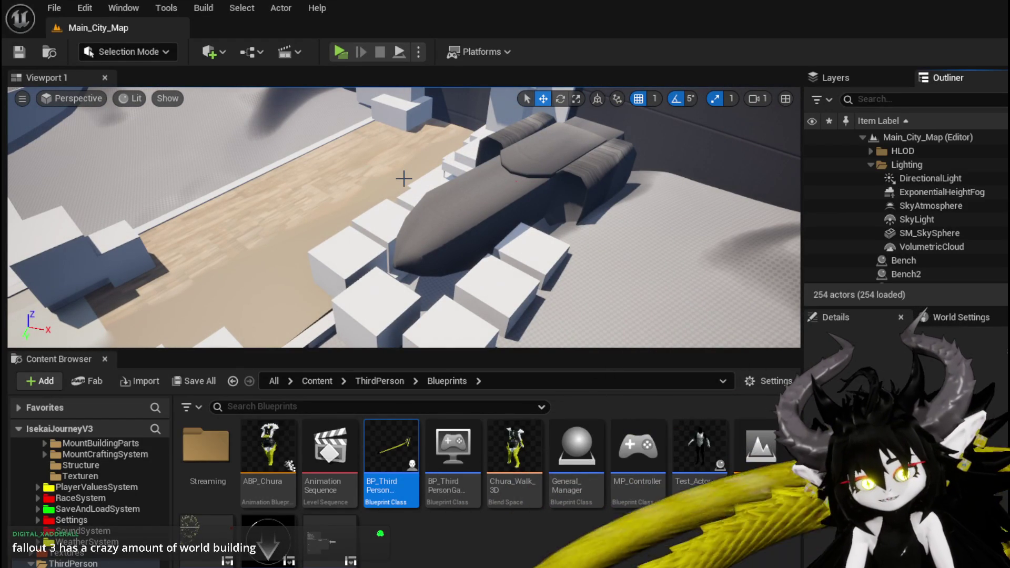
left_click_drag(404, 179, 368, 184)
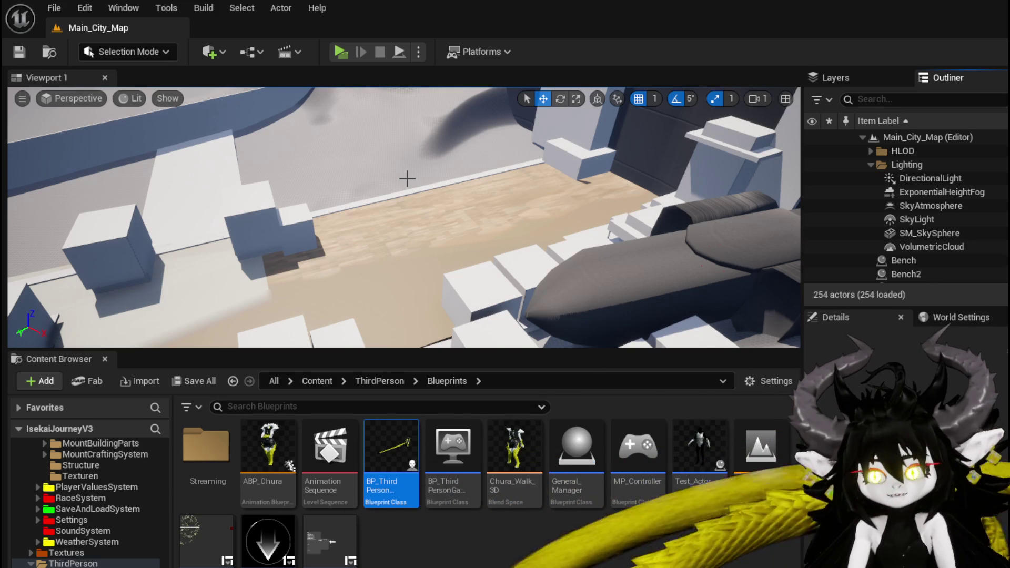
left_click_drag(406, 178, 363, 185)
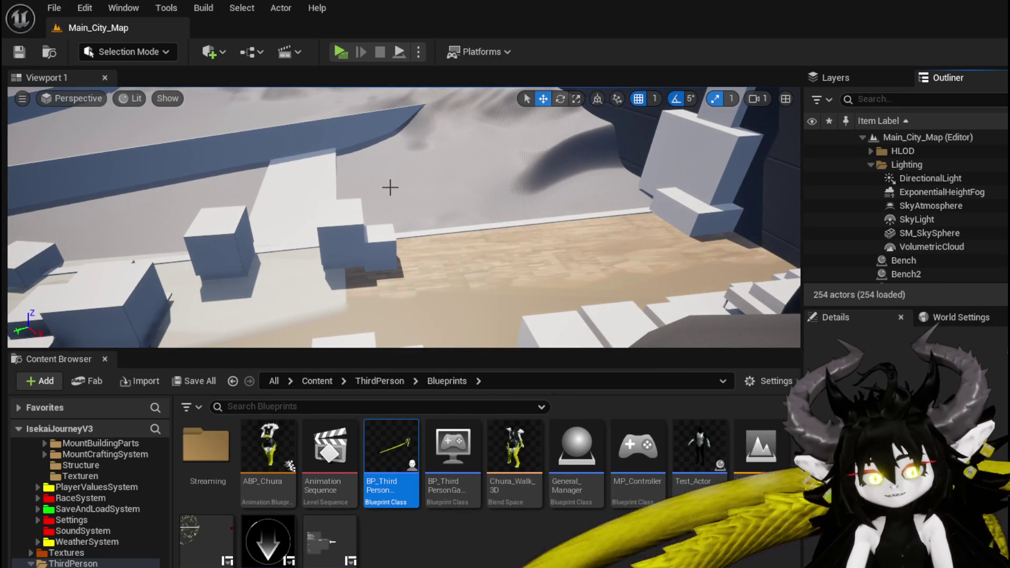
mouse_move(390, 188)
left_mouse_down()
mouse_move(369, 191)
mouse_move(389, 187)
left_mouse_up()
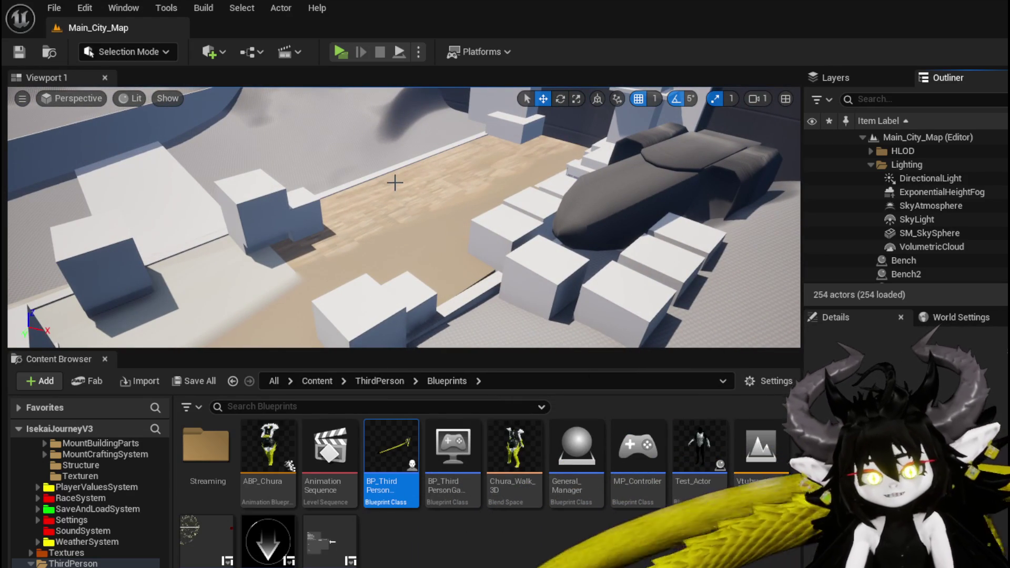
left_click_drag(395, 183, 387, 188)
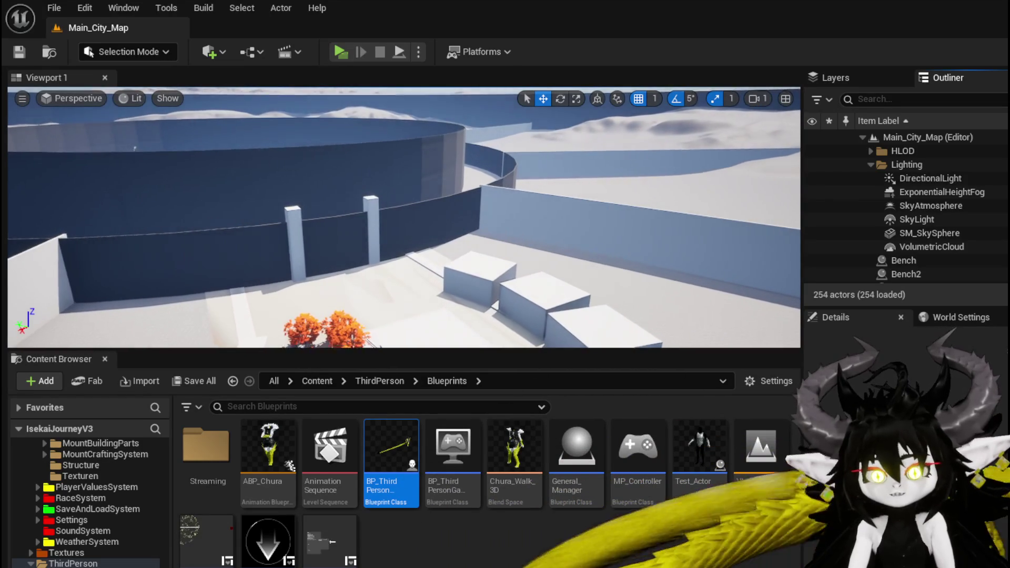
key("w")
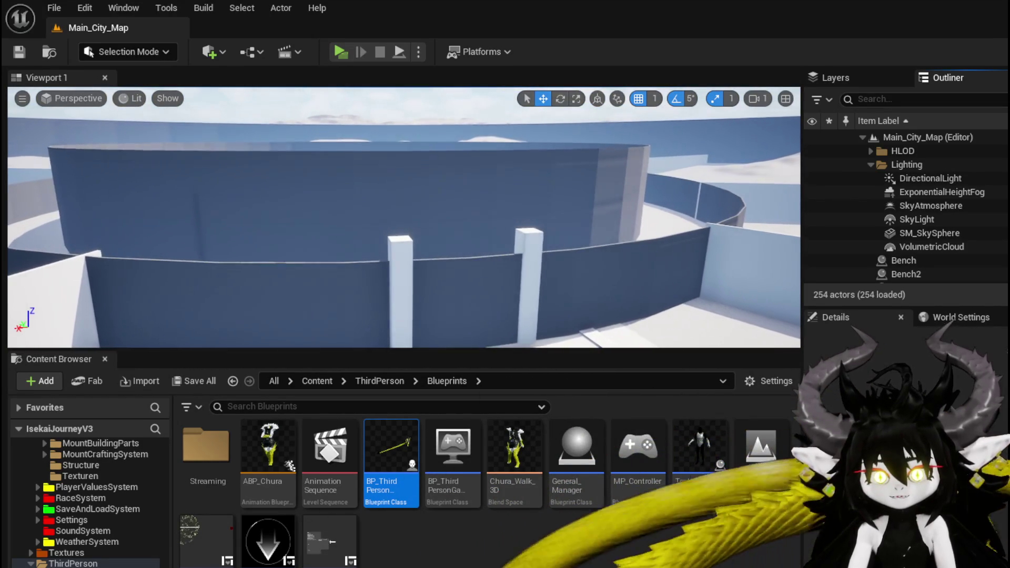
key("w")
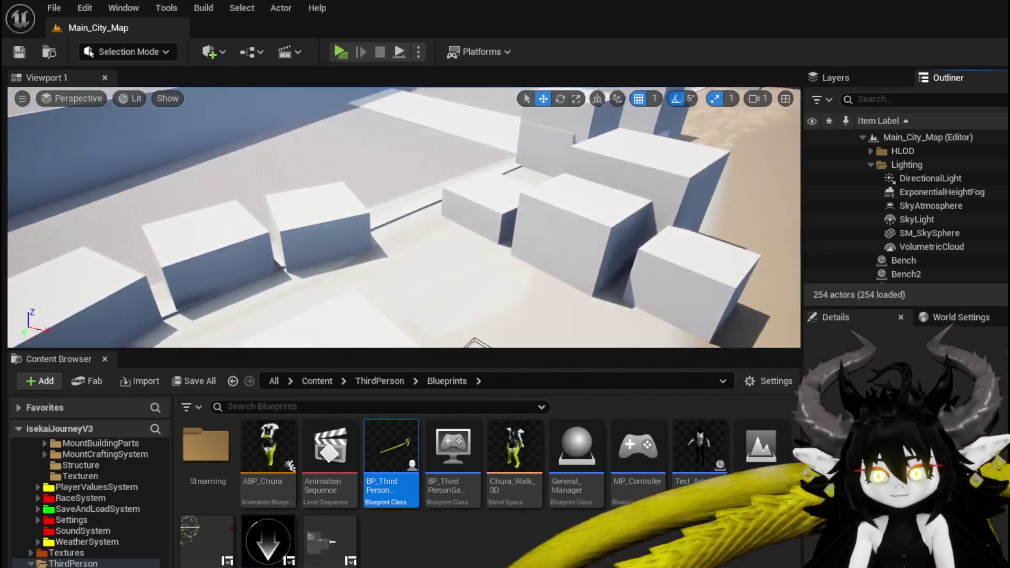
key("w")
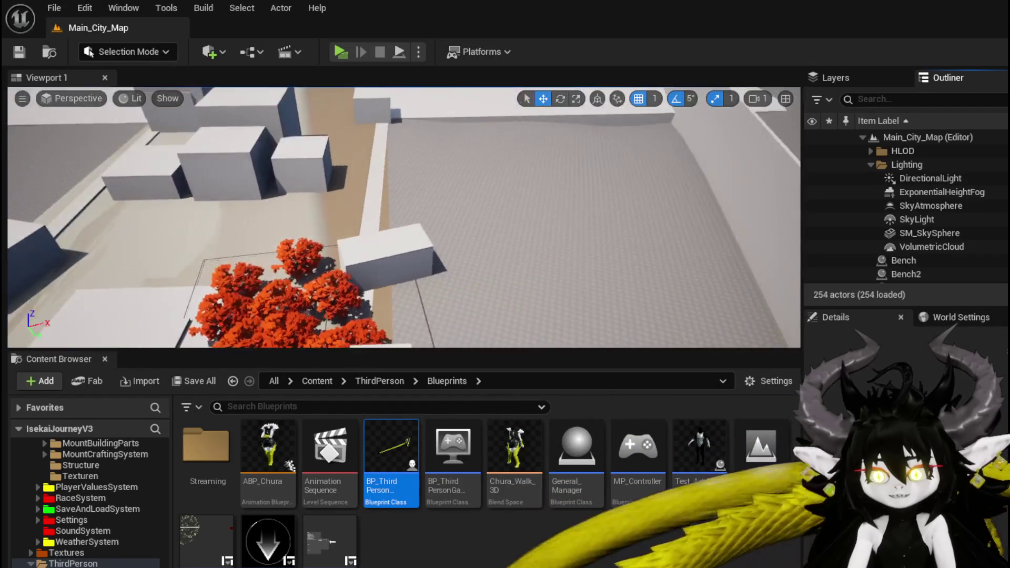
key("w")
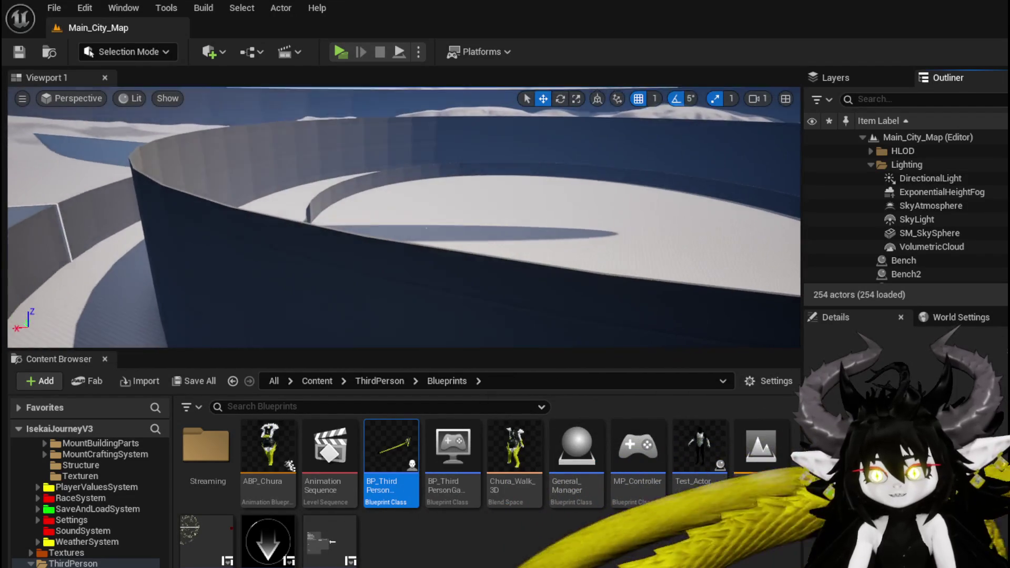
key("w")
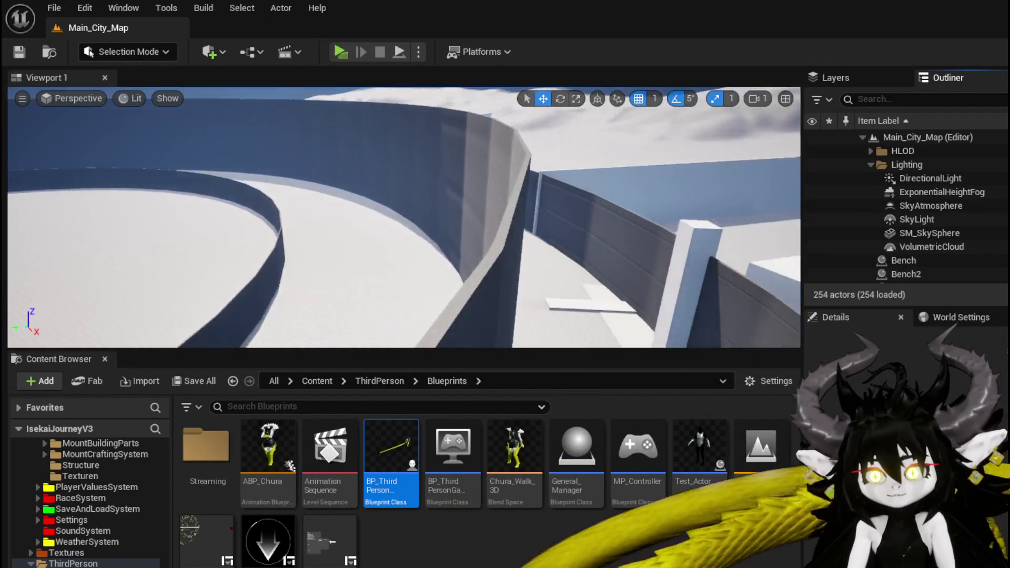
key("w")
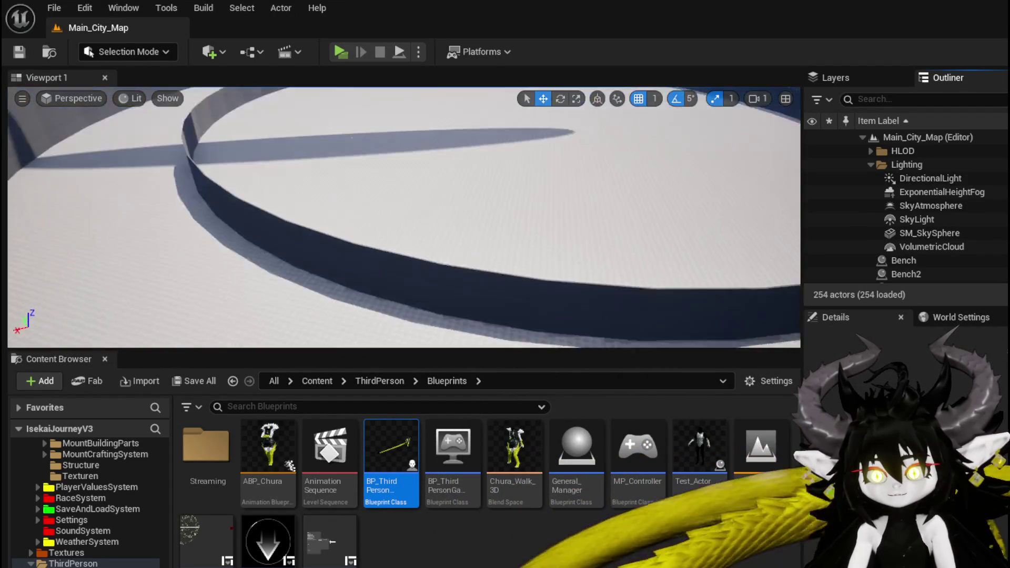
key("w")
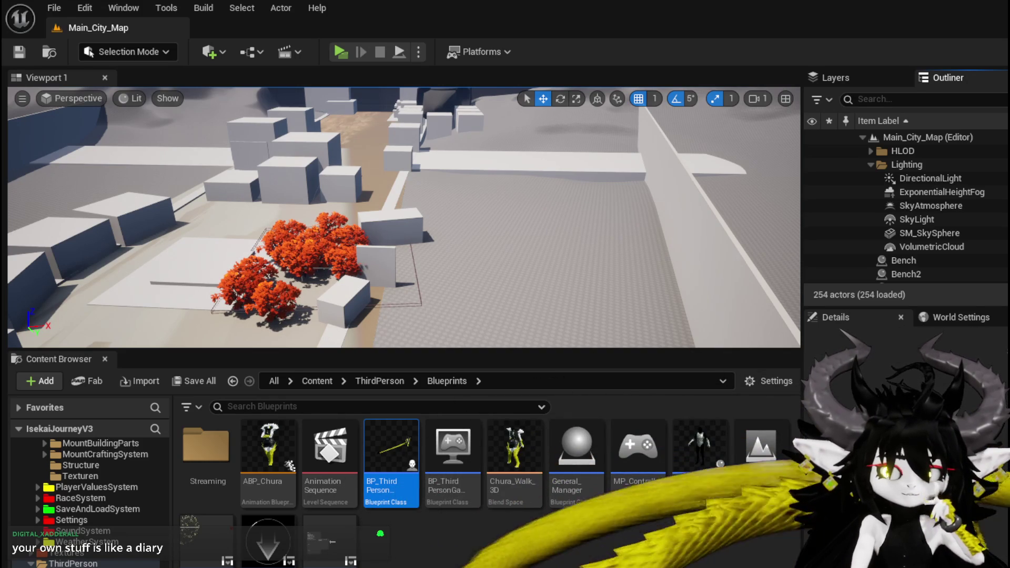
left_click_drag(400, 221, 421, 185)
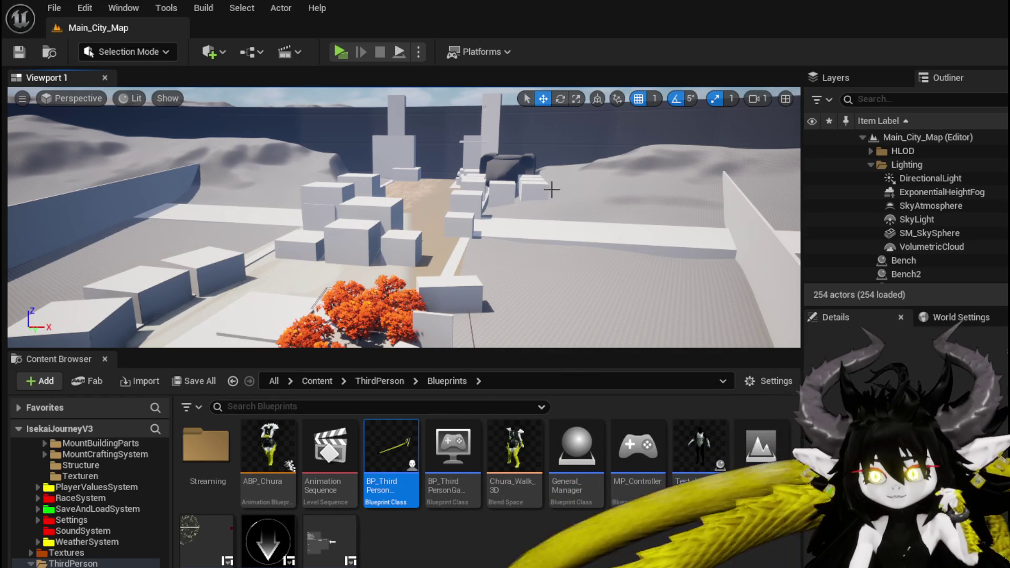
mouse_move(404, 217)
left_mouse_down()
mouse_move(379, 221)
mouse_move(416, 218)
mouse_move(389, 217)
left_mouse_up()
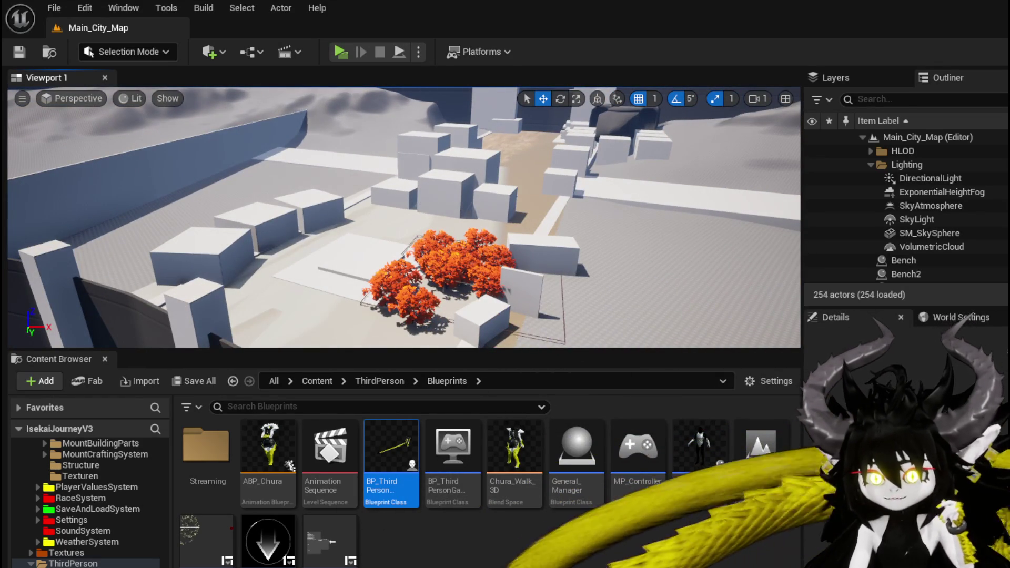
Step: Reopen L_DungeonCreationTest from File > Recent Levels
left_click(53, 8)
mouse_move(137, 104)
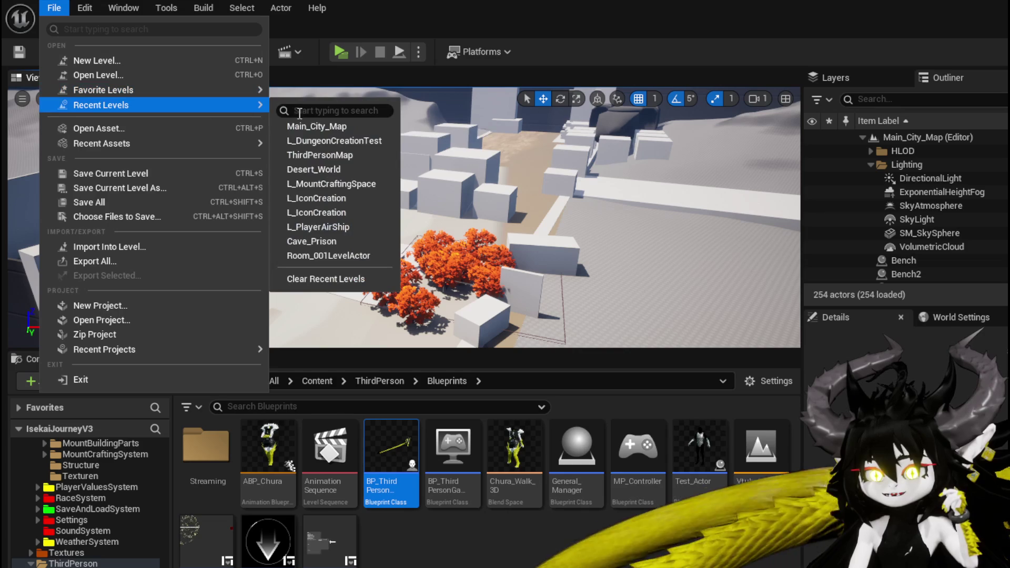
left_click(324, 139)
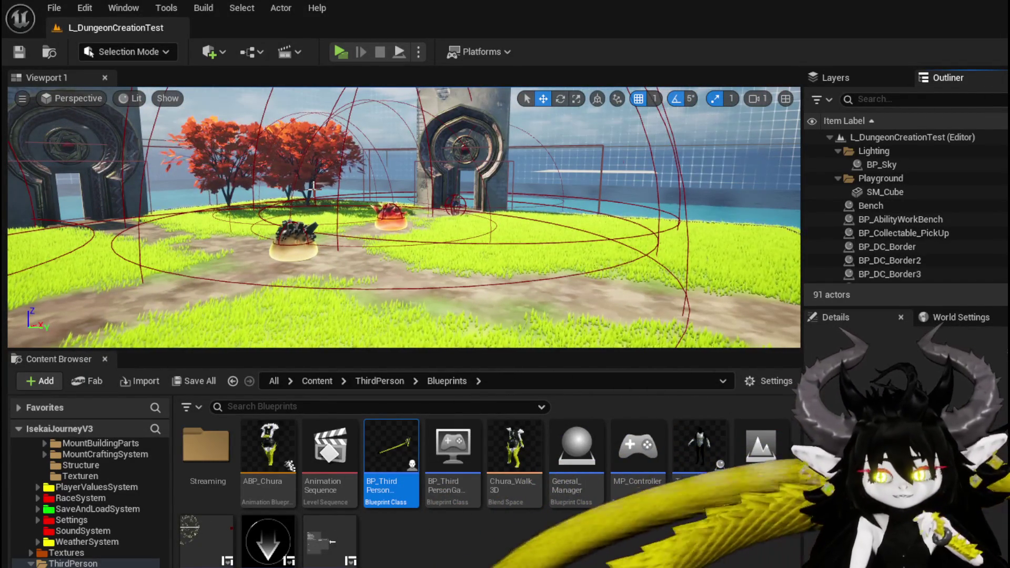
Step: Save the level and open BP_ThirdPersonCharacter's event graph at the Server Next Wave HUD nodes
key("ctrl+s")
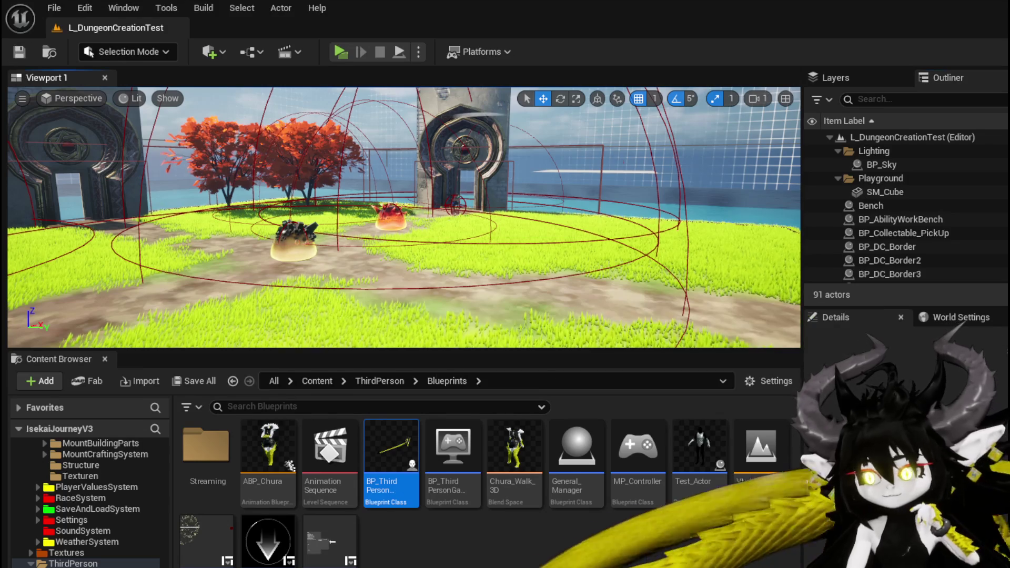
key("Return")
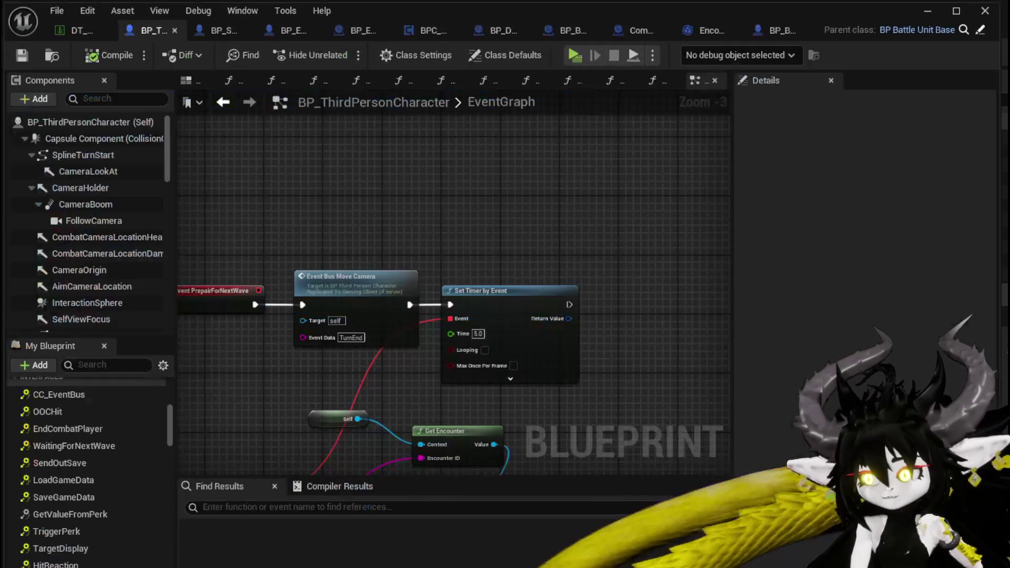
mouse_move(600, 422)
left_mouse_down()
mouse_move(585, 295)
mouse_move(618, 273)
left_mouse_up()
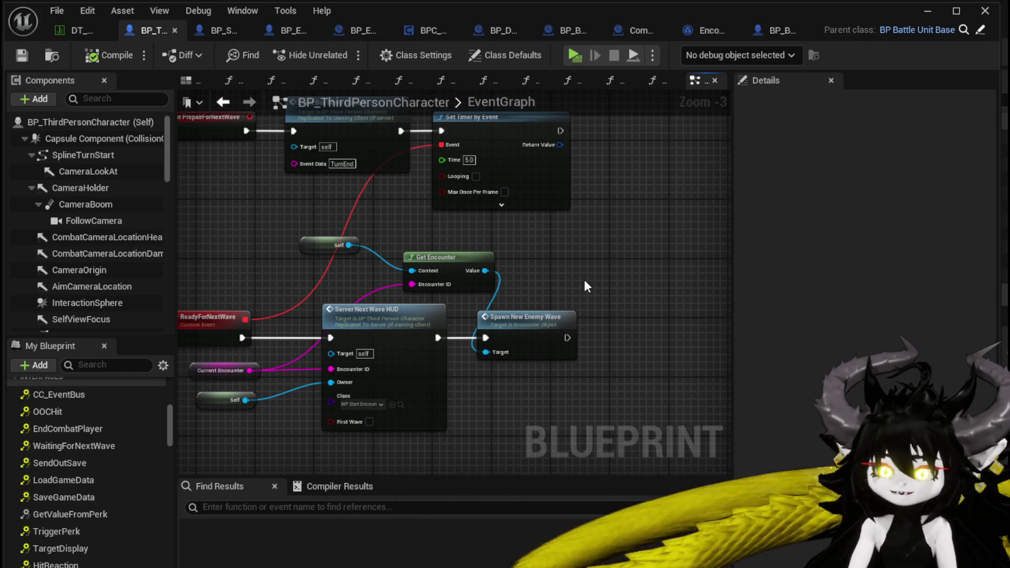
left_click_drag(586, 282, 643, 256)
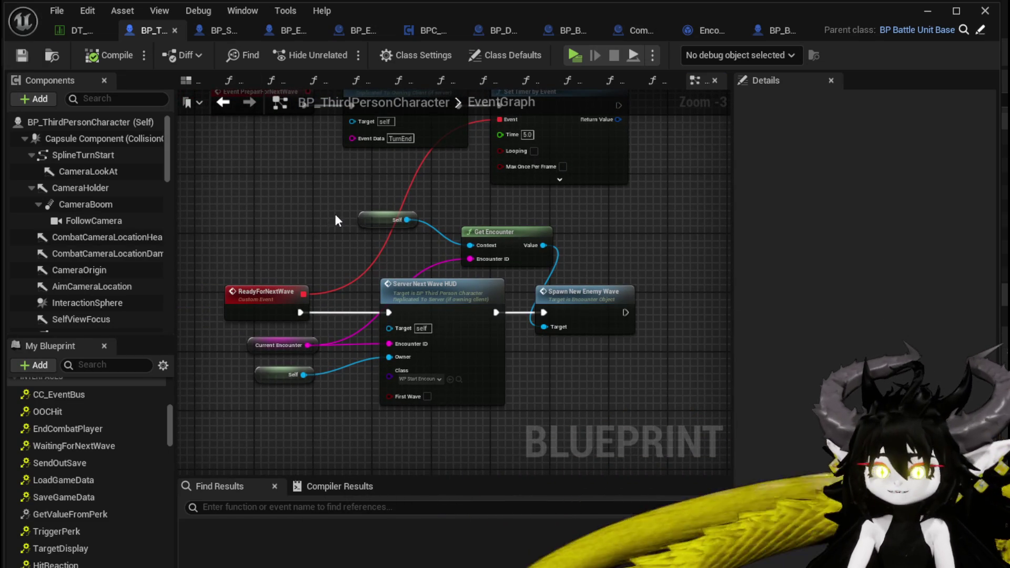
left_click_drag(333, 212, 337, 271)
scroll(318, 245, "down", 1)
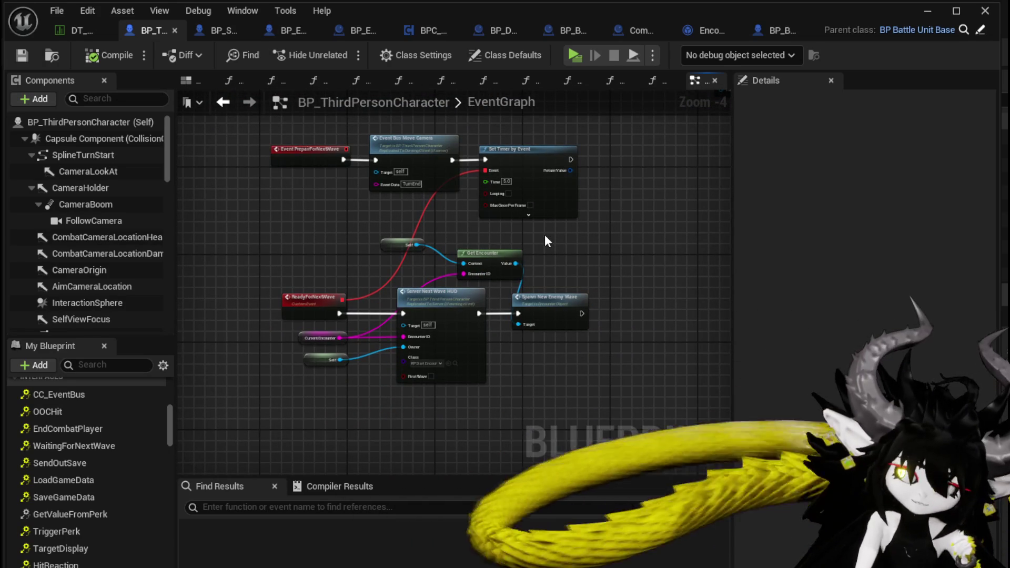
left_click_drag(544, 241, 538, 212)
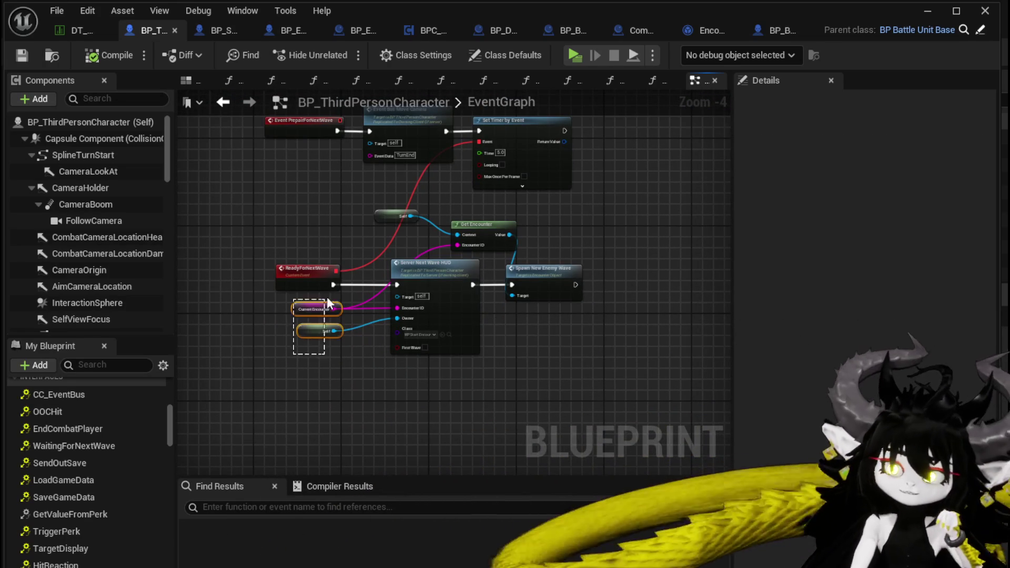
Step: Move ReadyForNextWave left, insert a Disable Input node after it, then delete that node
left_click_drag(327, 302, 327, 303)
scroll(326, 315, "up", 3)
left_click_drag(437, 272, 272, 268)
left_click_drag(353, 280, 413, 300)
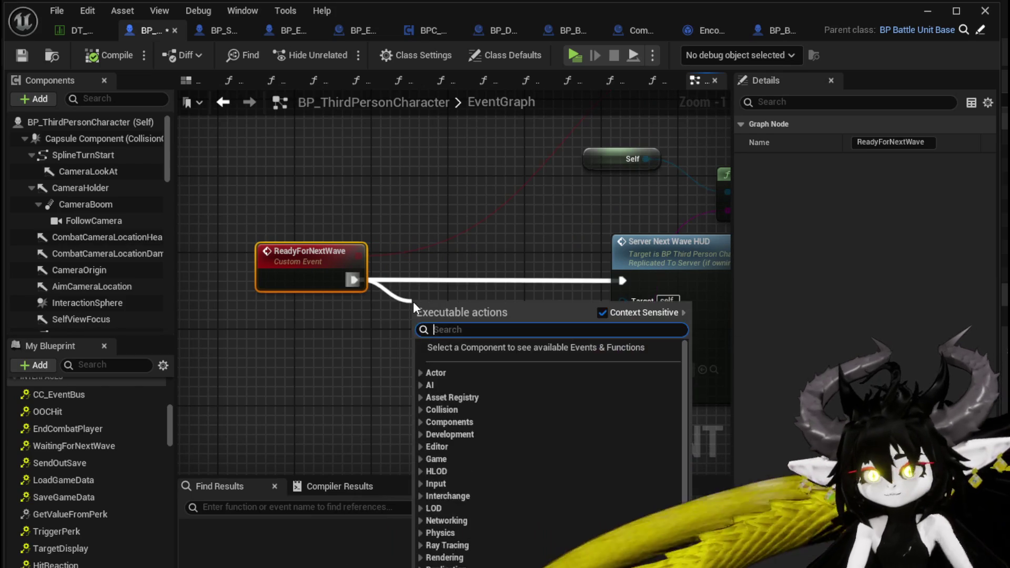
type("Disable")
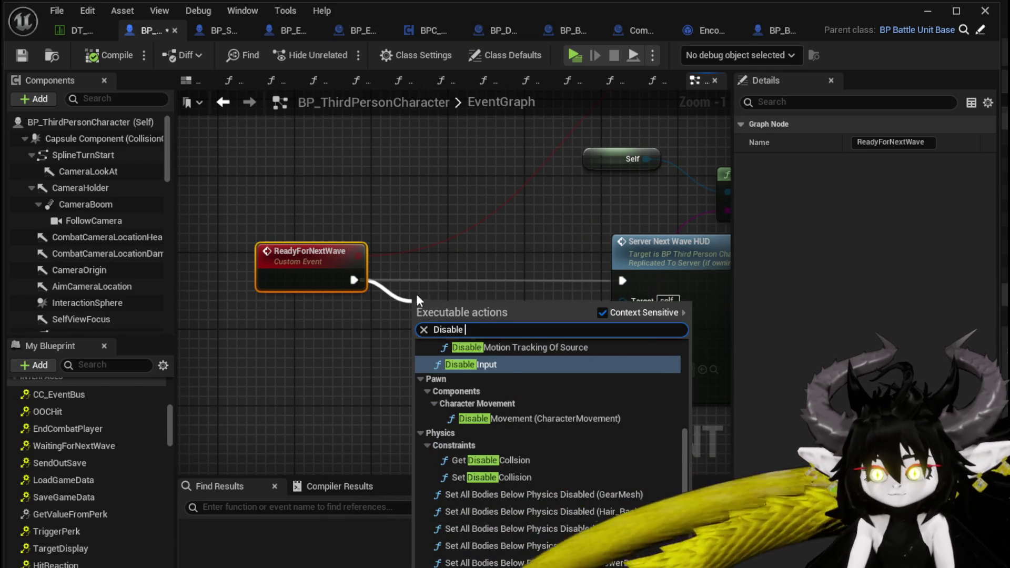
left_click(501, 363)
left_click_drag(474, 317, 472, 261)
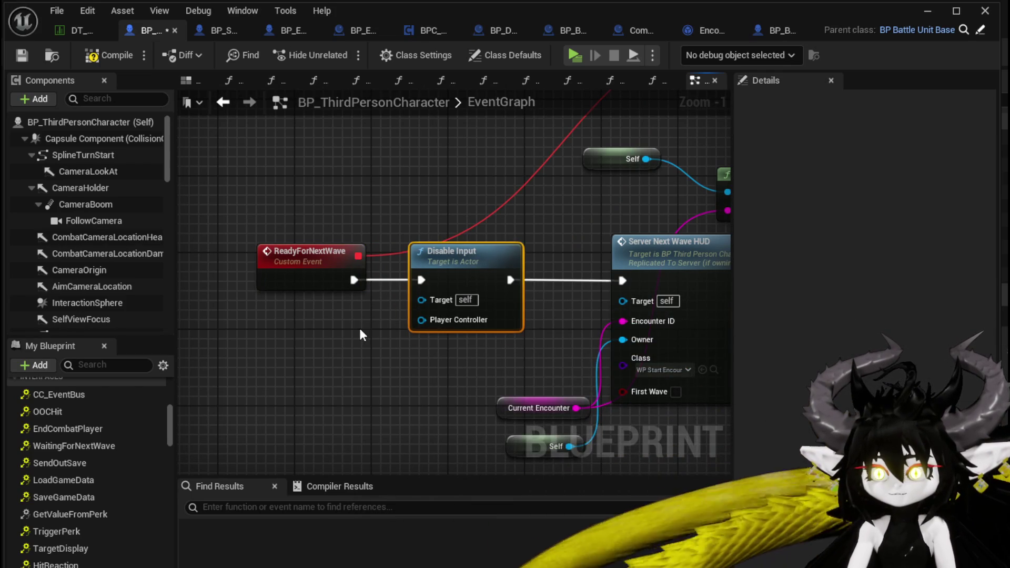
left_click_drag(358, 326, 397, 332)
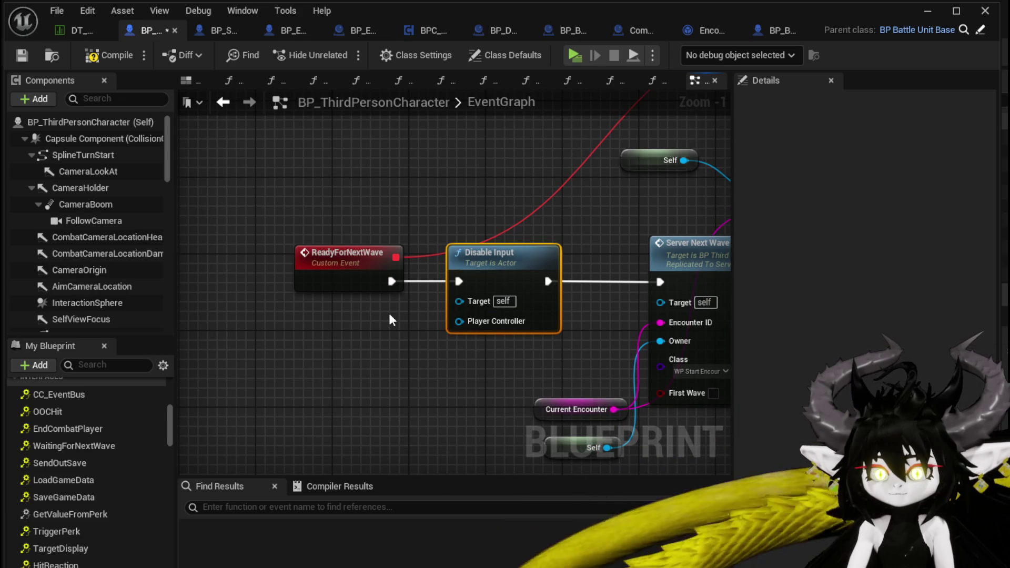
key("Delete")
mouse_move(163, 163)
left_mouse_down()
mouse_move(157, 308)
mouse_move(157, 277)
left_mouse_up()
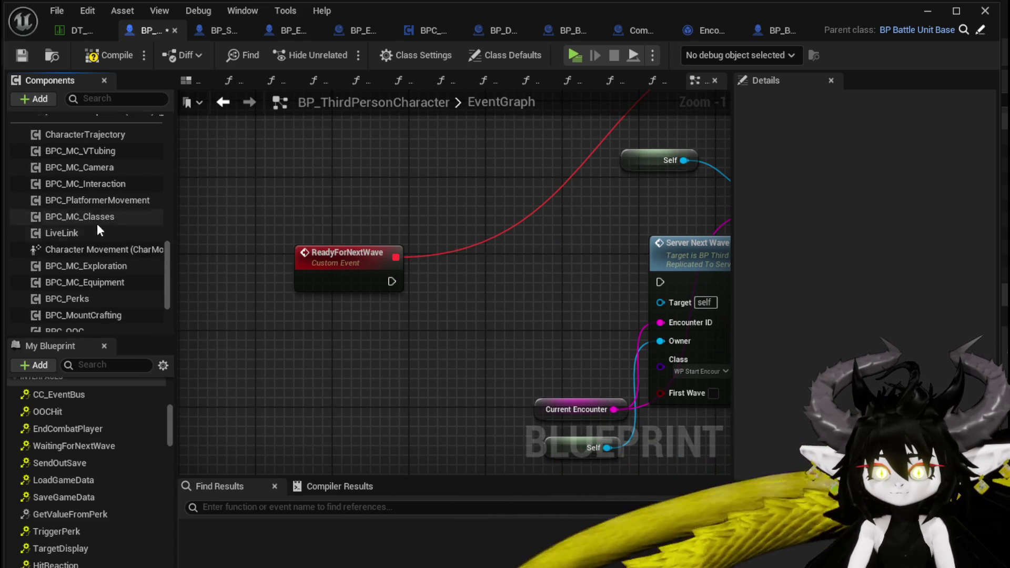
Step: Add Character Movement's Disable Movement node, wired from ReadyForNextWave into Server Next Wave HUD
left_click_drag(100, 249, 294, 311)
left_click_drag(375, 313, 424, 322)
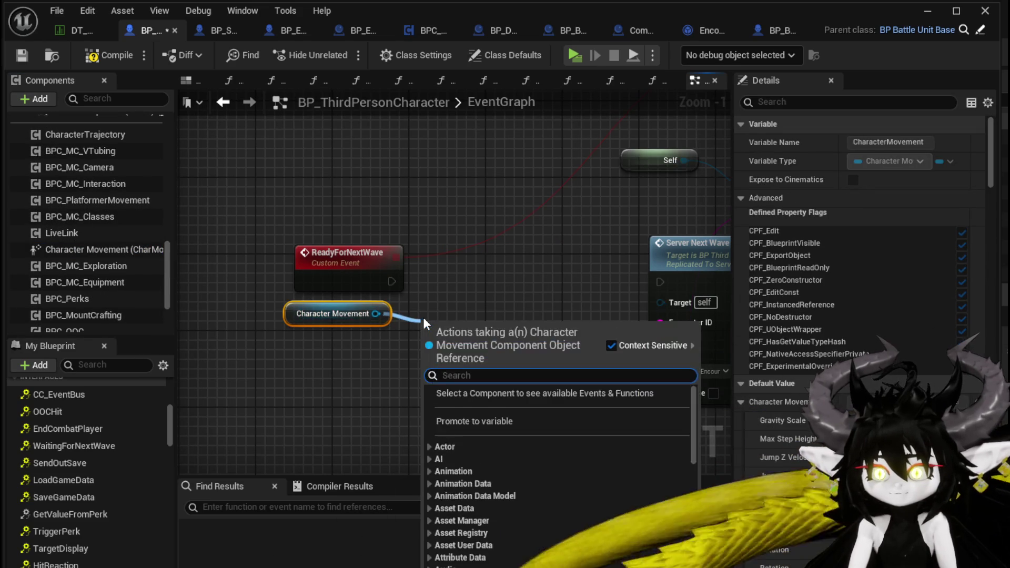
type("disable")
key("Return")
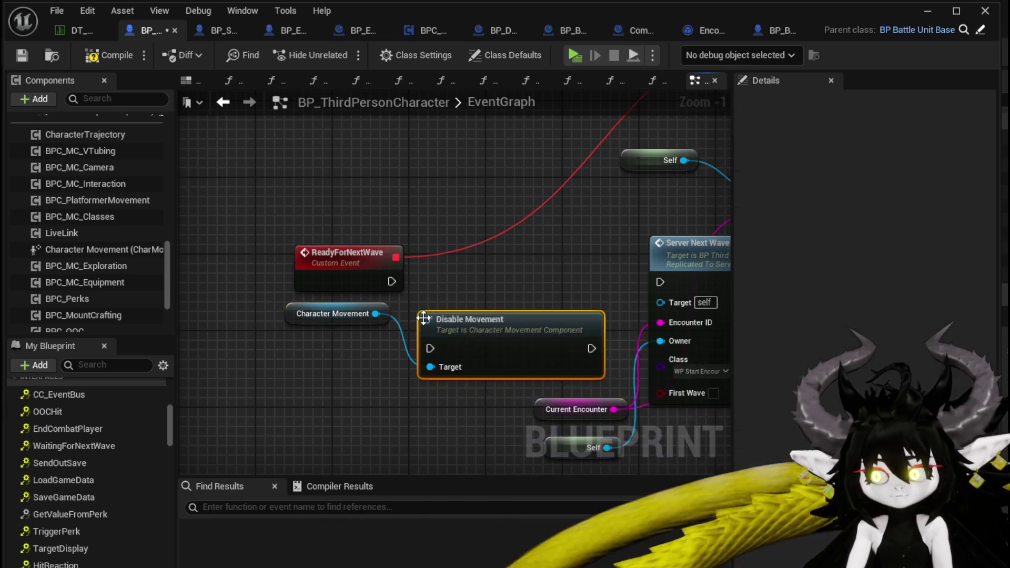
left_click_drag(488, 331, 497, 263)
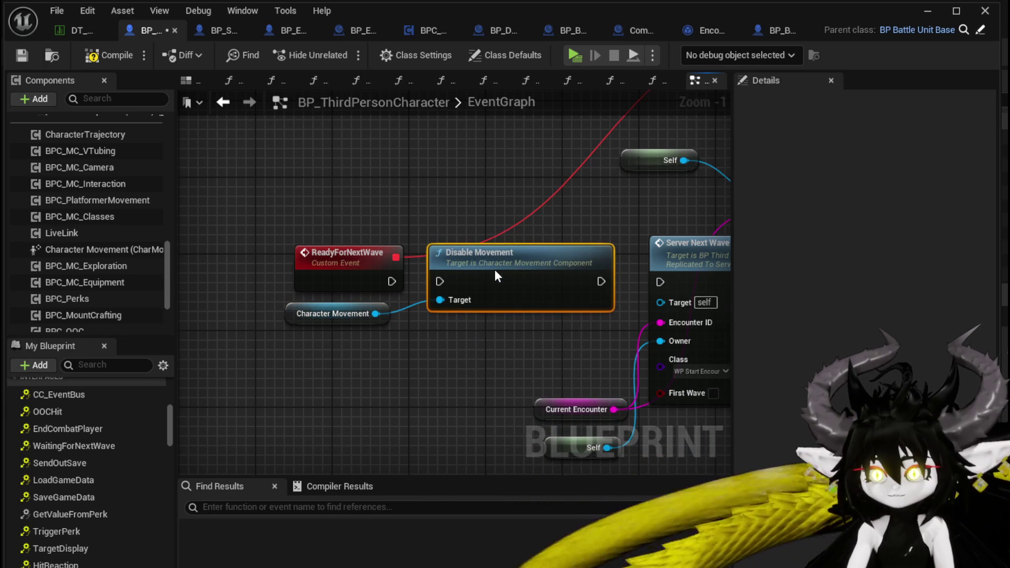
left_click_drag(392, 281, 440, 282)
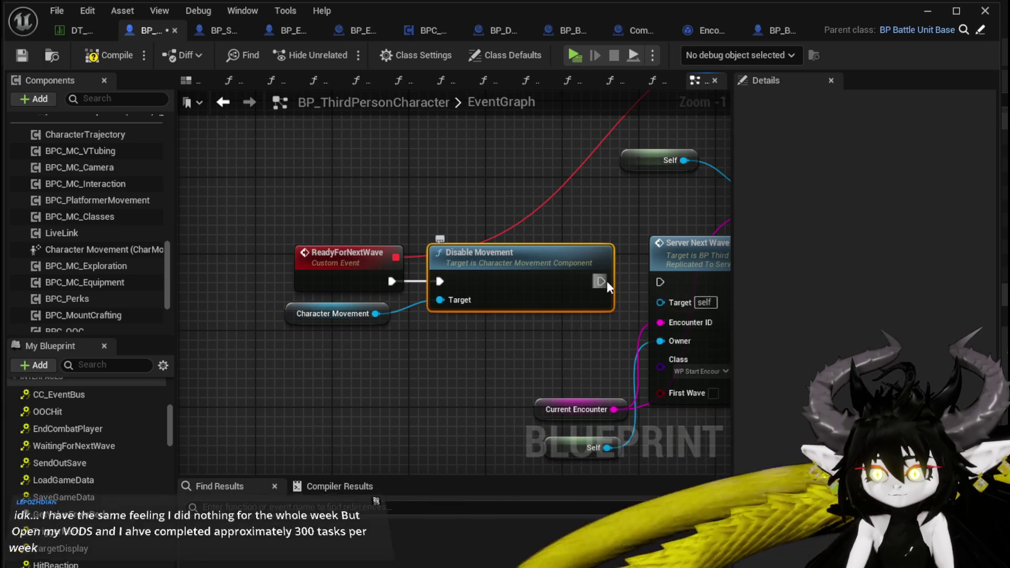
left_click_drag(600, 282, 660, 282)
left_click(596, 232)
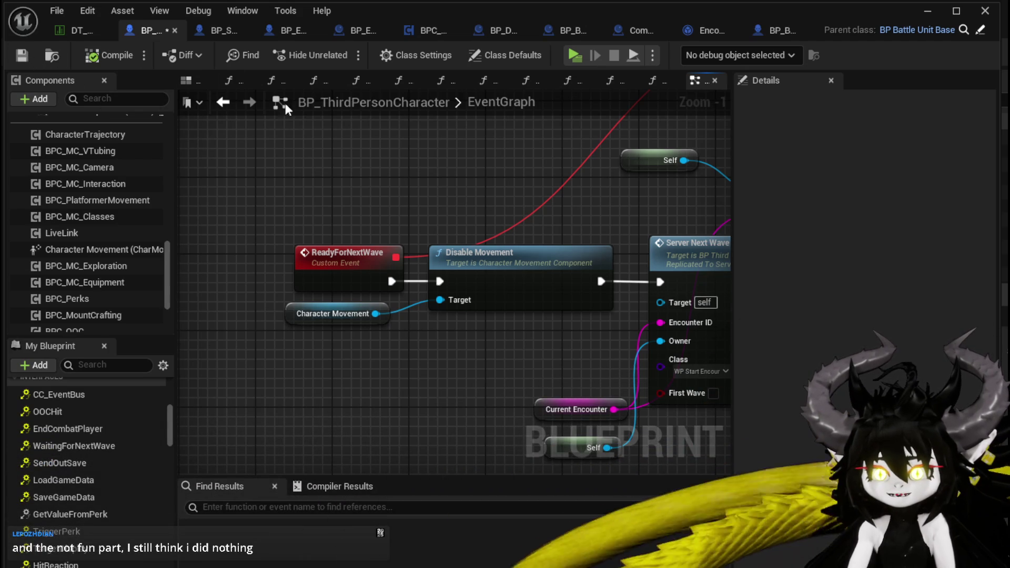
Step: Save BP_ThirdPersonCharacter and move Spawn New Enemy Wave further right
left_click(27, 60)
mouse_move(623, 181)
left_mouse_down()
mouse_move(388, 175)
mouse_move(428, 209)
mouse_move(425, 258)
mouse_move(223, 213)
left_mouse_up()
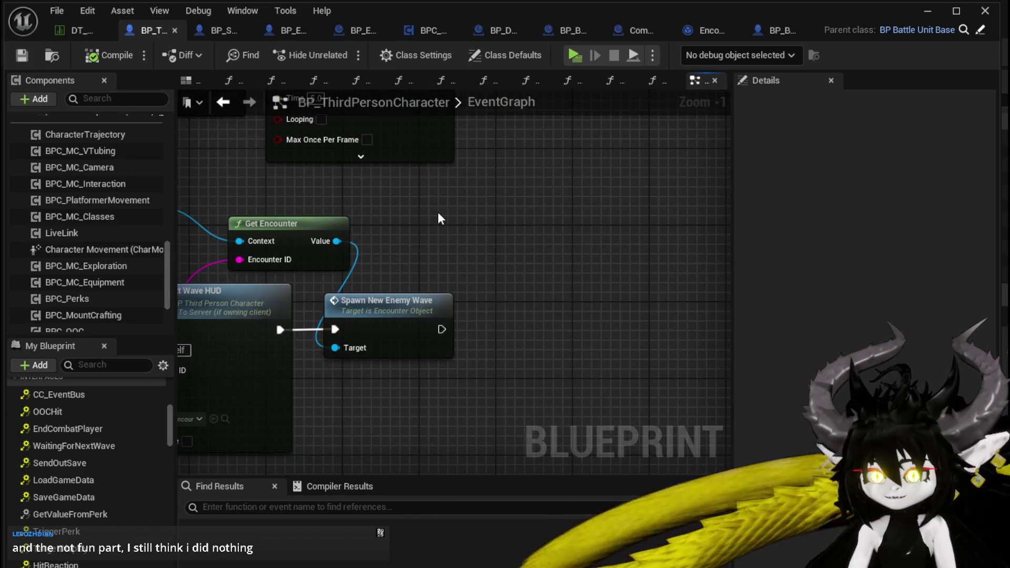
left_click(414, 308)
left_click_drag(414, 308, 471, 310)
left_click_drag(239, 290, 384, 277)
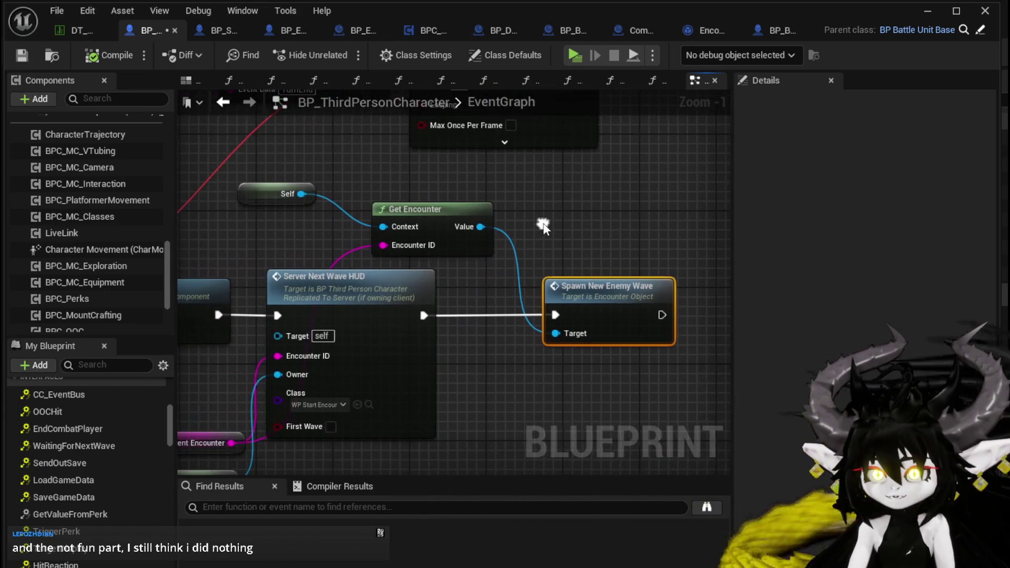
left_click(384, 276)
Step: Place Character Movement under Disable Movement and Self beside Current Encounter, then save the blueprint
mouse_move(290, 324)
left_mouse_down()
mouse_move(379, 320)
mouse_move(428, 264)
mouse_move(463, 316)
left_mouse_up()
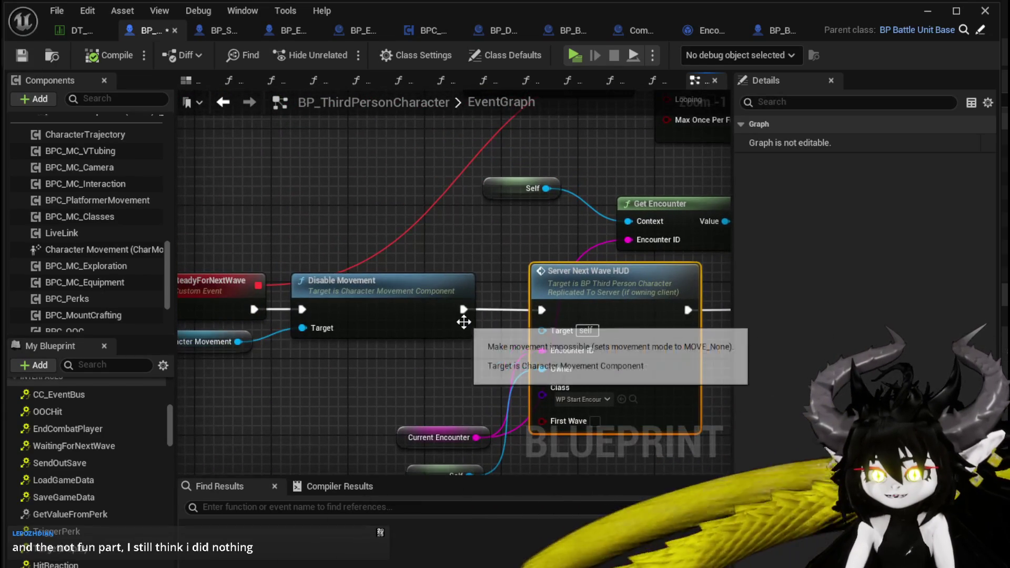
left_click(396, 297)
mouse_move(224, 352)
left_mouse_down()
mouse_move(371, 373)
mouse_move(370, 285)
left_mouse_up()
scroll(508, 377, "down", 1)
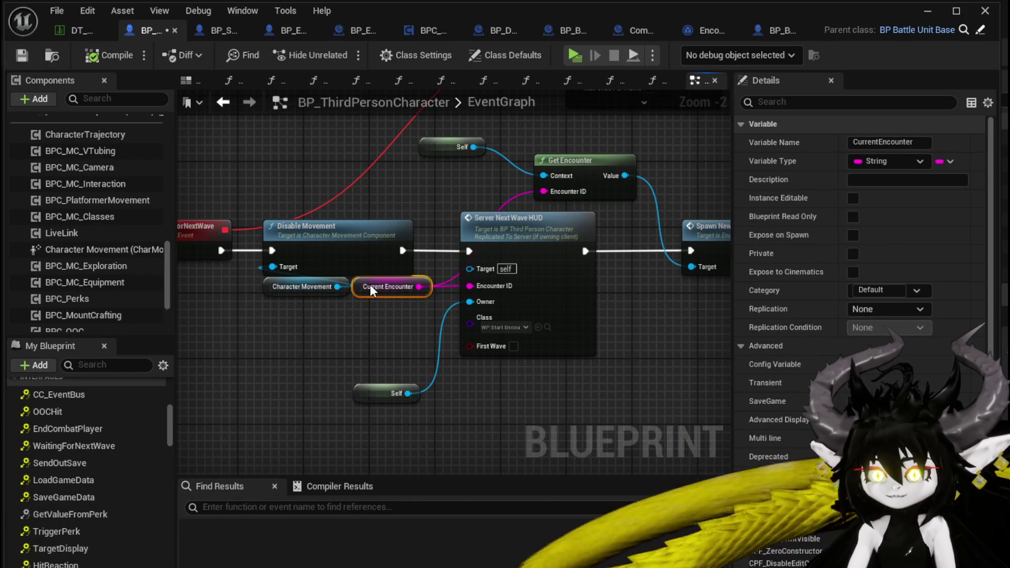
left_click_drag(370, 392, 389, 310)
left_click_drag(402, 362, 412, 284)
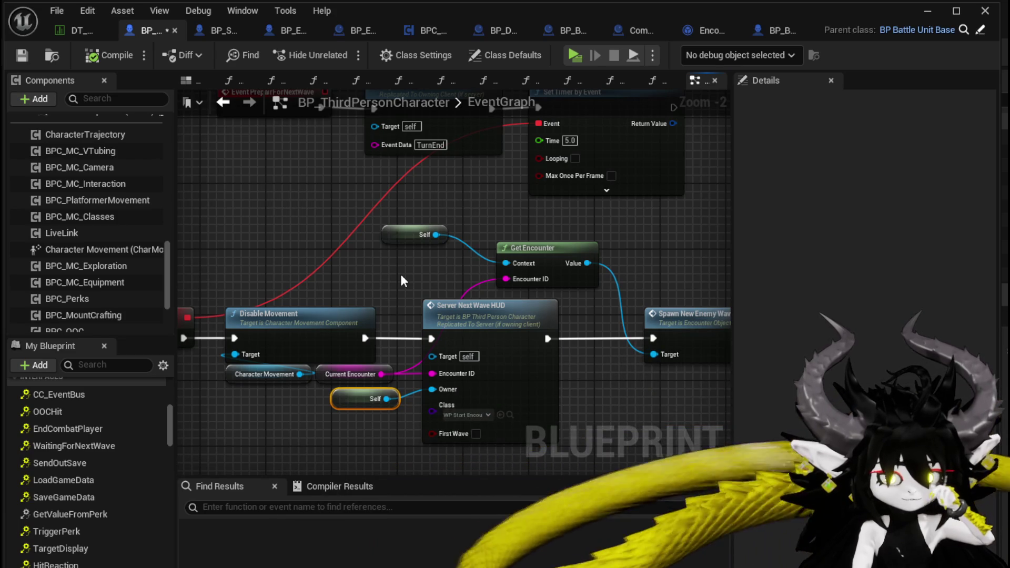
left_click_drag(493, 240, 456, 282)
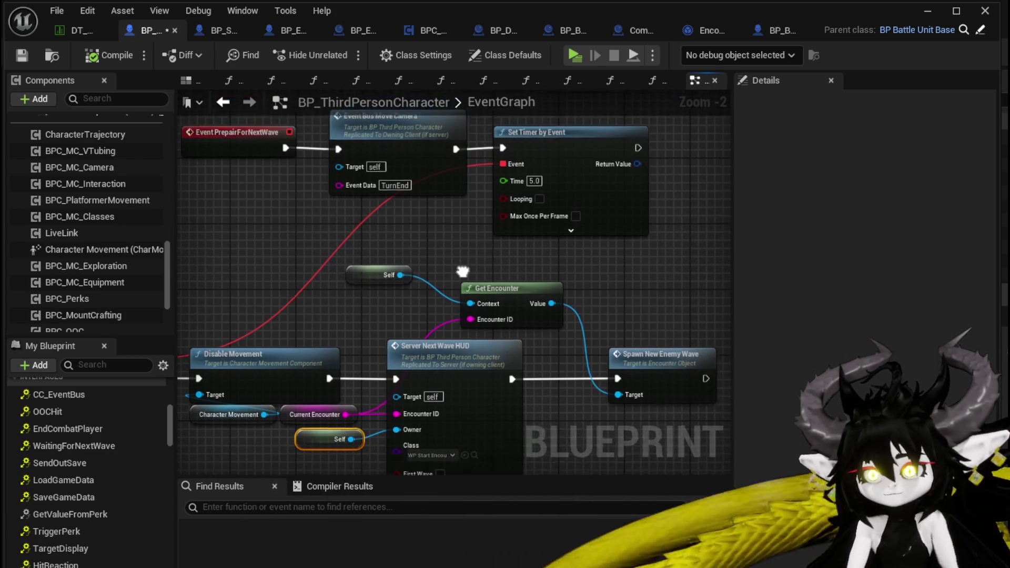
key("ctrl+s")
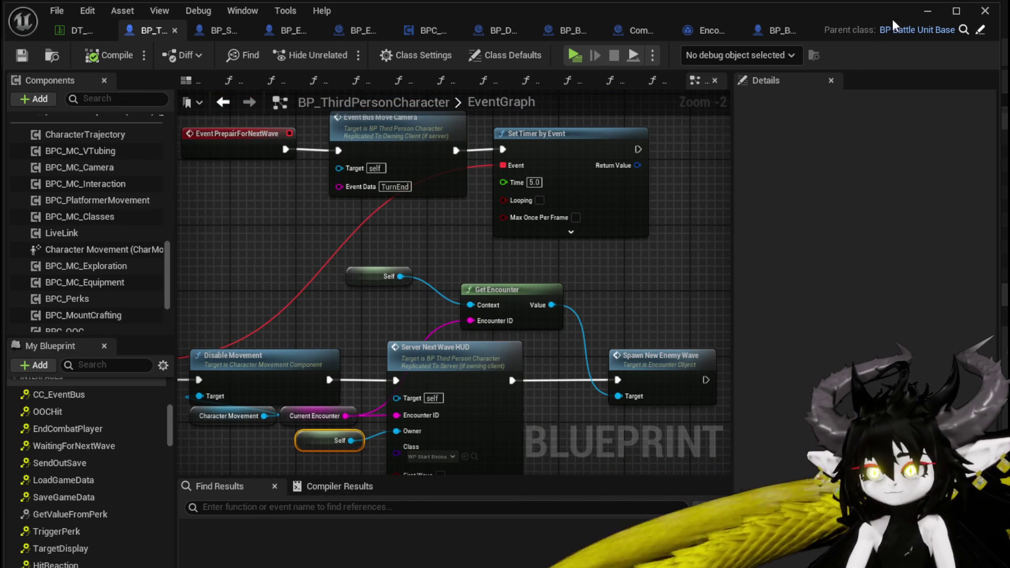
key("alt+Tab")
Step: Start a play-test, run toward the slime boss and begin the combat wave
left_click(333, 49)
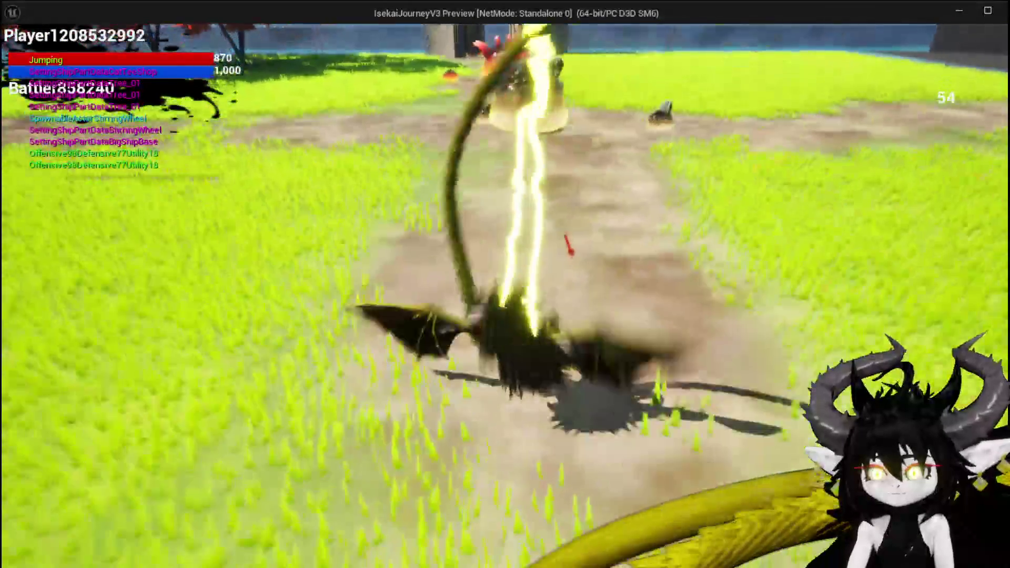
key("space")
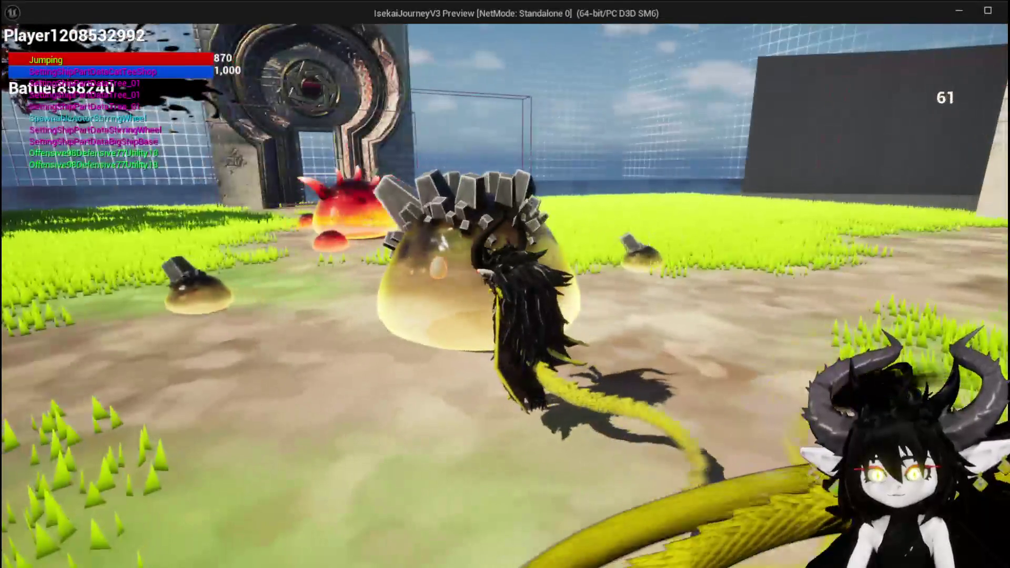
key("e")
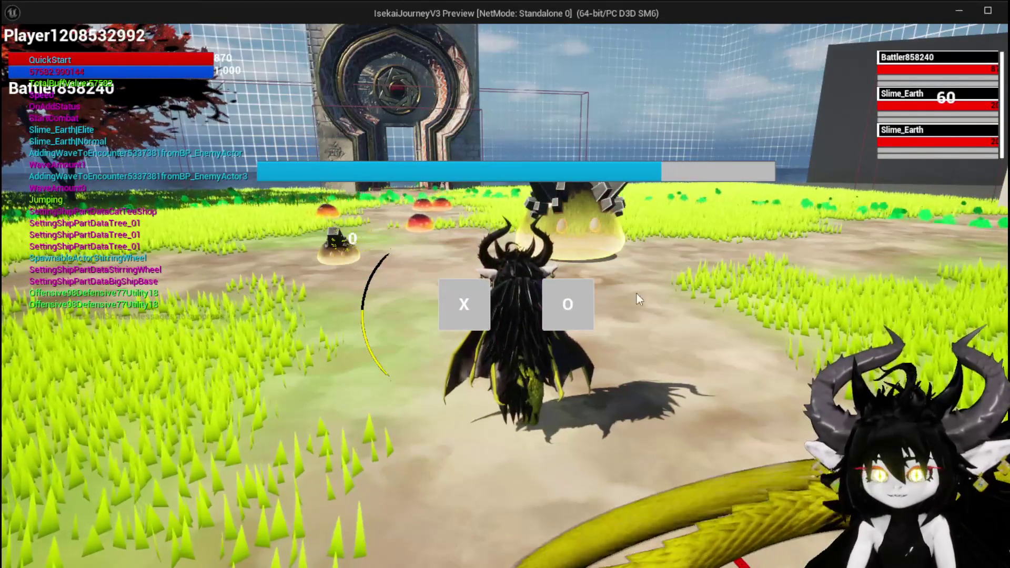
left_click(458, 302)
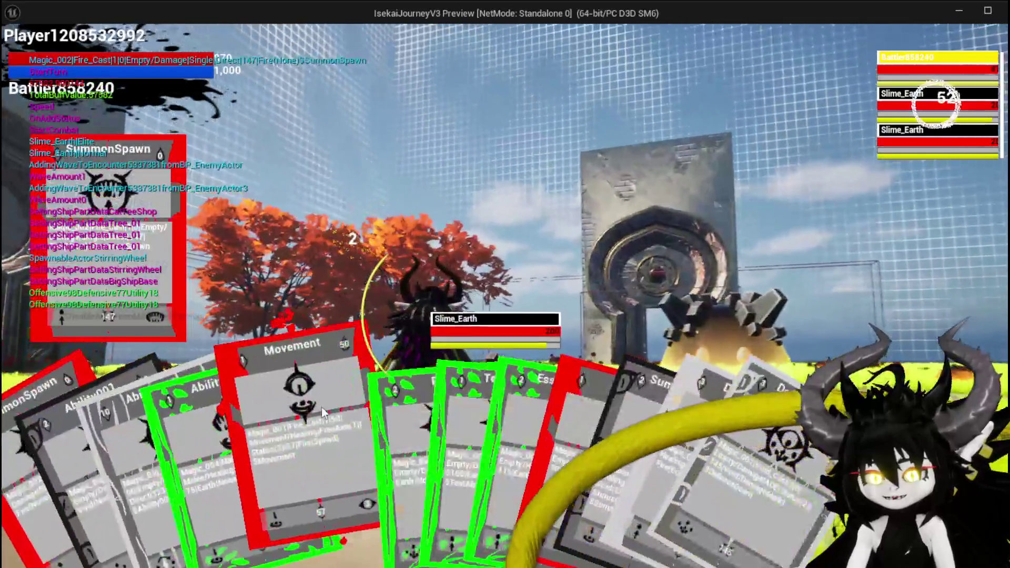
Step: Play a fire attack, switch targets, play DefenceUp and SummonSpawn, then stop the session
left_click_drag(321, 407, 508, 193)
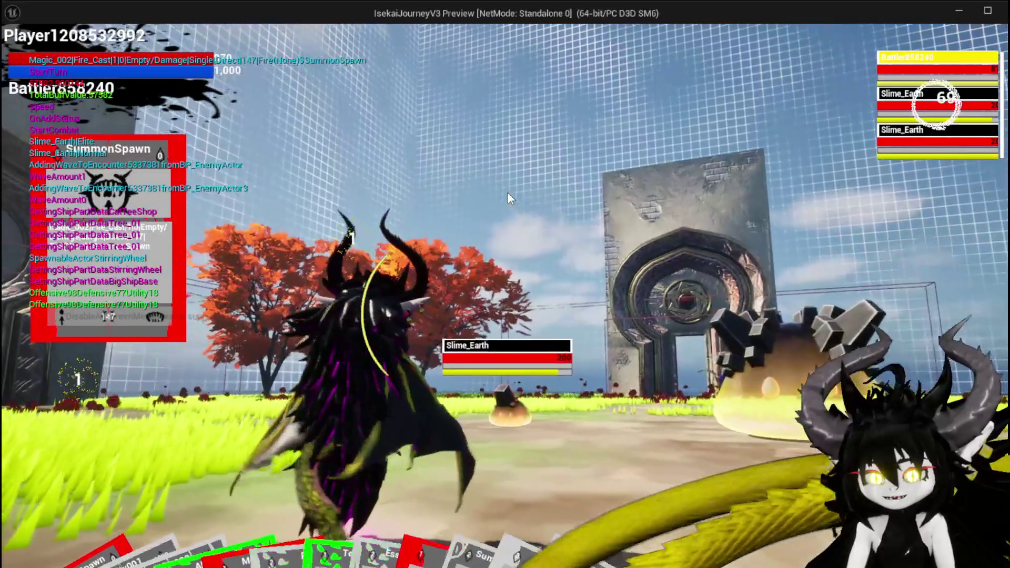
key("e")
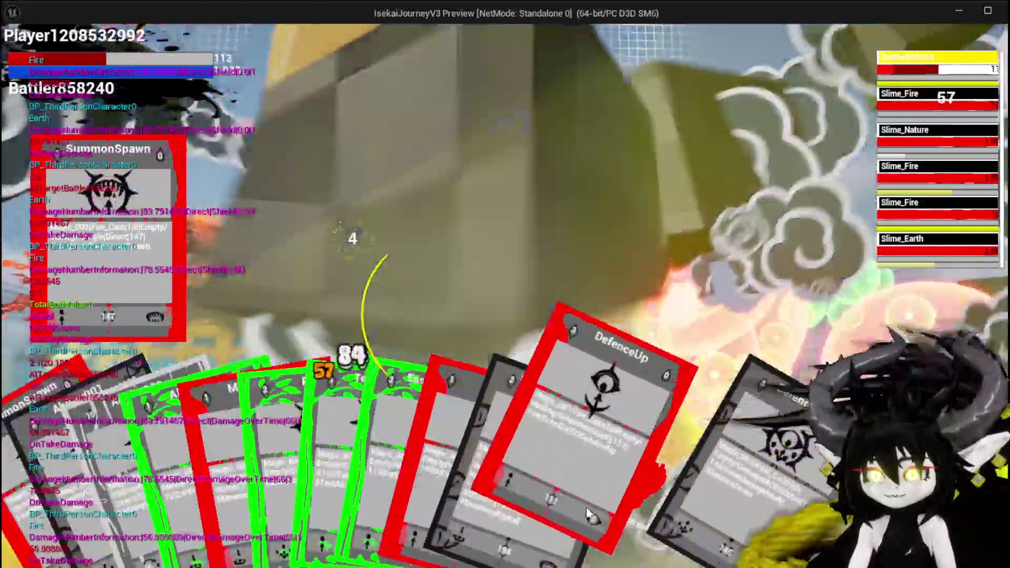
left_click(588, 512)
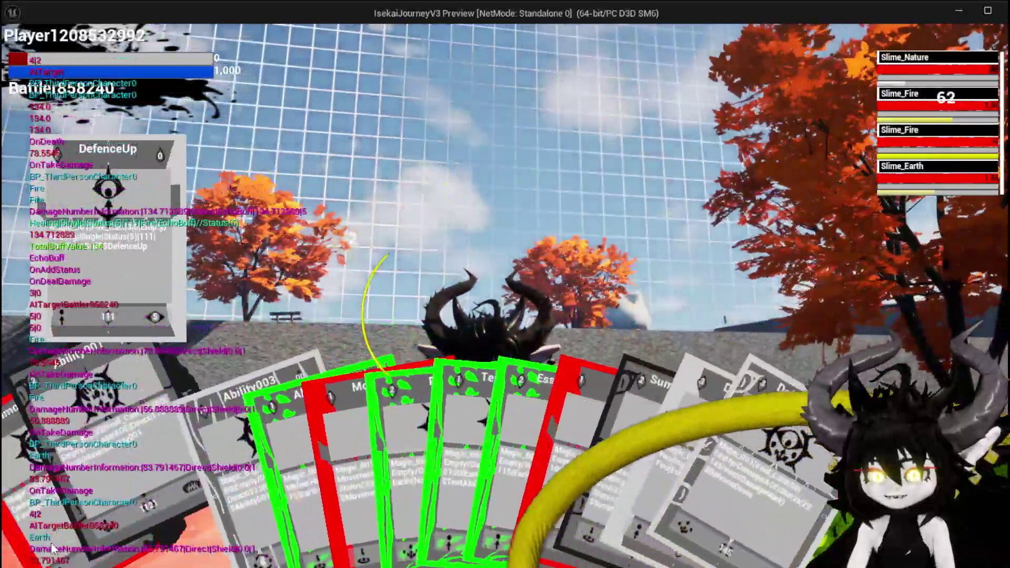
left_click(52, 542)
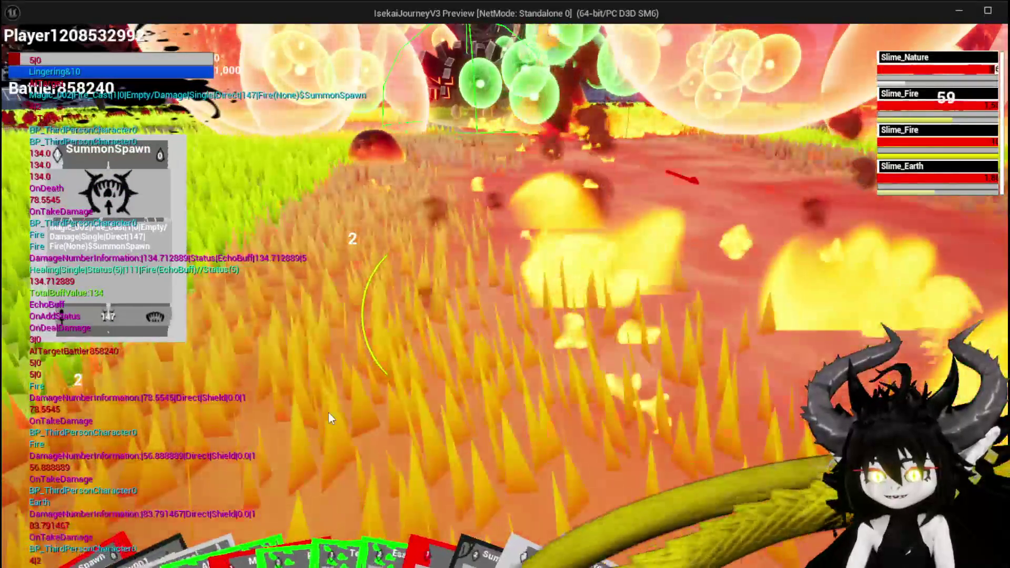
key("Escape")
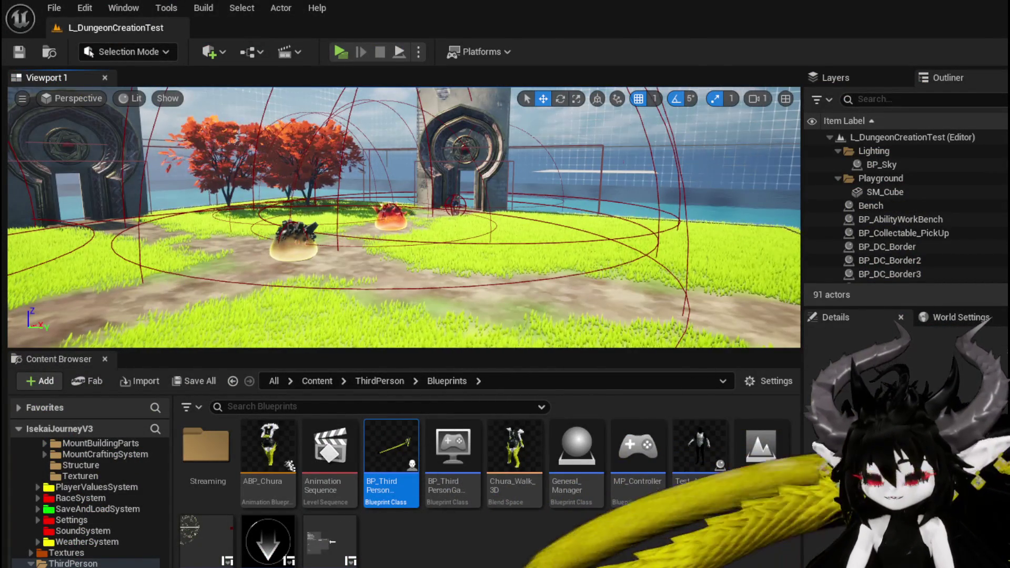
Step: Back in the event graph, add a Get Controller node below ReadyForNextWave
key("alt+Tab")
scroll(333, 239, "up", 3)
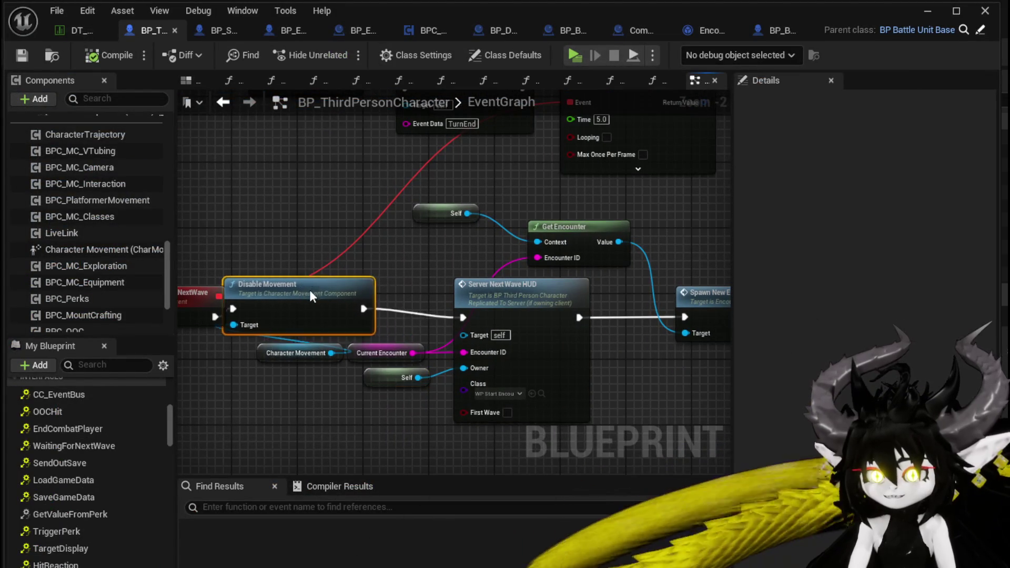
left_click_drag(312, 297, 336, 305)
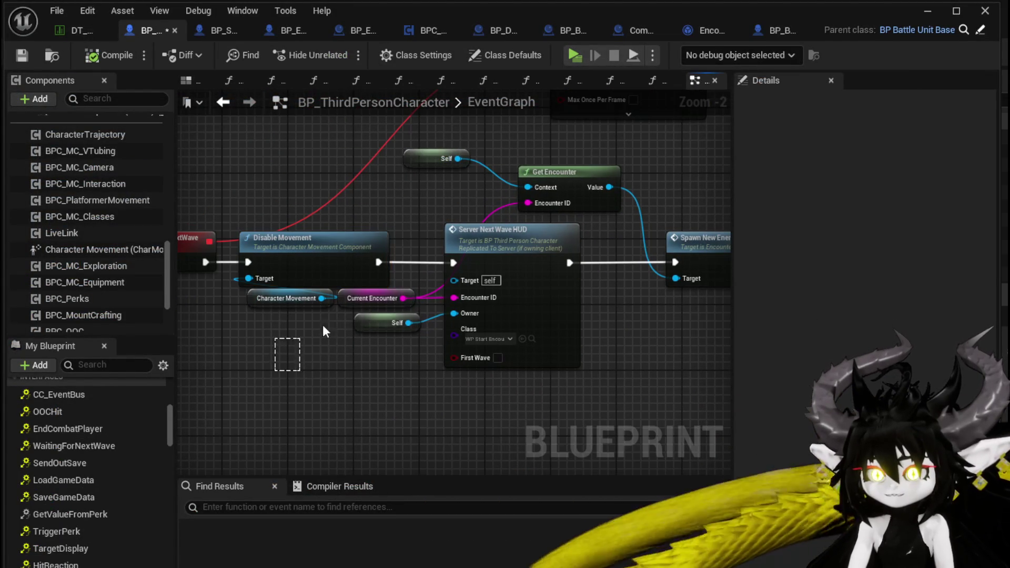
right_click(316, 362)
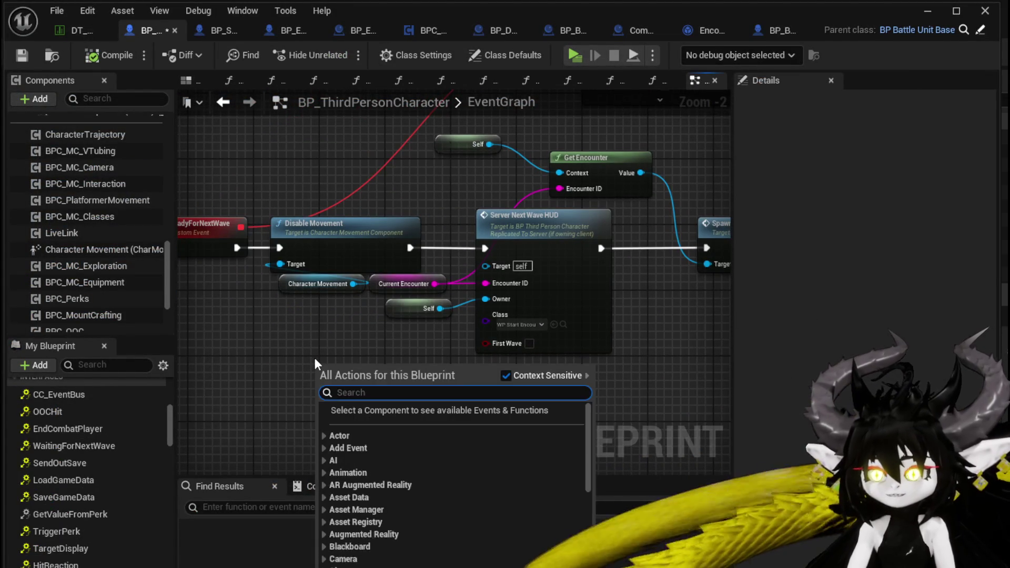
type("sj")
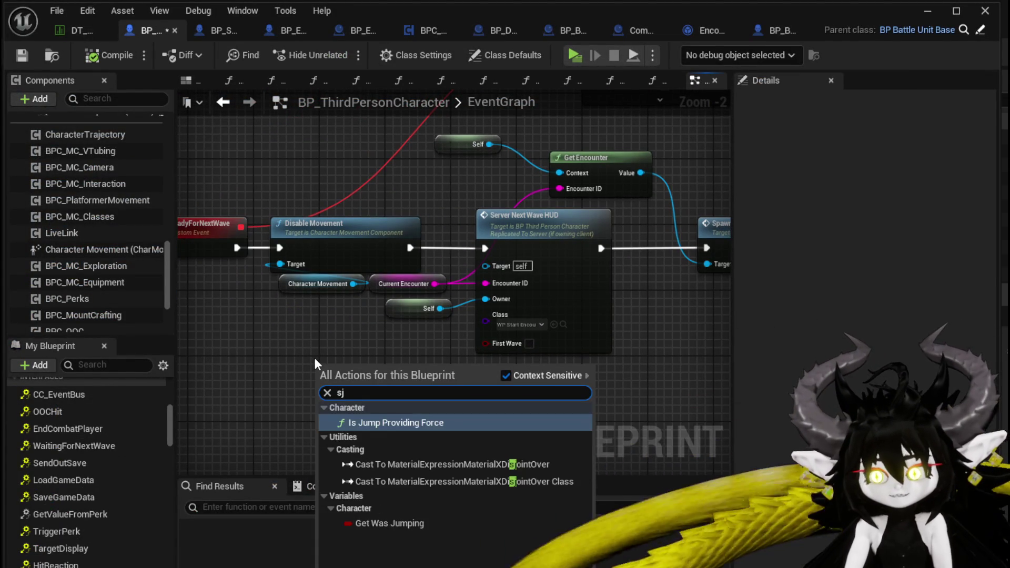
key("BackSpace")
type("how mou")
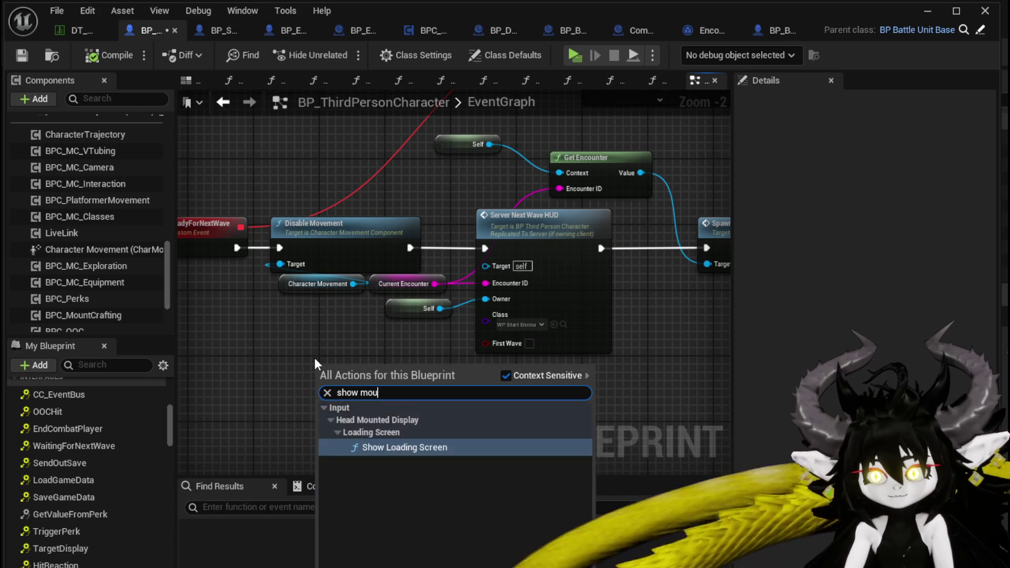
type("se")
left_click_drag(287, 343, 373, 293)
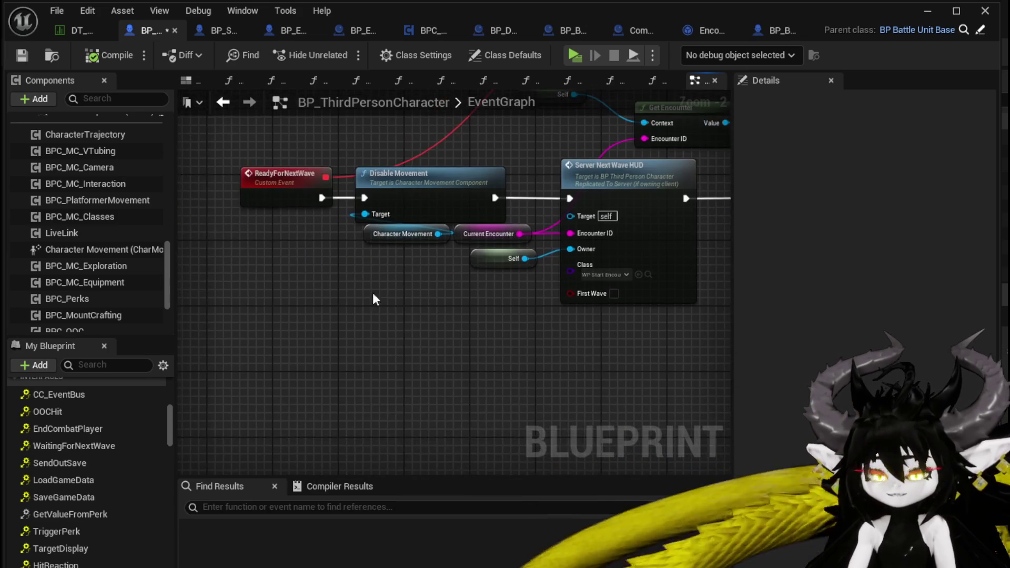
right_click(335, 314)
type("get controller")
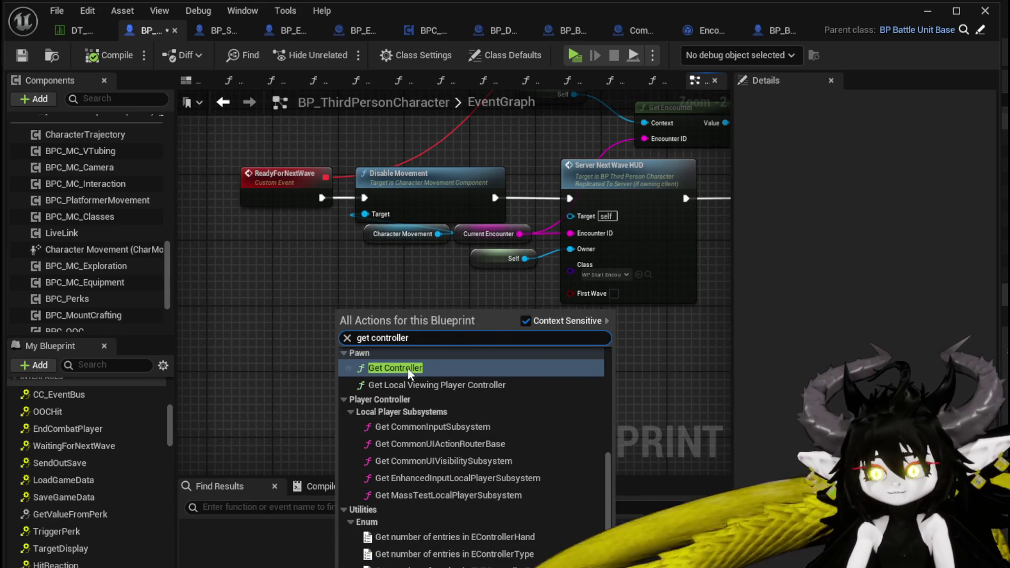
left_click(408, 368)
Step: Cast the controller to MP_Controller and position the cast node
left_click_drag(340, 331, 443, 359)
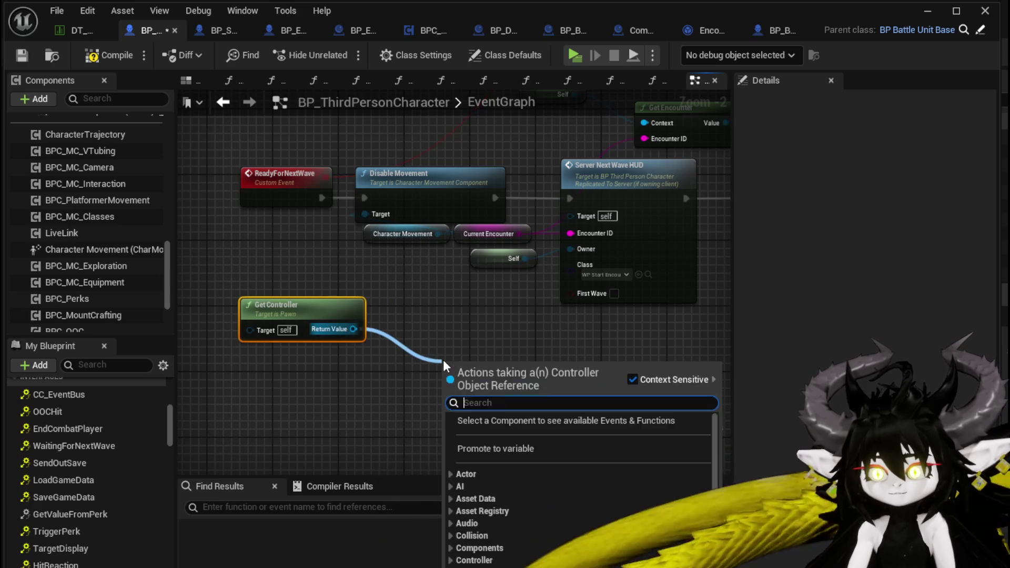
type("cast to mp")
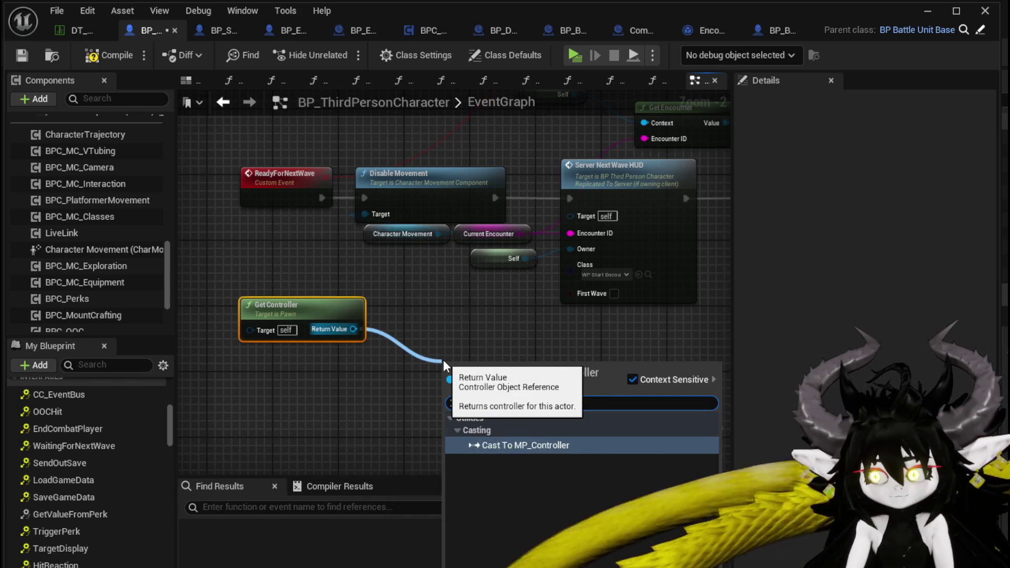
key("Return")
mouse_move(468, 321)
left_mouse_down()
mouse_move(299, 402)
mouse_move(389, 401)
left_mouse_up()
left_click_drag(330, 354, 195, 321)
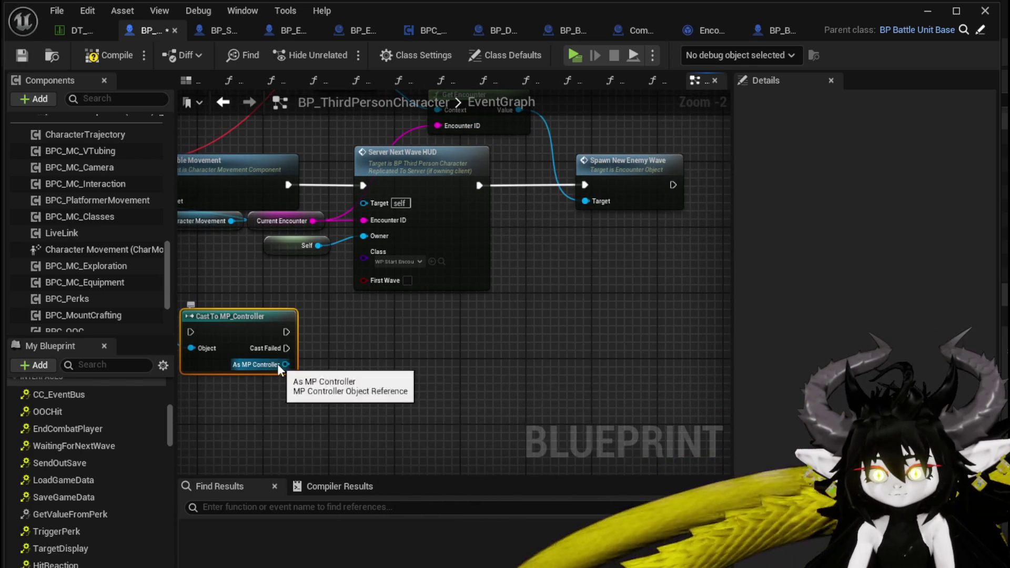
Step: Add a checked Set Show Mouse Cursor from As MP Controller and wire ReadyForNextWave into the cast
left_click_drag(285, 364, 364, 372)
type("show")
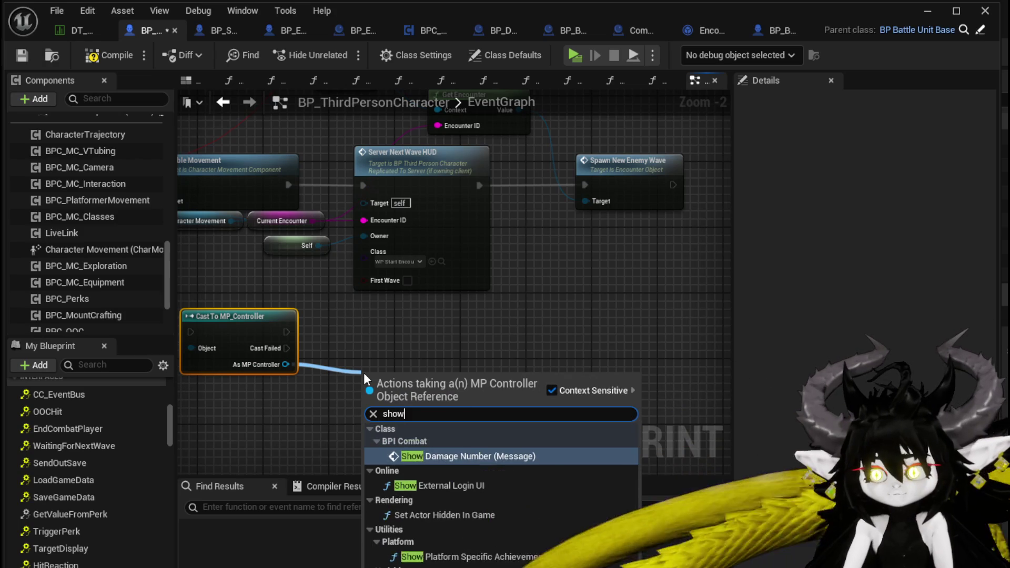
type(" mouse")
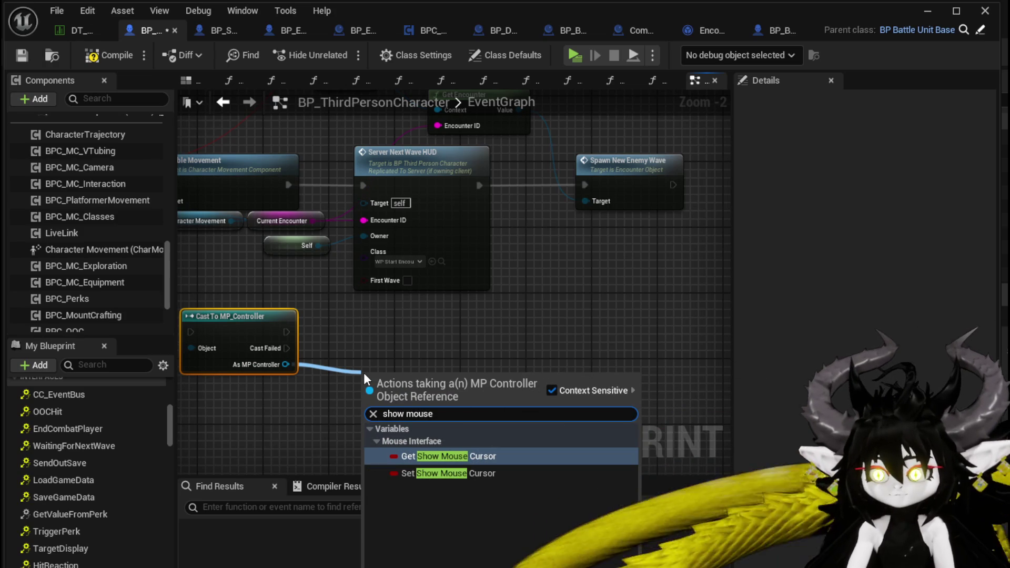
left_click(441, 473)
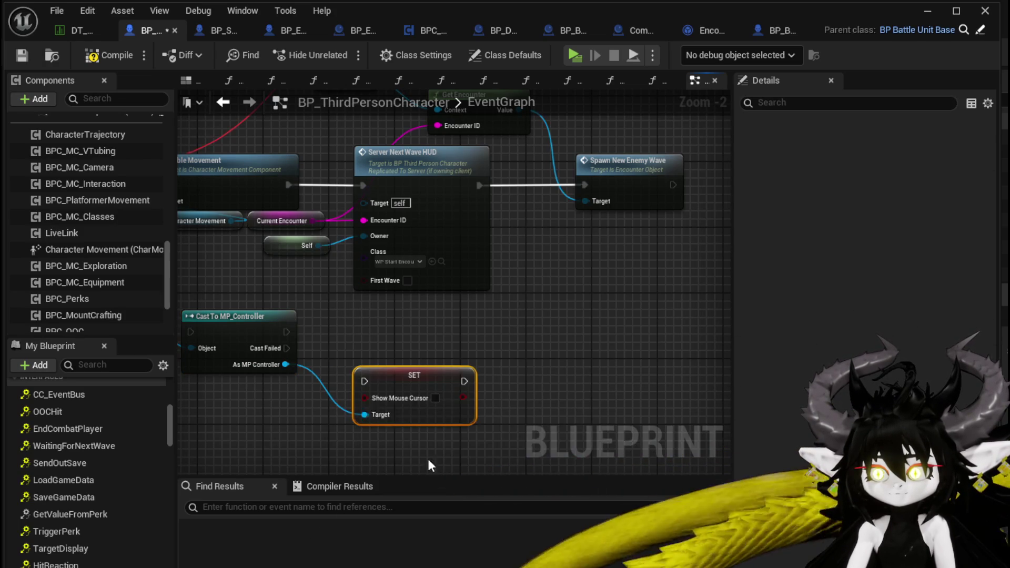
left_click(435, 397)
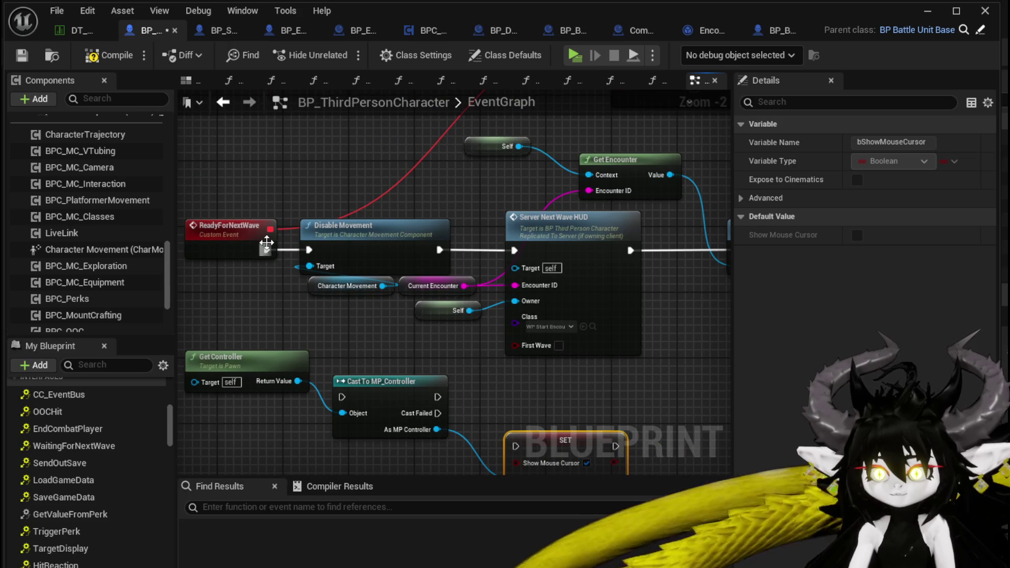
mouse_move(265, 248)
left_mouse_down()
mouse_move(347, 384)
mouse_move(342, 397)
left_mouse_up()
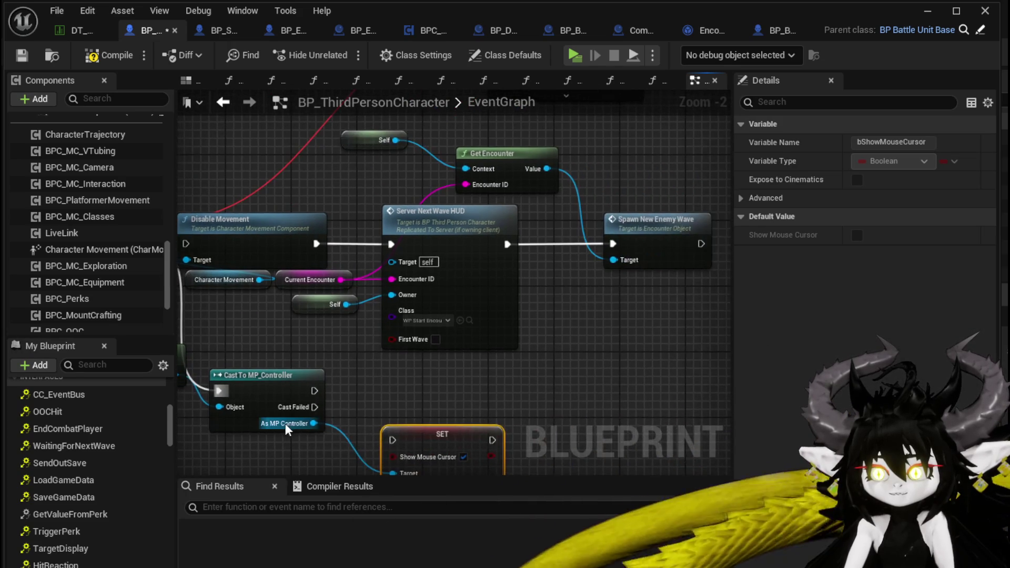
Step: Add Set Input Mode UI Only from As MP Controller, then jump to the Server_NextWaveHUD event
left_click_drag(245, 357, 501, 400)
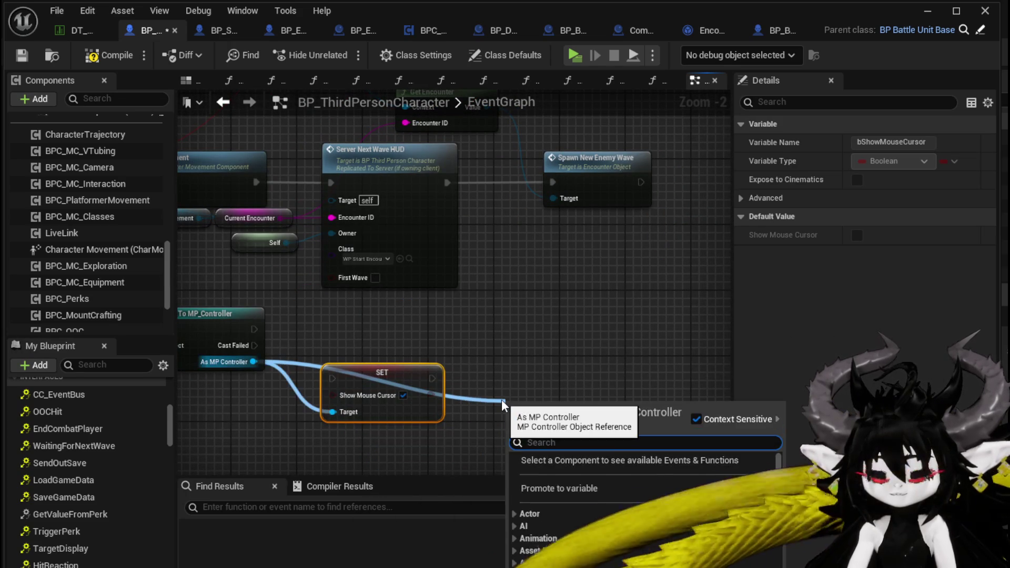
type("set in")
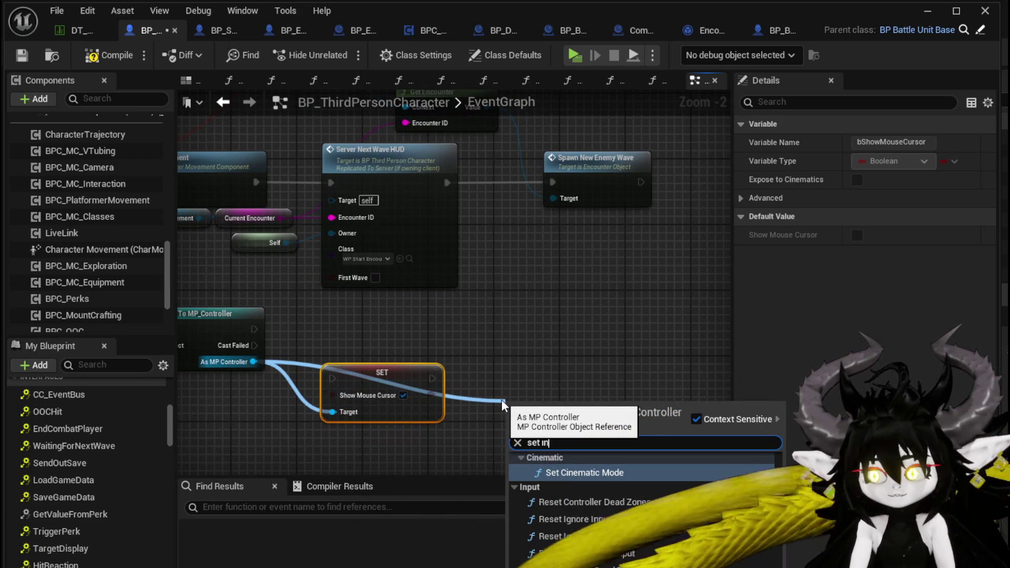
type("put t")
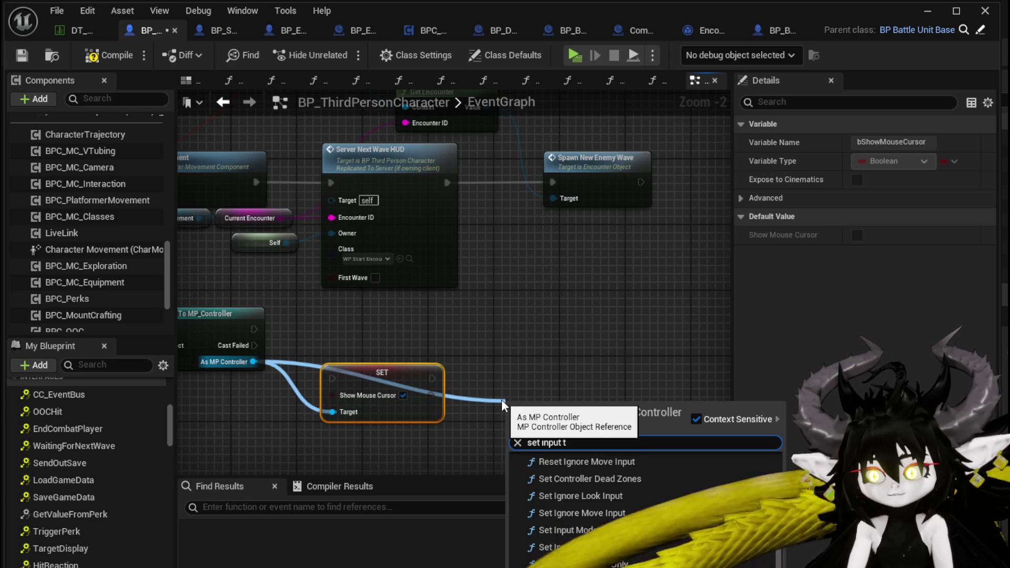
key("Return")
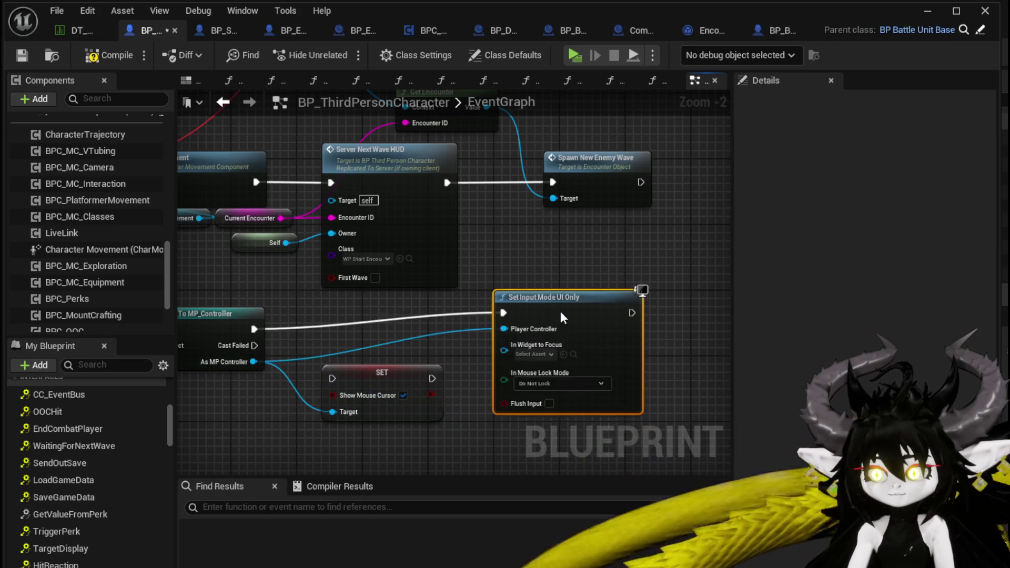
mouse_move(371, 305)
left_mouse_down()
mouse_move(493, 335)
mouse_move(457, 349)
left_mouse_up()
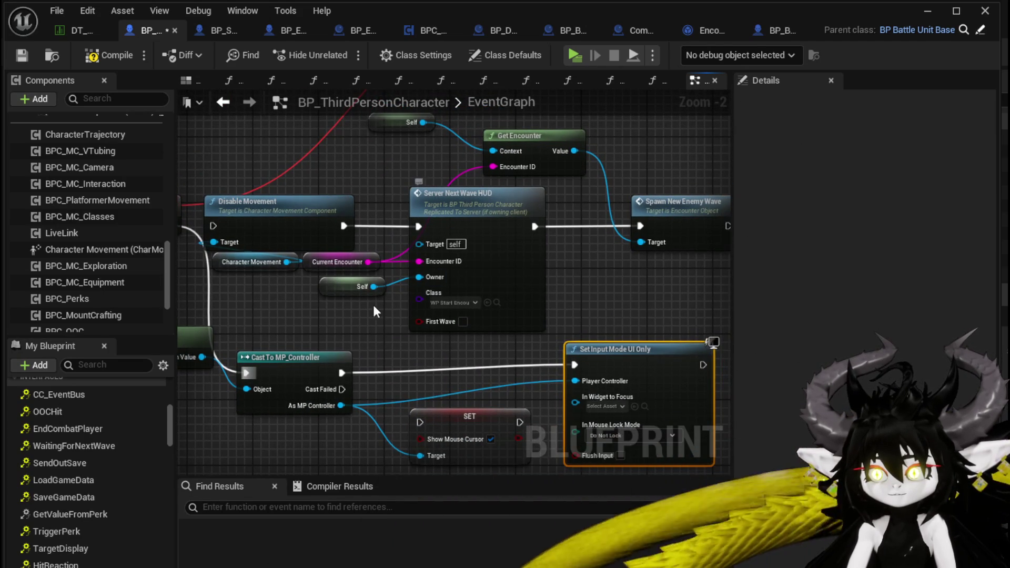
left_click_drag(374, 312, 492, 312)
scroll(543, 322, "down", 2)
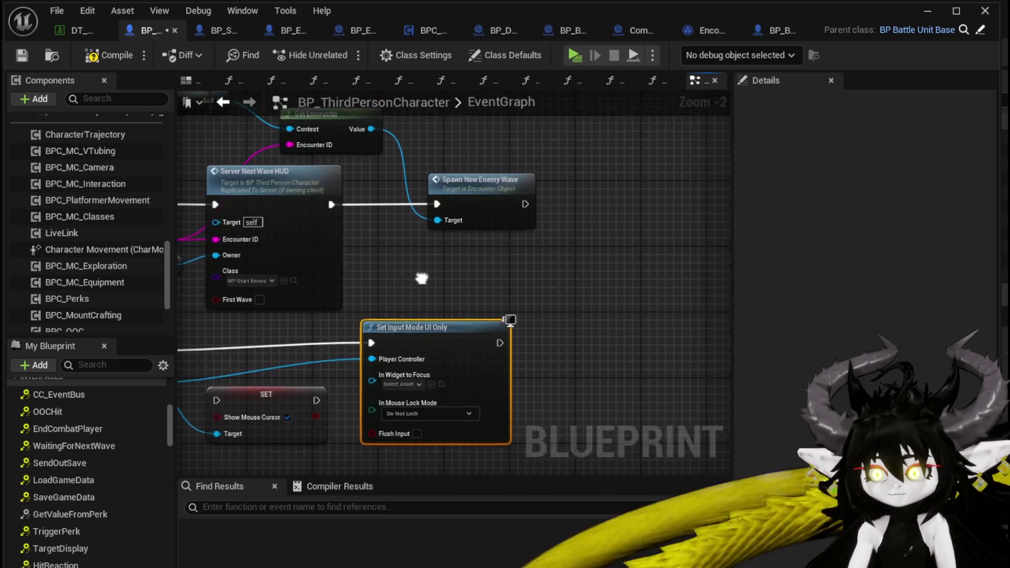
scroll(405, 282, "up", 2)
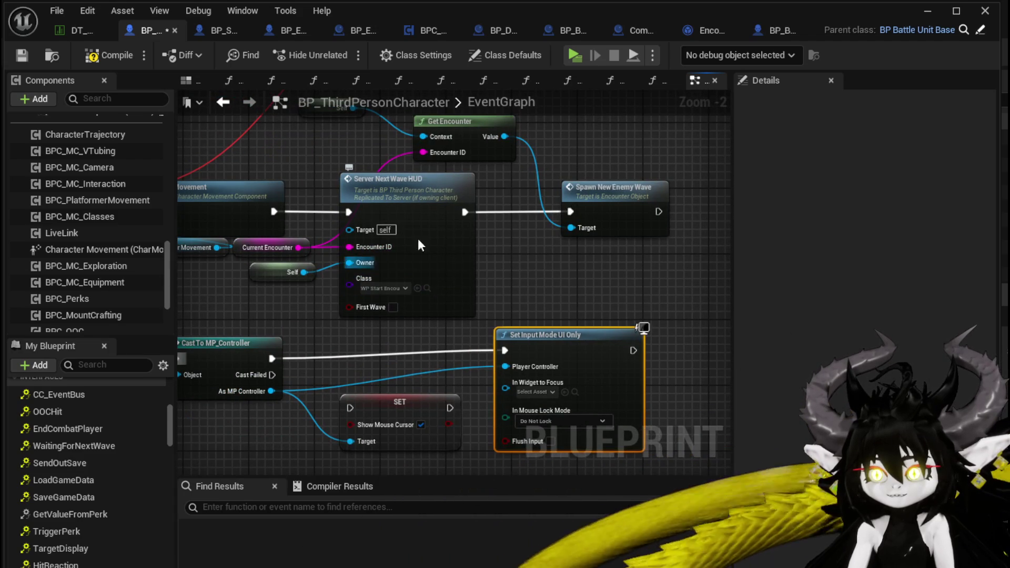
double_click(440, 253)
mouse_move(545, 301)
left_mouse_down()
mouse_move(318, 241)
mouse_move(337, 179)
mouse_move(294, 163)
mouse_move(540, 272)
mouse_move(541, 211)
mouse_move(493, 196)
left_mouse_up()
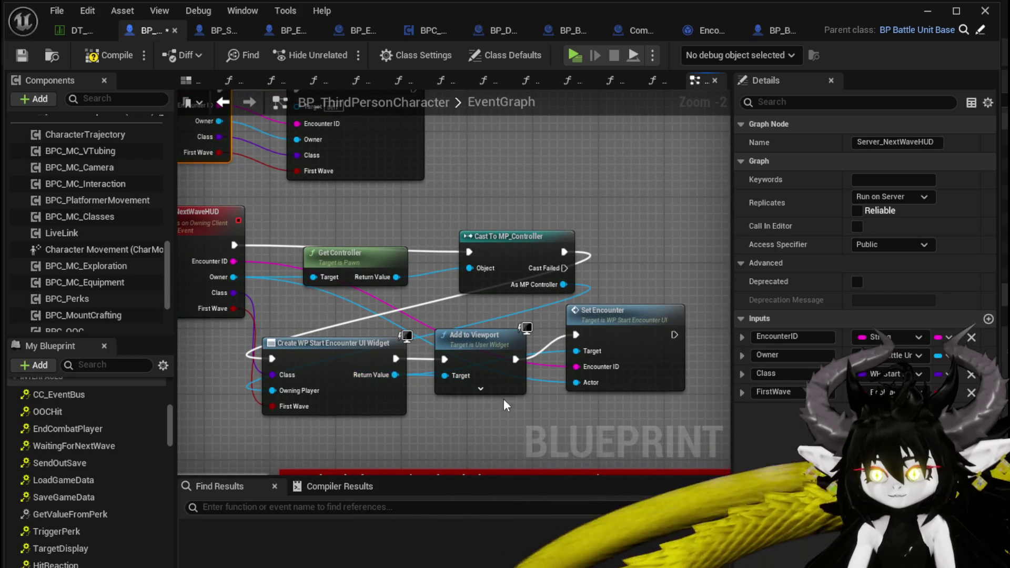
Step: Delete the cast, Show Mouse Cursor and UI Only nodes, rewiring ReadyForNextWave to Server Next Wave HUD
left_click_drag(316, 288, 419, 288)
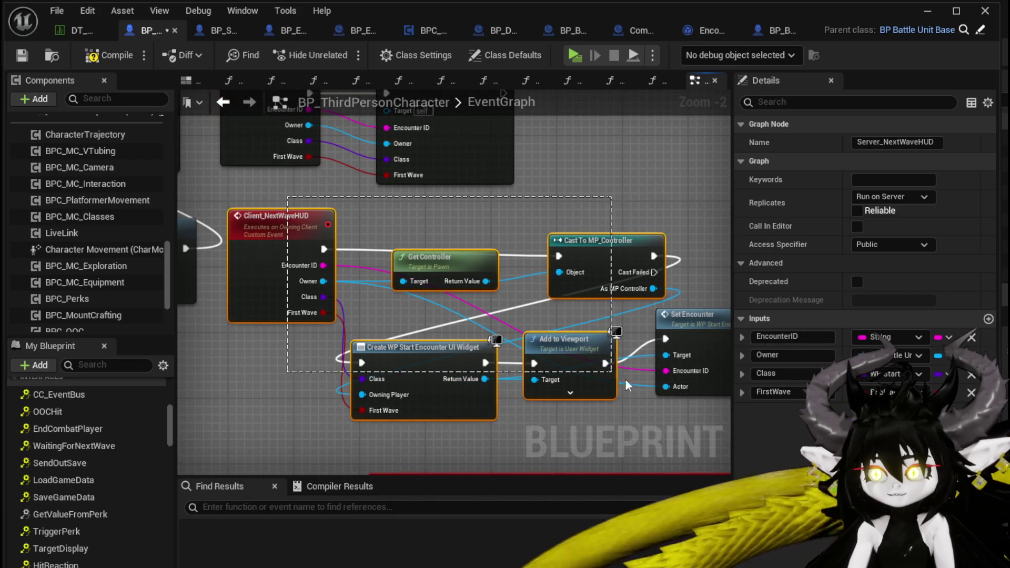
left_click(295, 197)
scroll(295, 196, "down", 10)
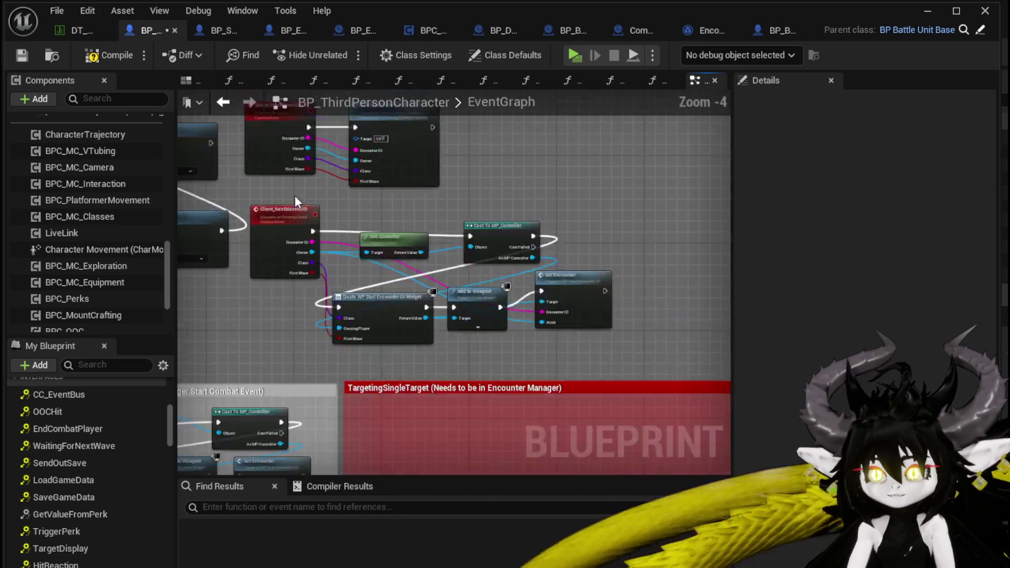
mouse_move(343, 364)
left_mouse_down()
mouse_move(410, 293)
mouse_move(410, 332)
mouse_move(364, 311)
mouse_move(259, 336)
left_mouse_up()
scroll(260, 336, "up", 11)
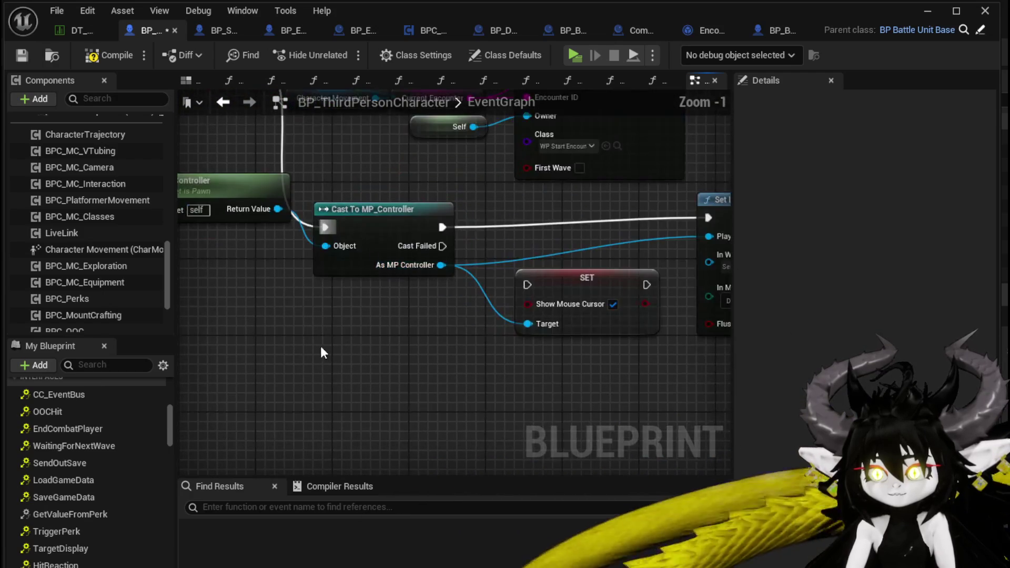
scroll(311, 345, "down", 3)
left_click_drag(592, 267, 597, 257)
key("Delete")
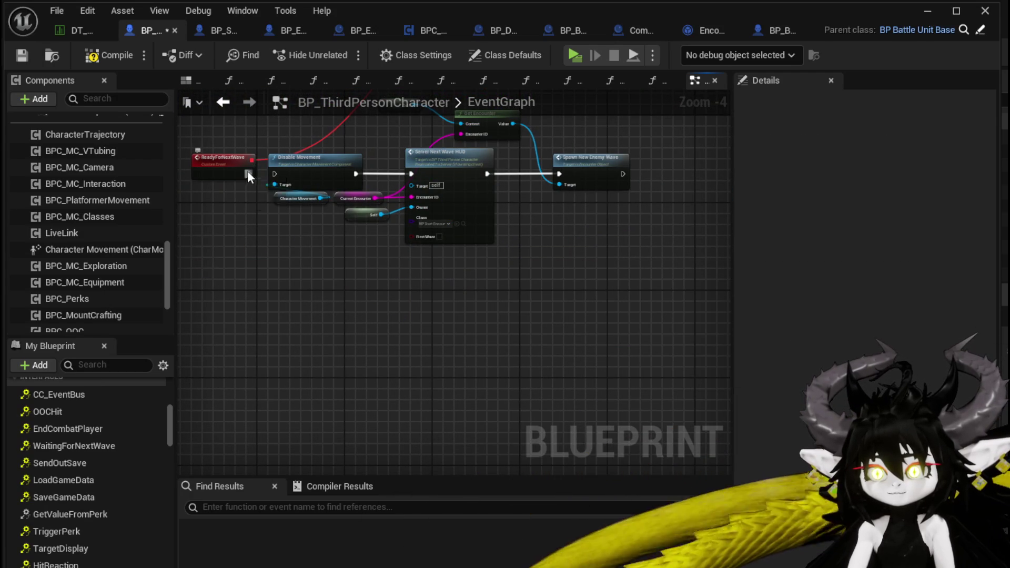
mouse_move(248, 173)
left_mouse_down()
mouse_move(420, 175)
mouse_move(325, 308)
left_mouse_up()
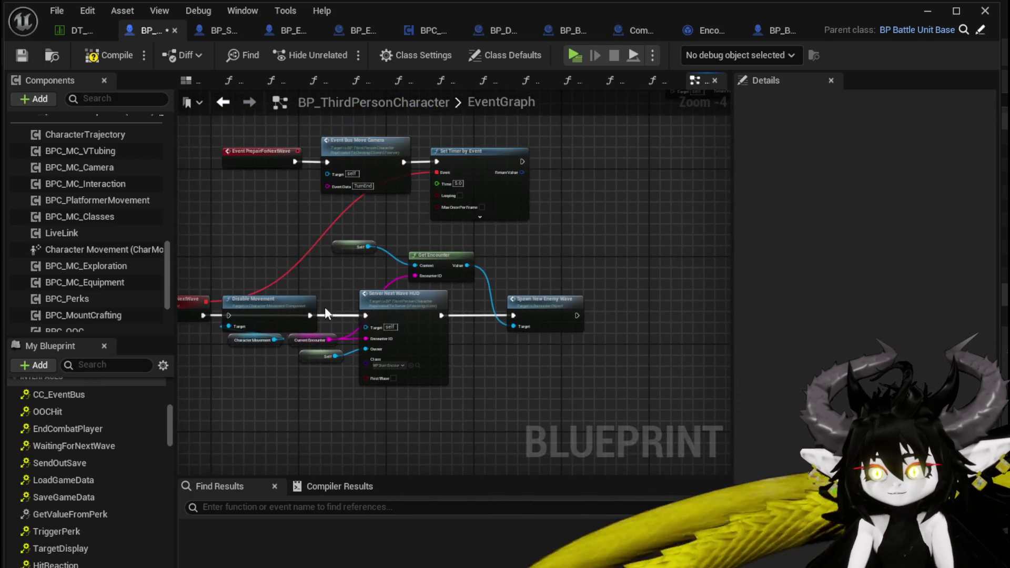
scroll(561, 215, "down", 8)
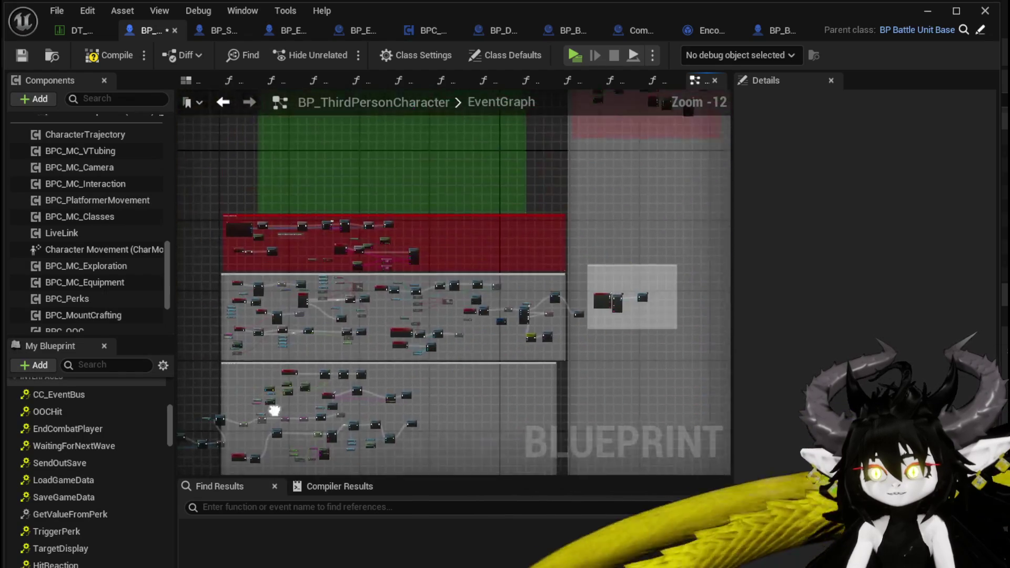
scroll(555, 234, "up", 9)
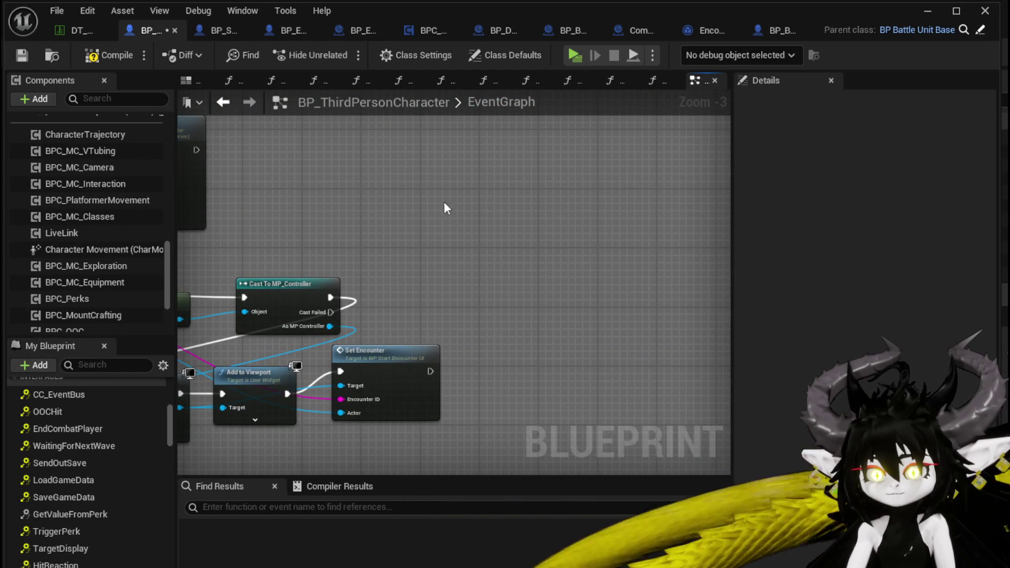
Step: Paste the cursor and input-mode nodes after Set Encounter and delete the duplicate Get Controller and cast
key("ctrl+v")
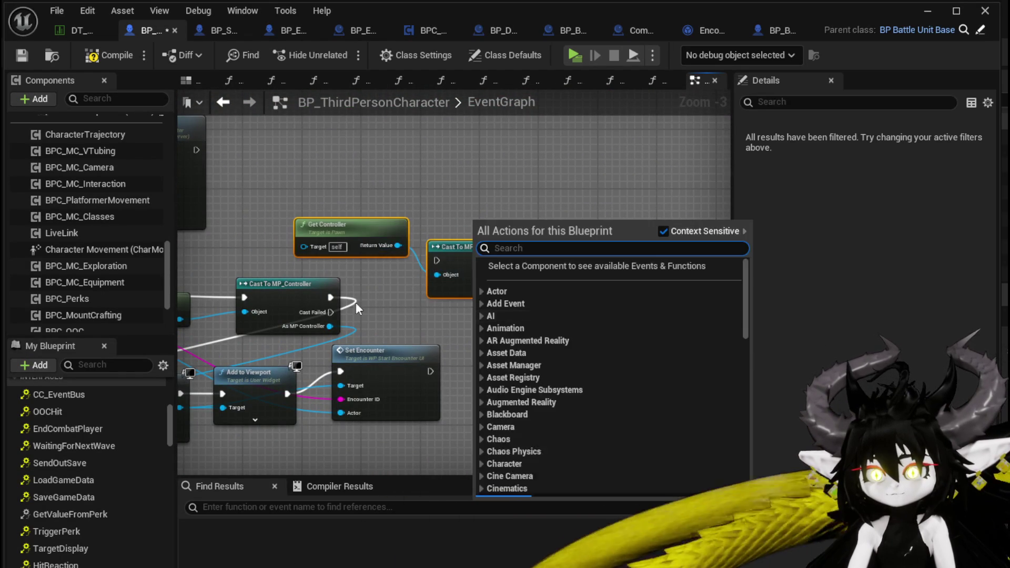
left_click_drag(431, 373, 494, 359)
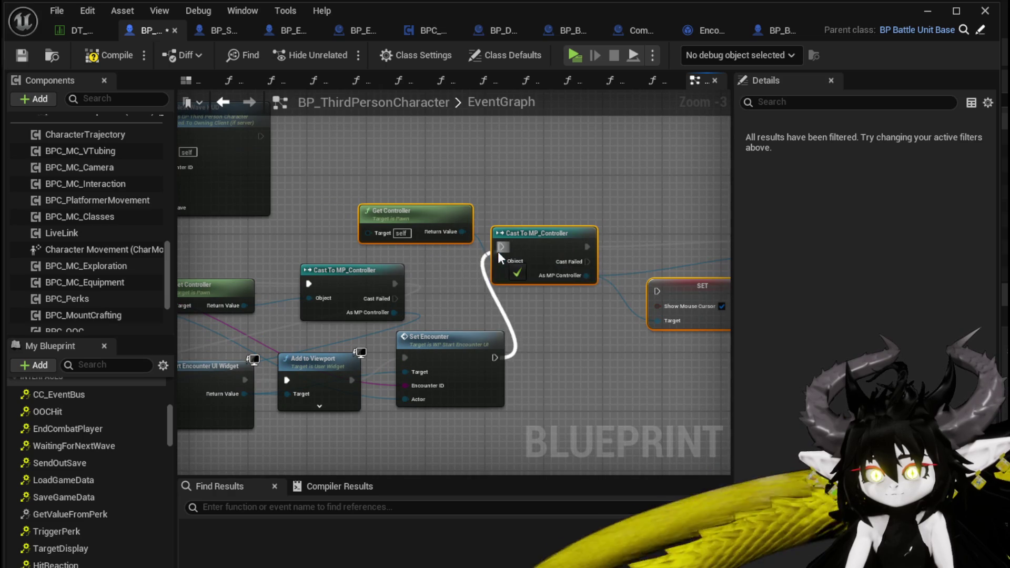
left_click_drag(429, 281, 540, 262)
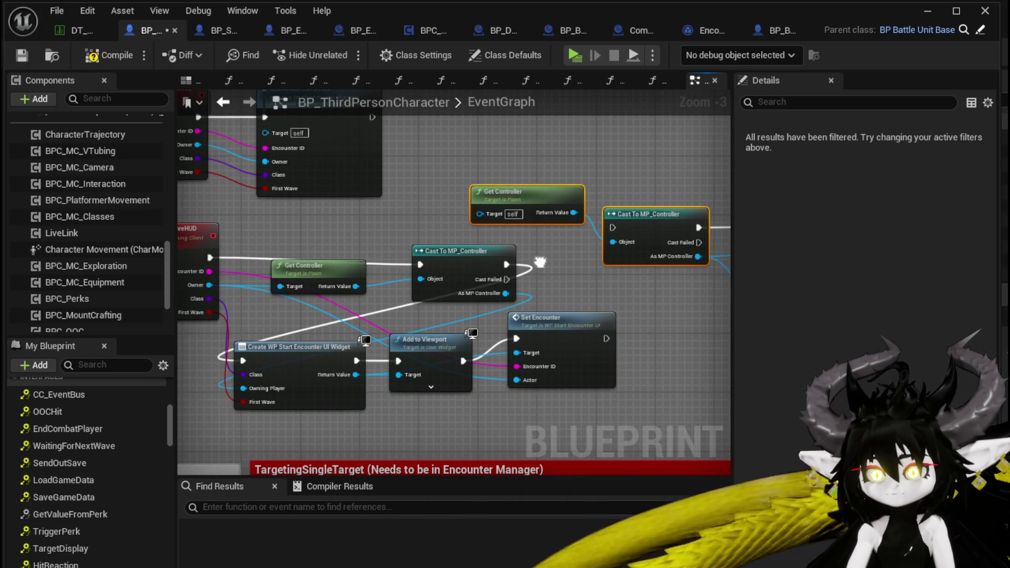
left_click_drag(406, 271, 198, 266)
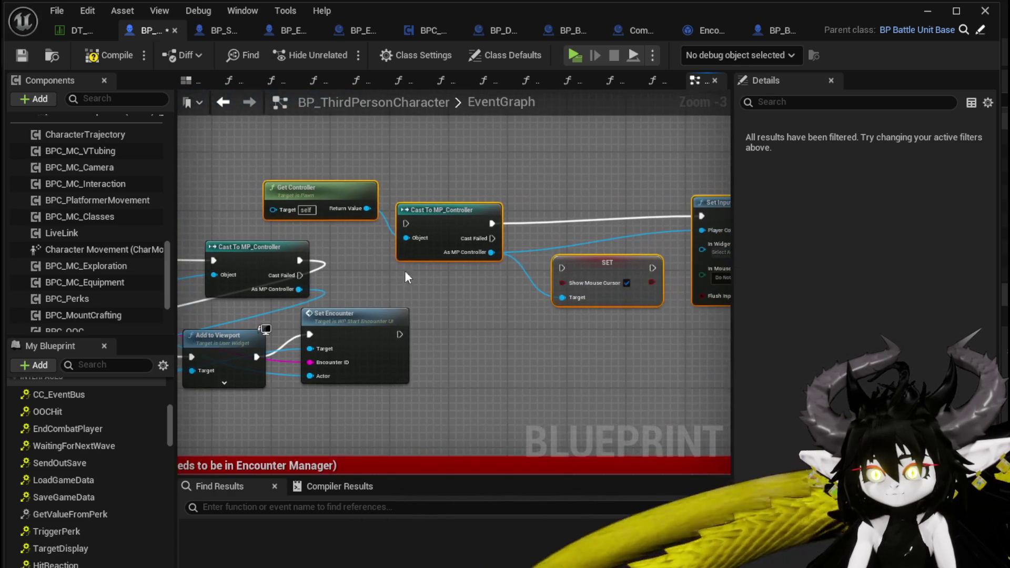
key("Delete")
left_click_drag(420, 308, 441, 279)
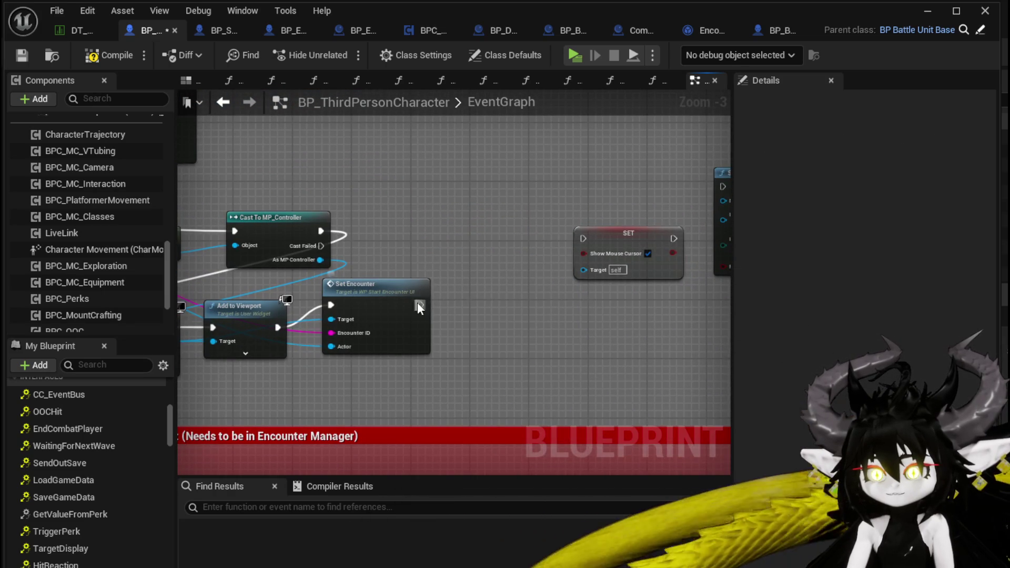
Step: Wire Set Encounter into Show Mouse Cursor and Set Input Mode UI Only, connect the widget and As MP Controller pins, then compile
left_click_drag(591, 240, 590, 240)
mouse_move(519, 168)
left_mouse_down()
mouse_move(361, 247)
mouse_move(379, 356)
left_mouse_up()
mouse_move(191, 351)
left_mouse_down()
mouse_move(181, 347)
mouse_move(768, 305)
mouse_move(602, 302)
left_mouse_up()
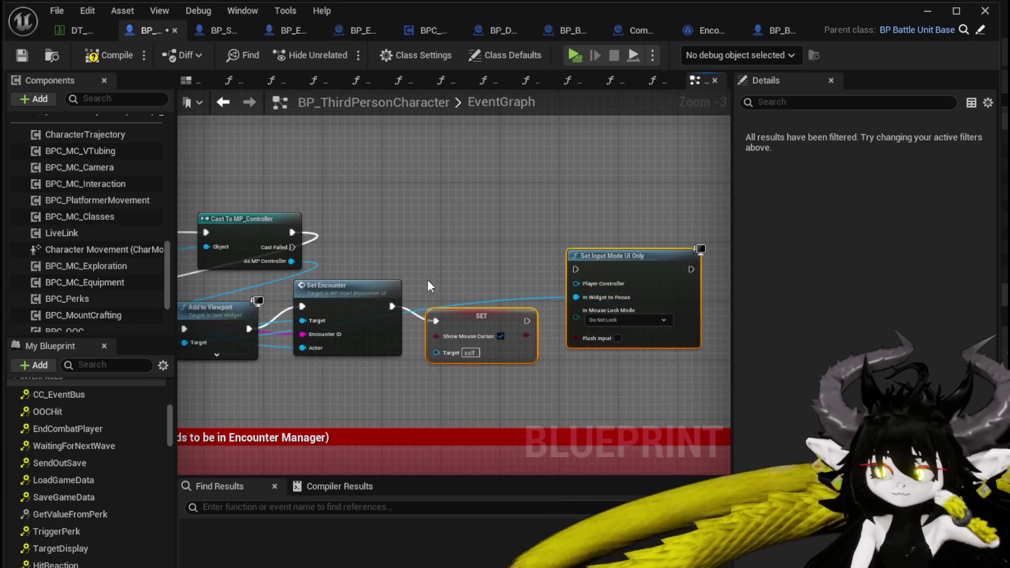
left_click_drag(418, 310, 490, 301)
left_click_drag(356, 257, 538, 344)
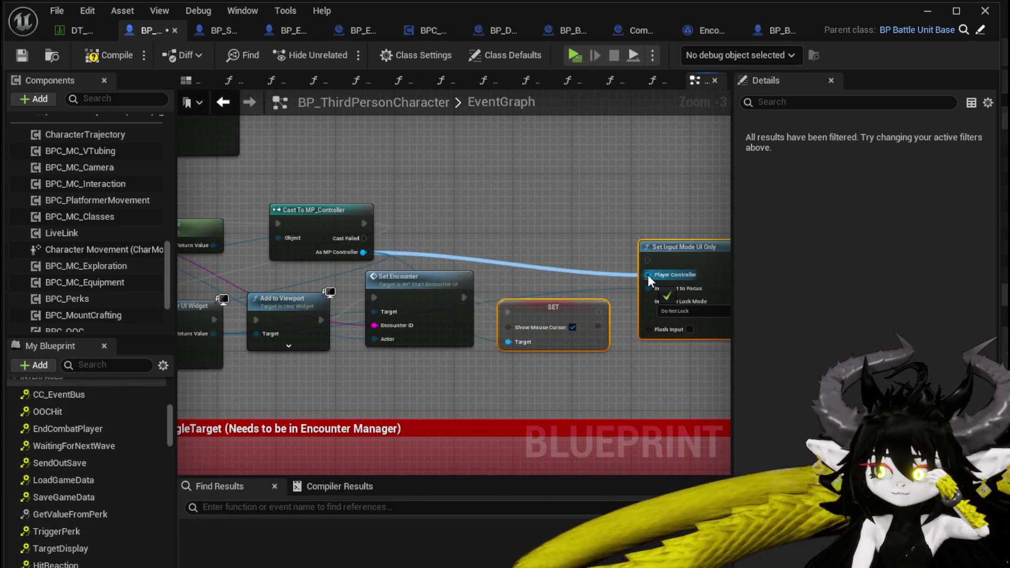
left_click_drag(648, 275, 645, 263)
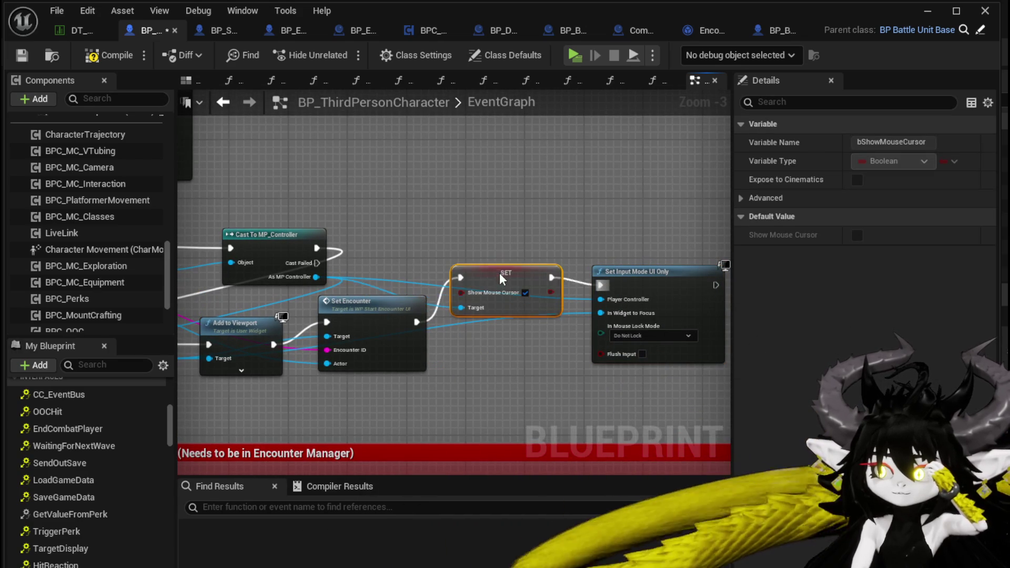
scroll(468, 227, "down", 2)
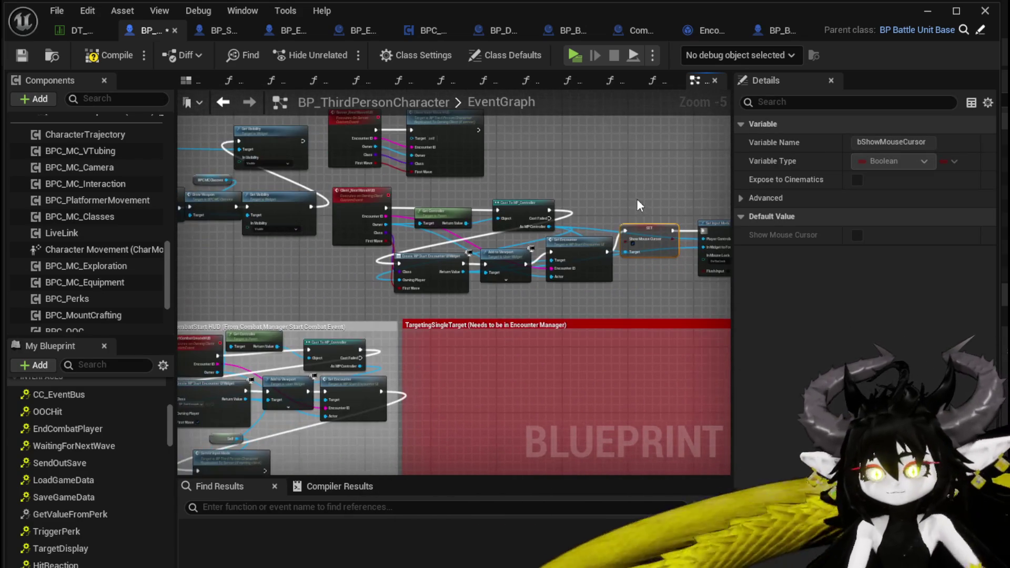
left_click(109, 51)
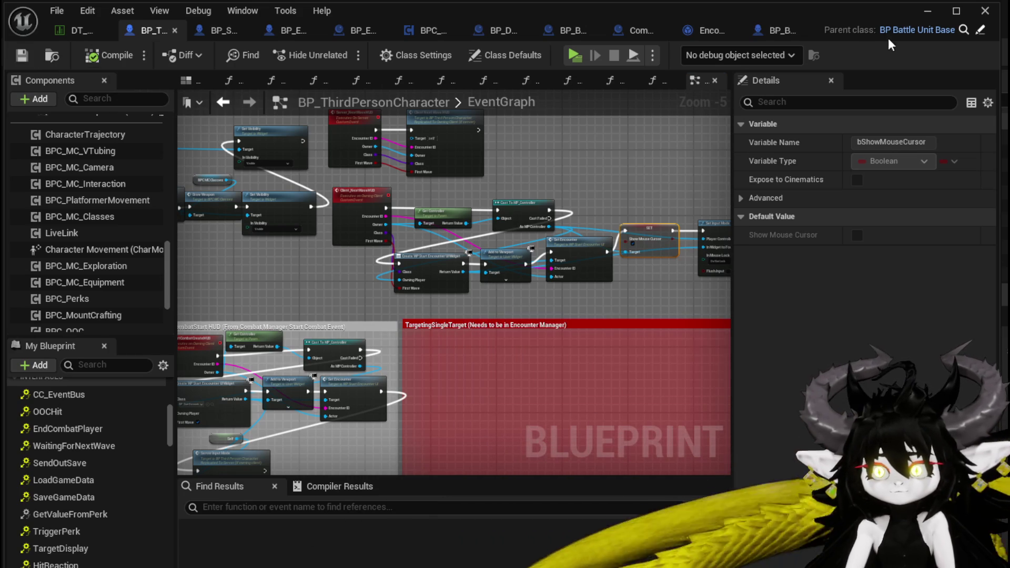
Step: Start a play session of the level and run the character toward the boss
left_click(929, 11)
left_click(341, 52)
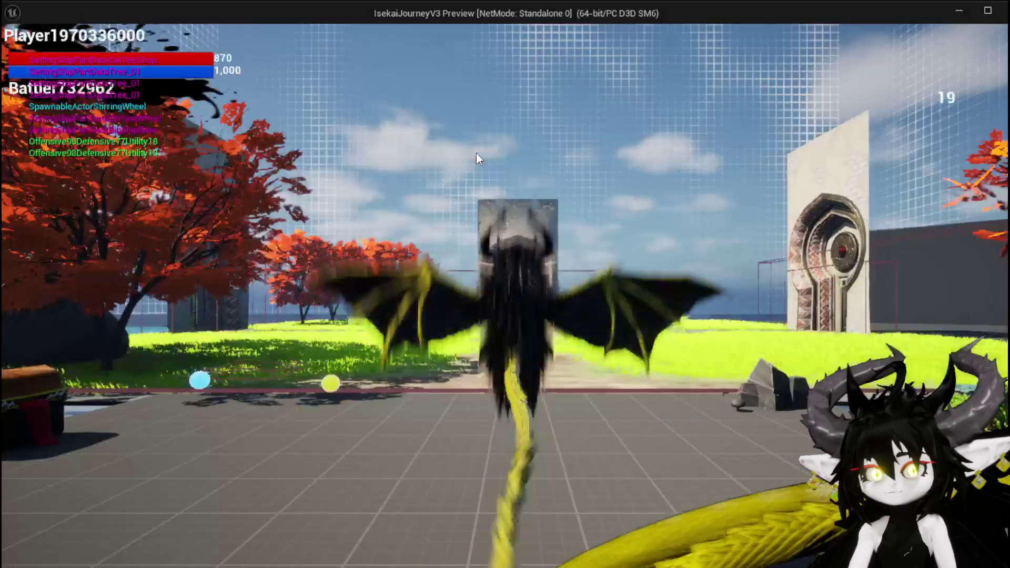
key("w")
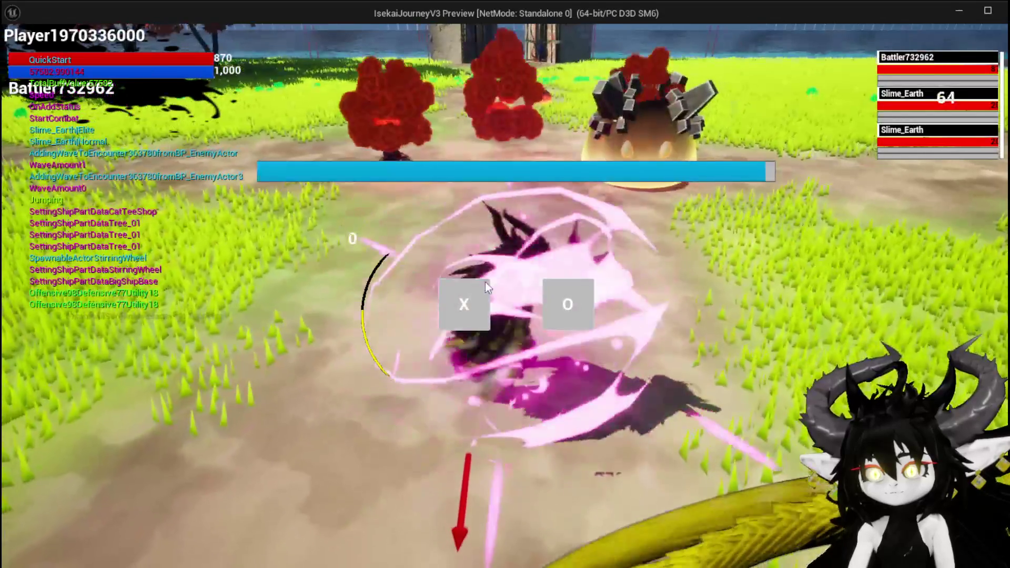
Step: Answer the X/O wave prompt, then play the Pillar and SummonSpawn cards with the cursor
left_click(475, 318)
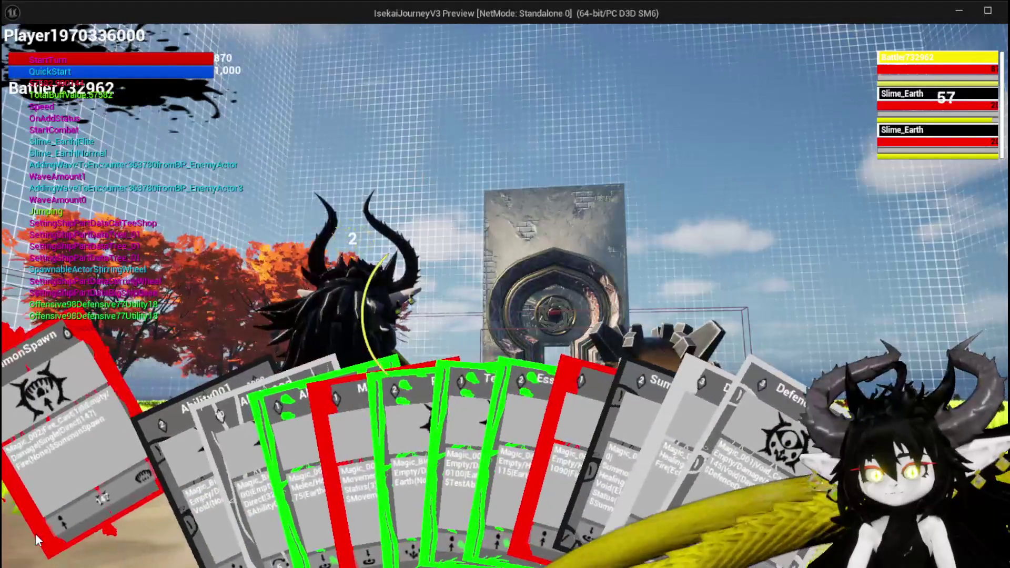
left_click(429, 439)
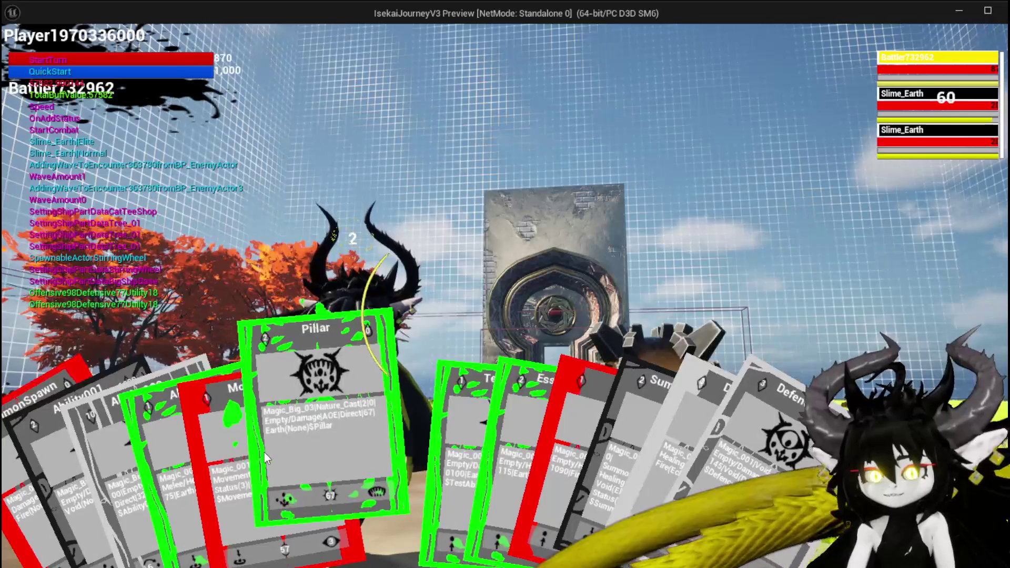
left_click(279, 450)
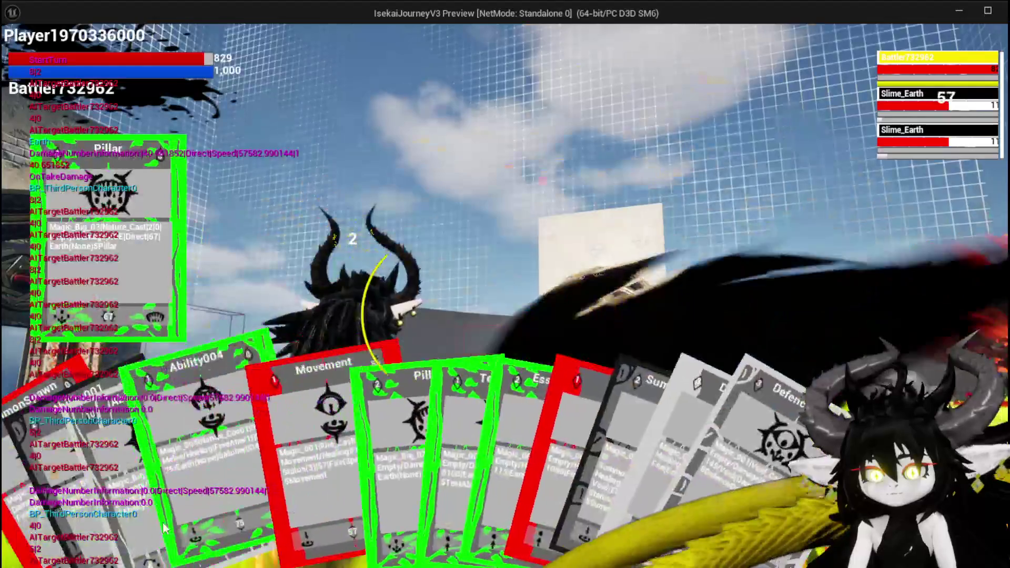
left_click(42, 523)
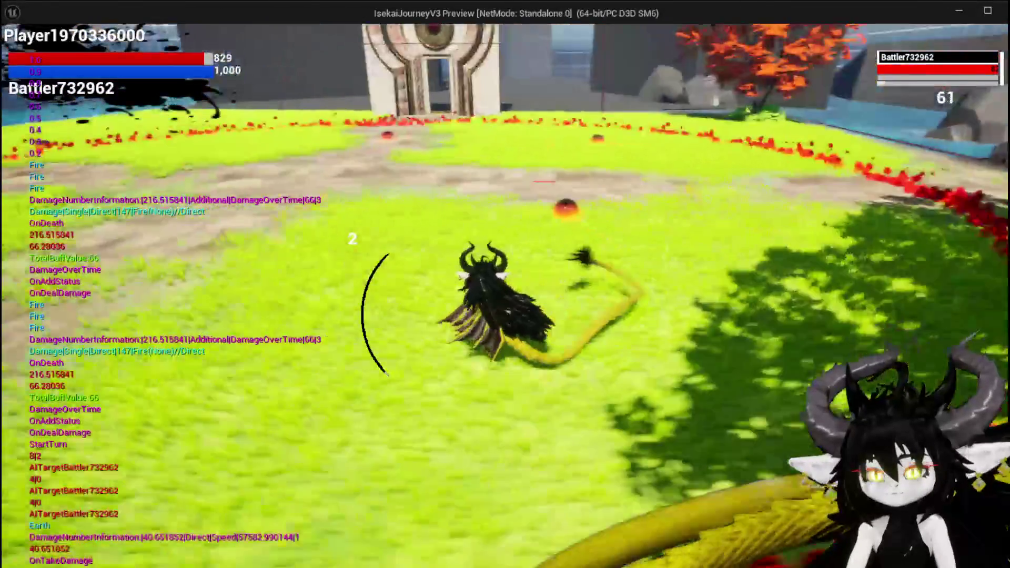
Step: Stop the play session, recompile the character blueprint with F7, and launch a new play session
key("Escape")
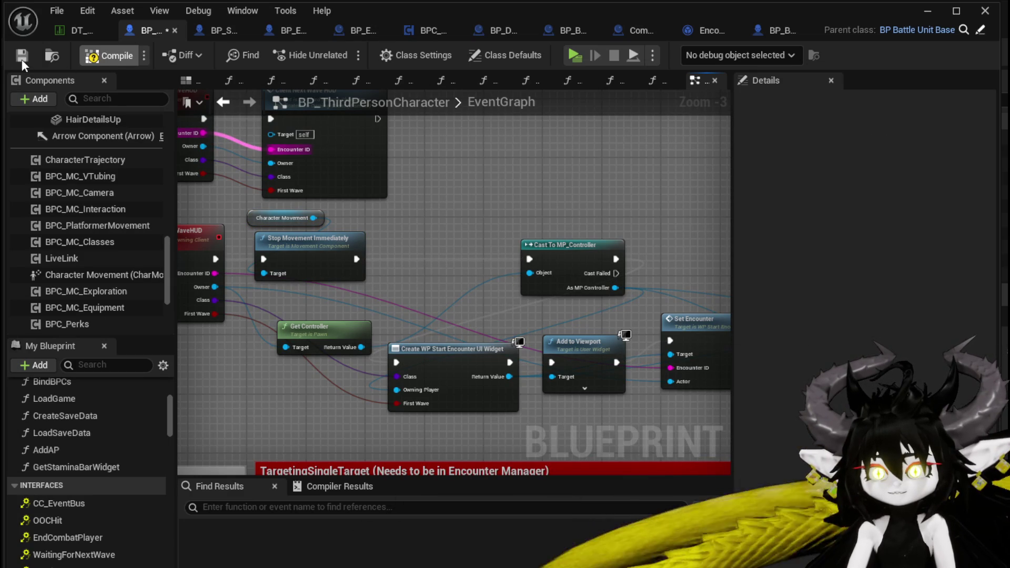
key("F7")
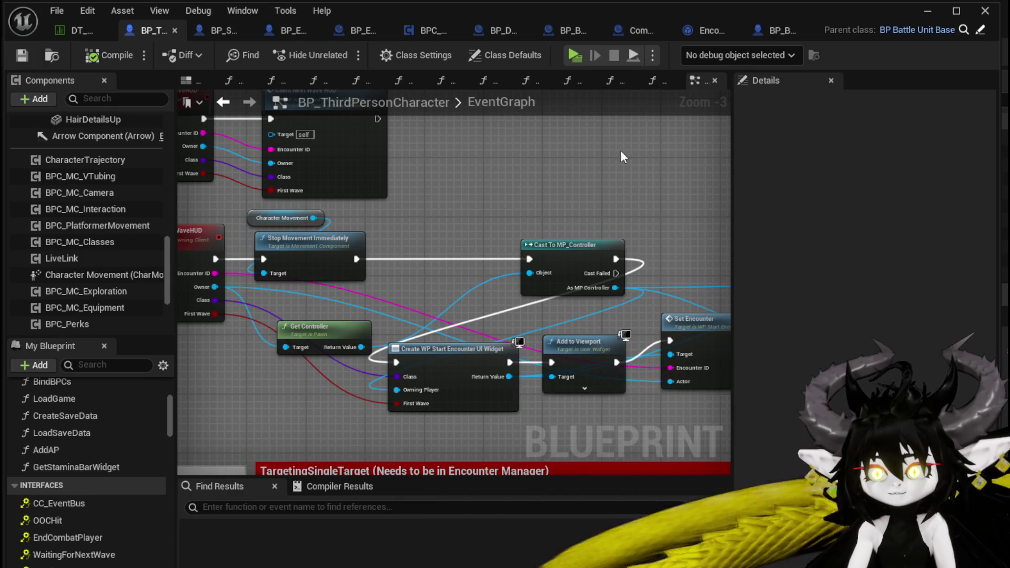
left_click(928, 11)
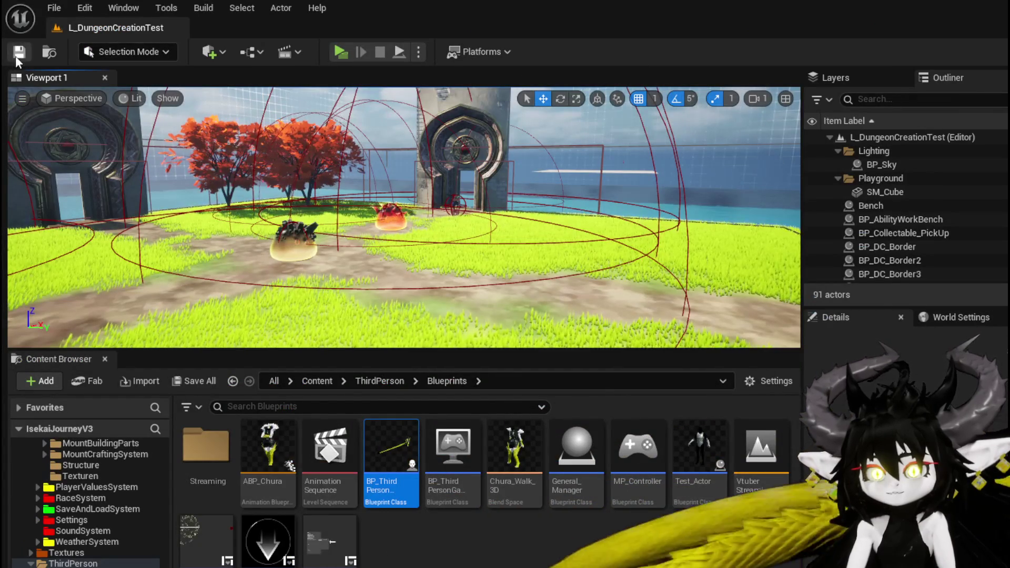
left_click(340, 49)
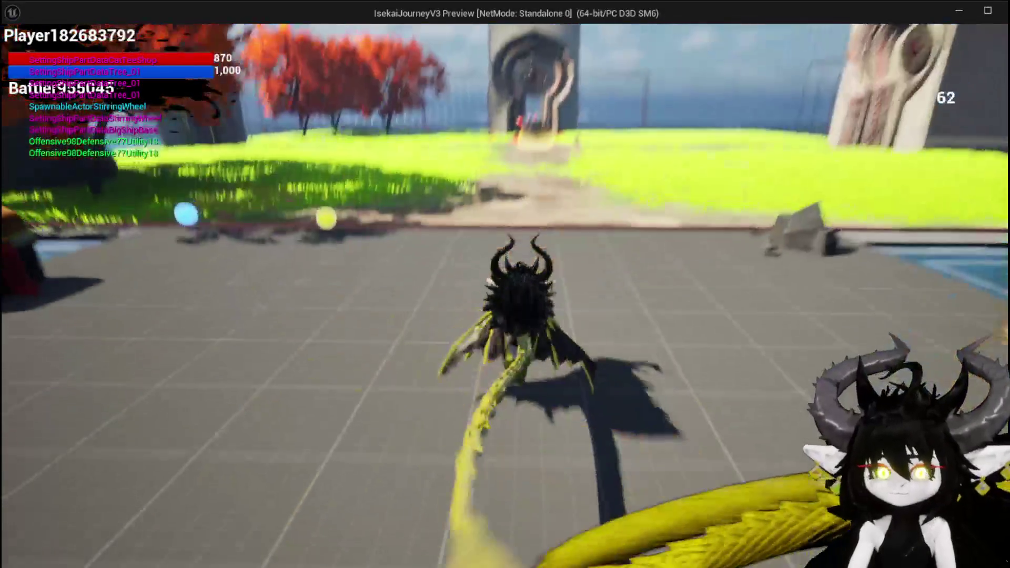
Step: Advance to the boss, answer the X/O prompt, play the SummonSpawn card, then stop the session
key("space")
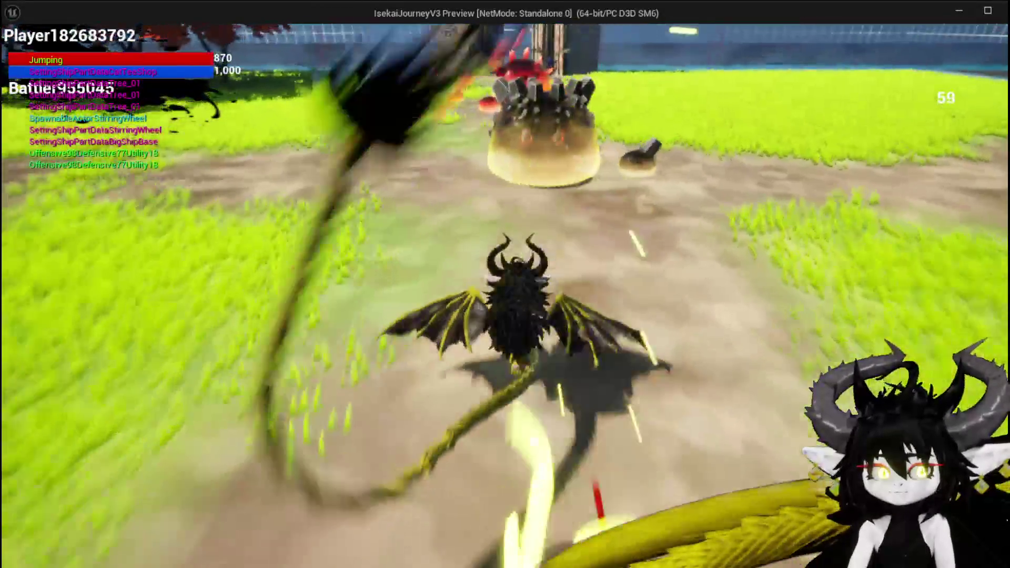
key("w")
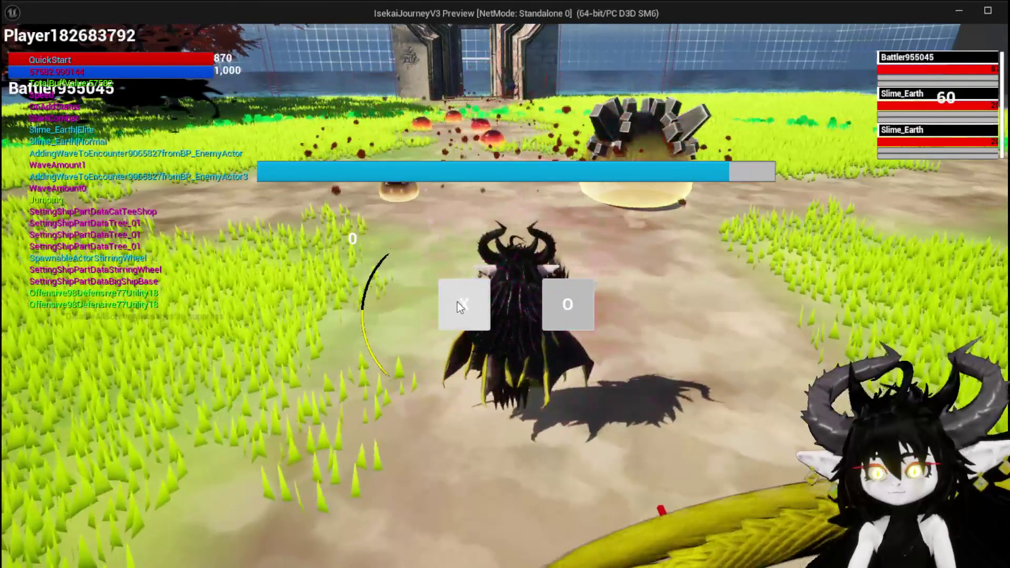
left_click(455, 302)
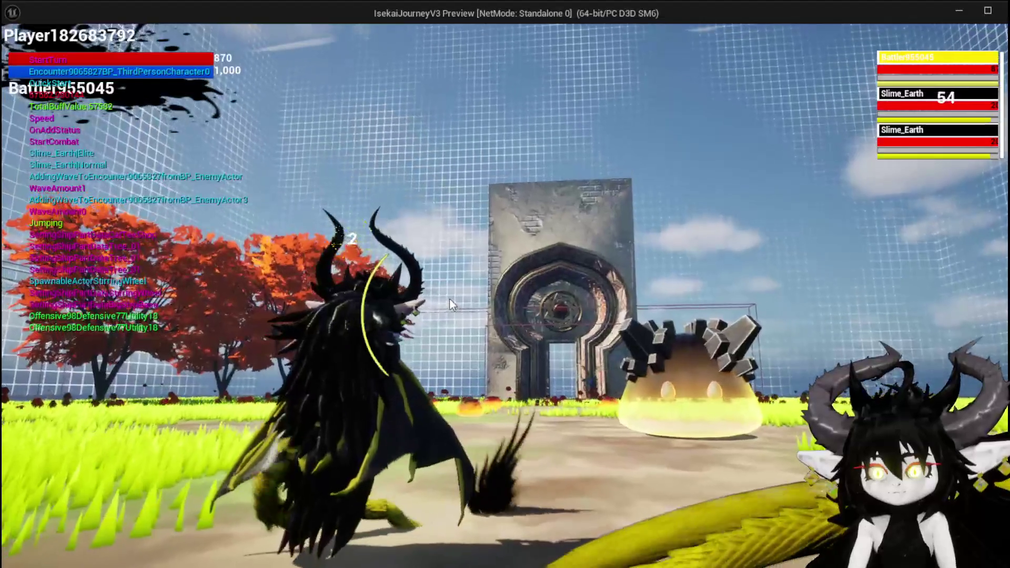
left_click(33, 526)
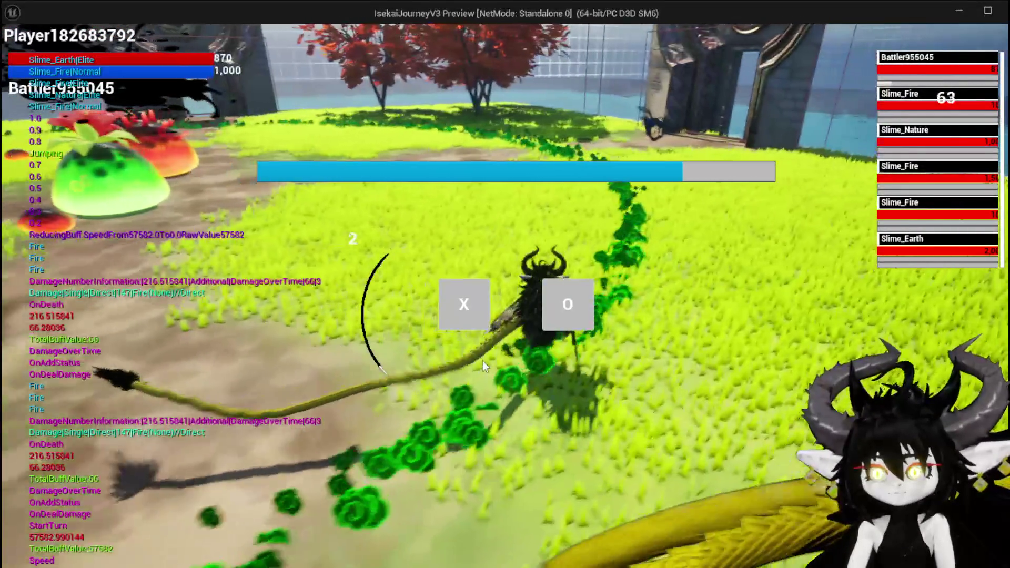
key("Escape")
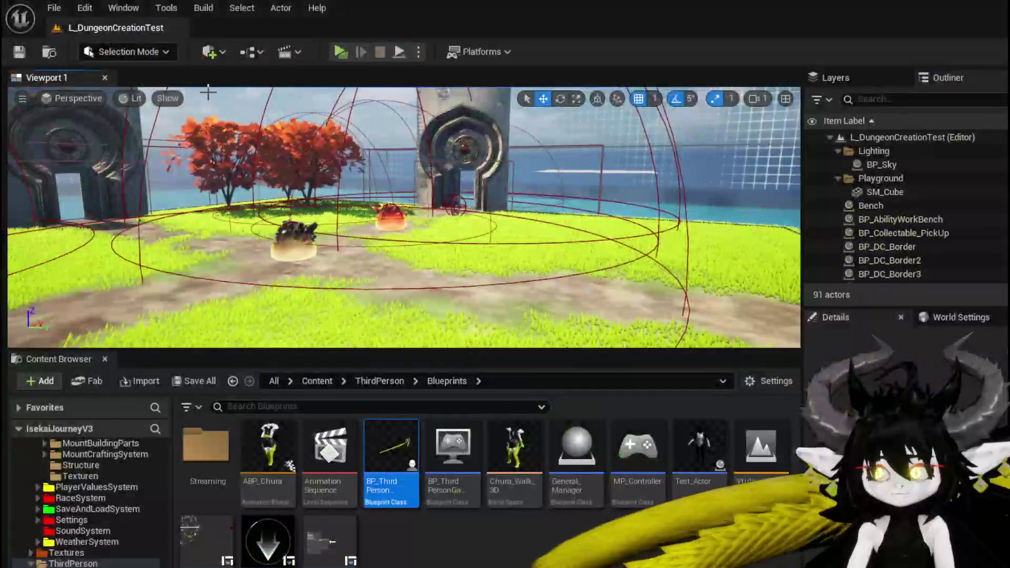